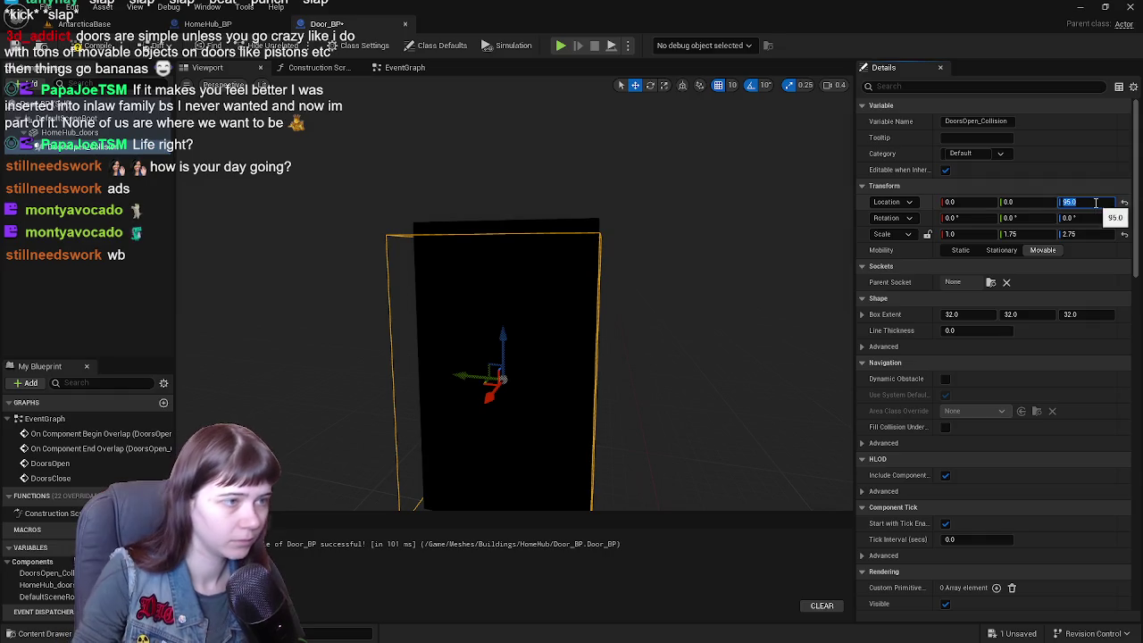
# - Set the collision box's Z value to 100 in the Details panel
pyautogui.moveTo(572, 345); pyautogui.dragTo(572, 420)
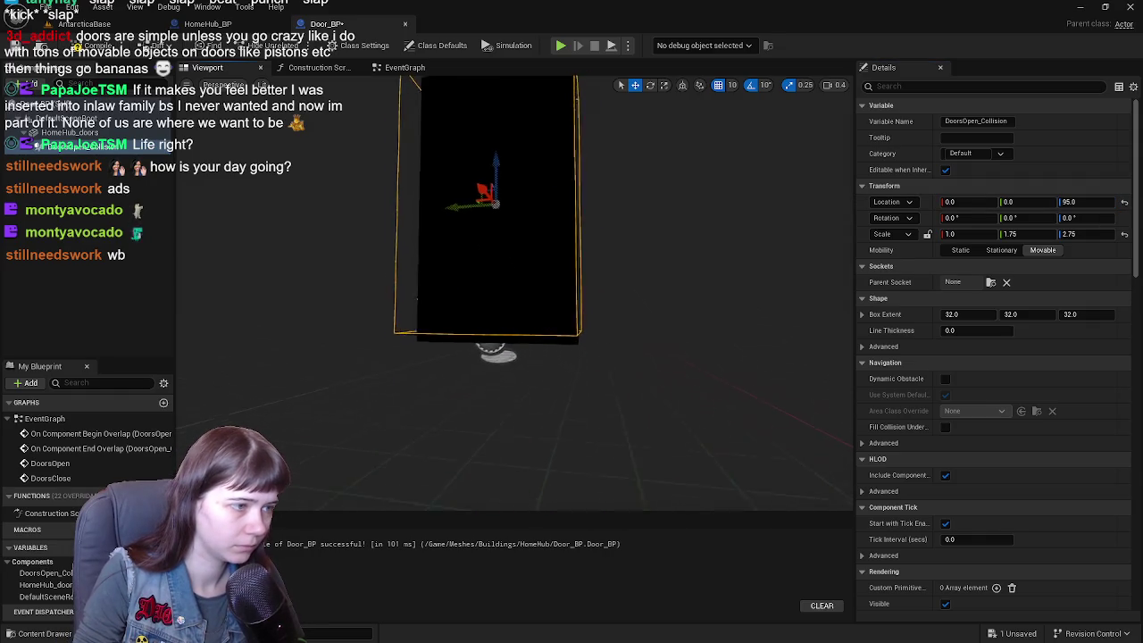
pyautogui.press('r')
pyautogui.moveTo(572, 345)
pyautogui.mouseDown()
pyautogui.moveTo(571, 411)
pyautogui.moveTo(513, 411)
pyautogui.mouseUp()
pyautogui.click(1092, 203)
pyautogui.write('1')
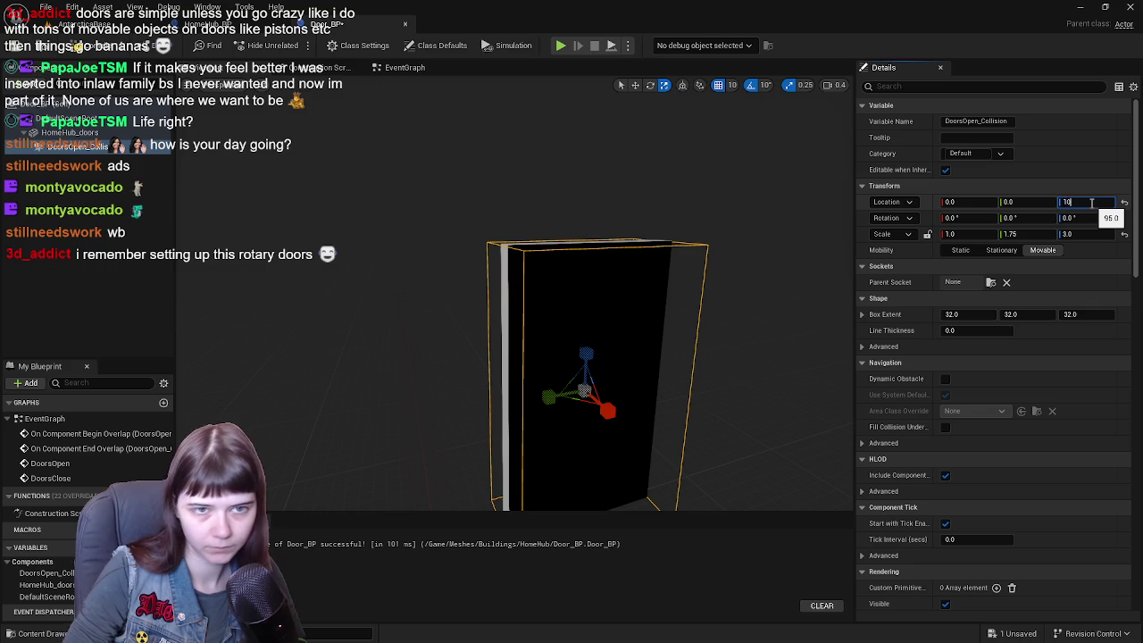
pyautogui.write('00')
pyautogui.press('Return')
# - Lower the collision box to a height of 90 with the move gizmo and save Door_BP
pyautogui.moveTo(514, 357); pyautogui.dragTo(538, 405)
pyautogui.moveTo(683, 243); pyautogui.dragTo(683, 291)
pyautogui.moveTo(683, 243); pyautogui.dragTo(686, 239)
pyautogui.moveTo(619, 295); pyautogui.dragTo(619, 265)
pyautogui.press('w')
pyautogui.moveTo(530, 284); pyautogui.dragTo(532, 290)
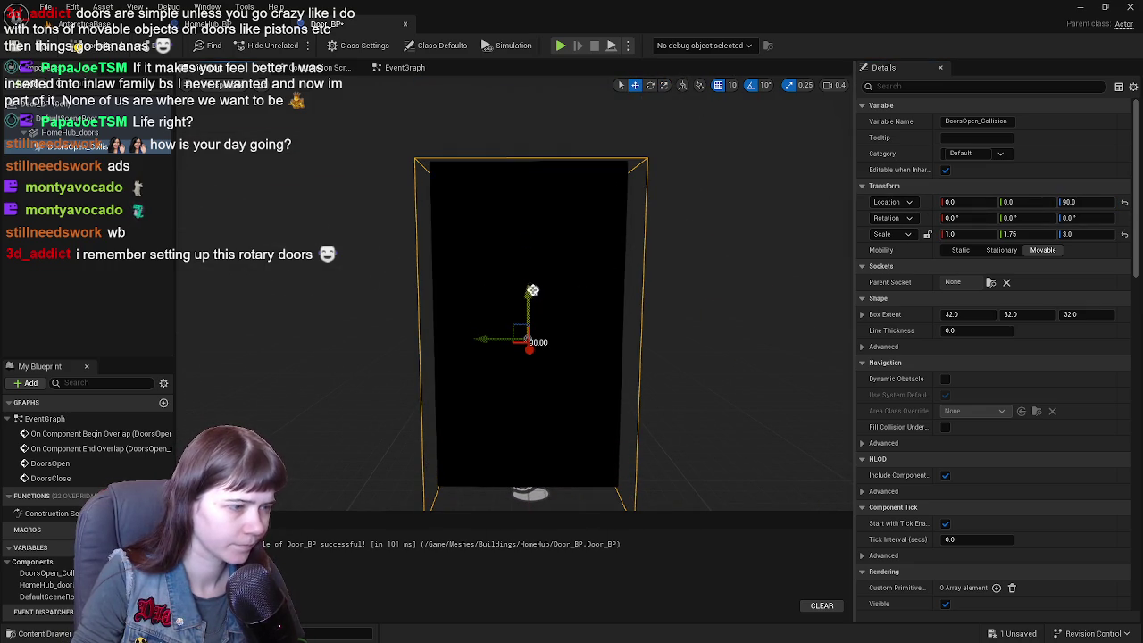
pyautogui.click(14, 49)
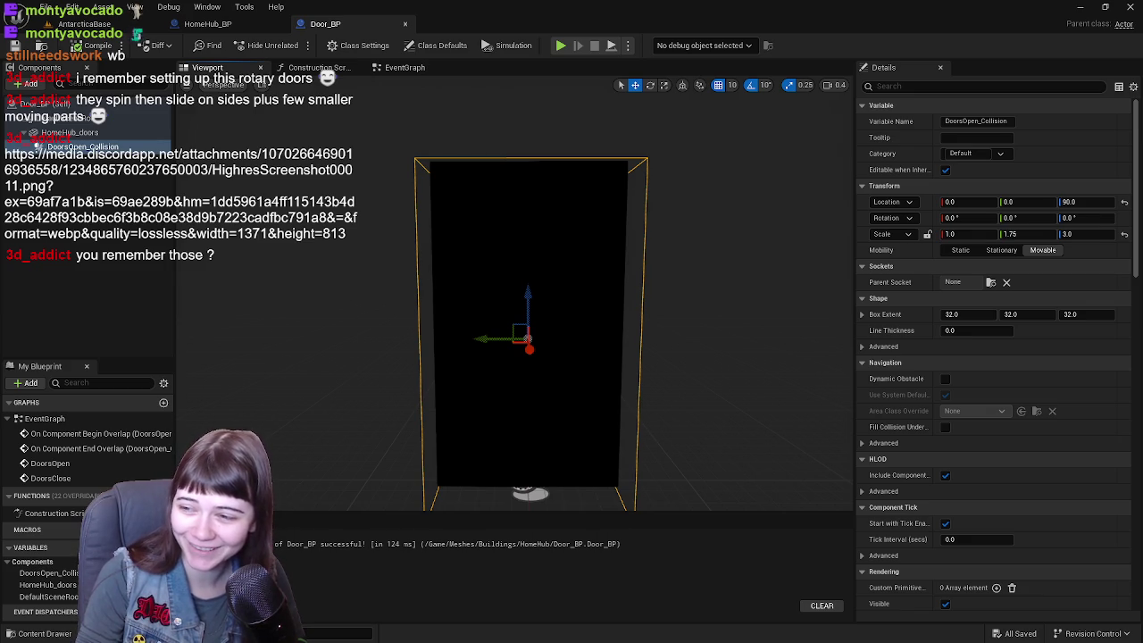
pyautogui.scroll(-2, 684, 339)
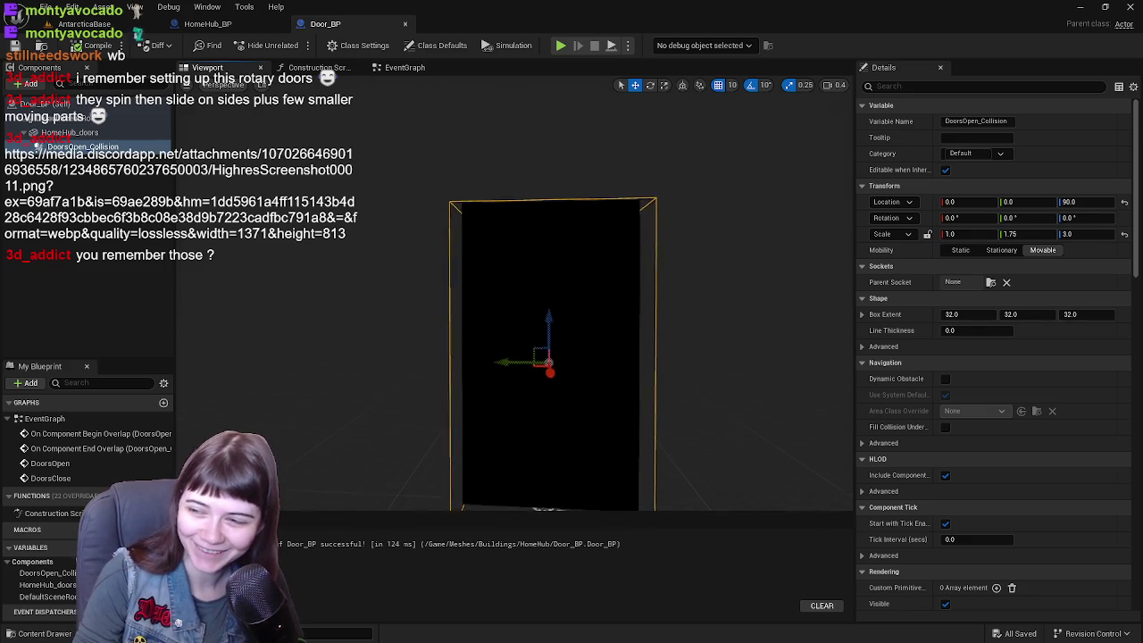
pyautogui.moveTo(449, 303); pyautogui.dragTo(493, 272)
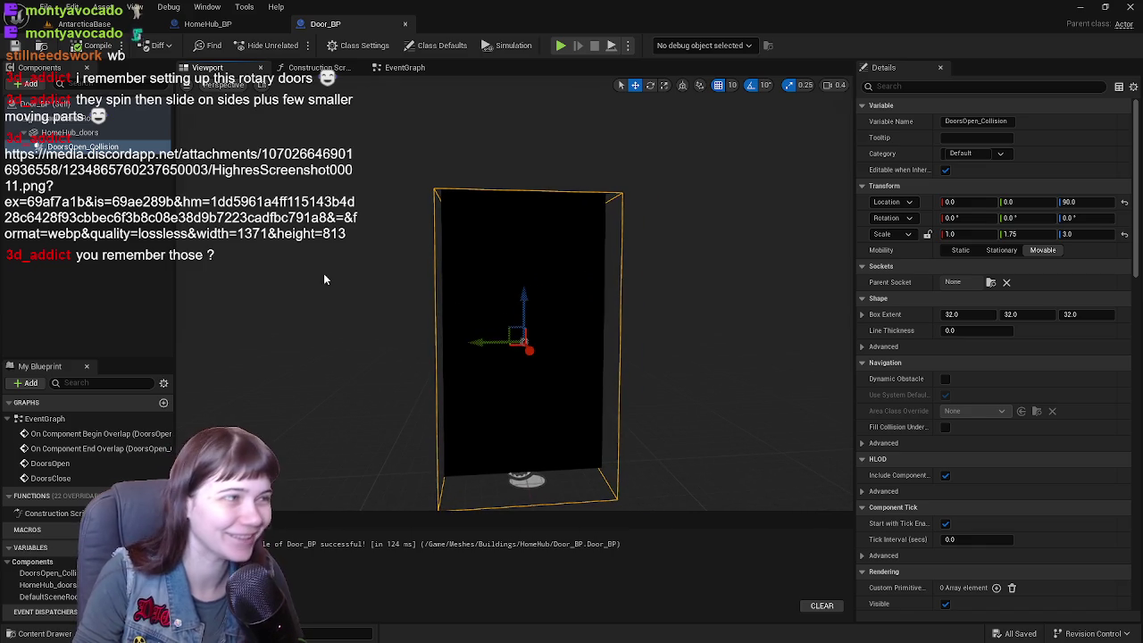
pyautogui.click(237, 25)
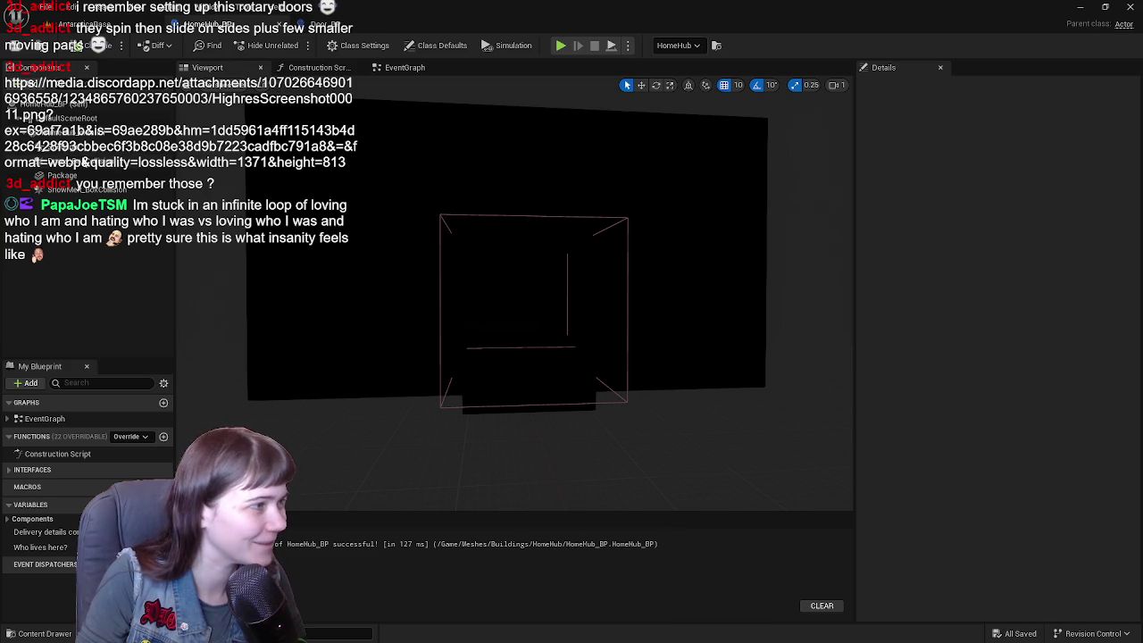
pyautogui.click(89, 162)
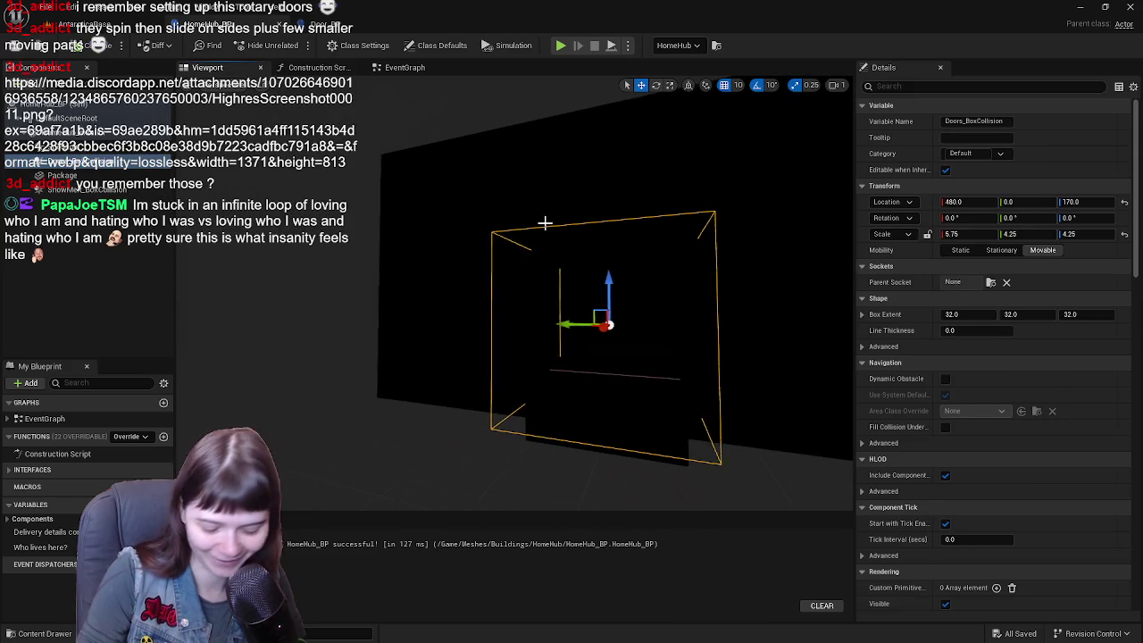
pyautogui.click(545, 222)
pyautogui.click(92, 45)
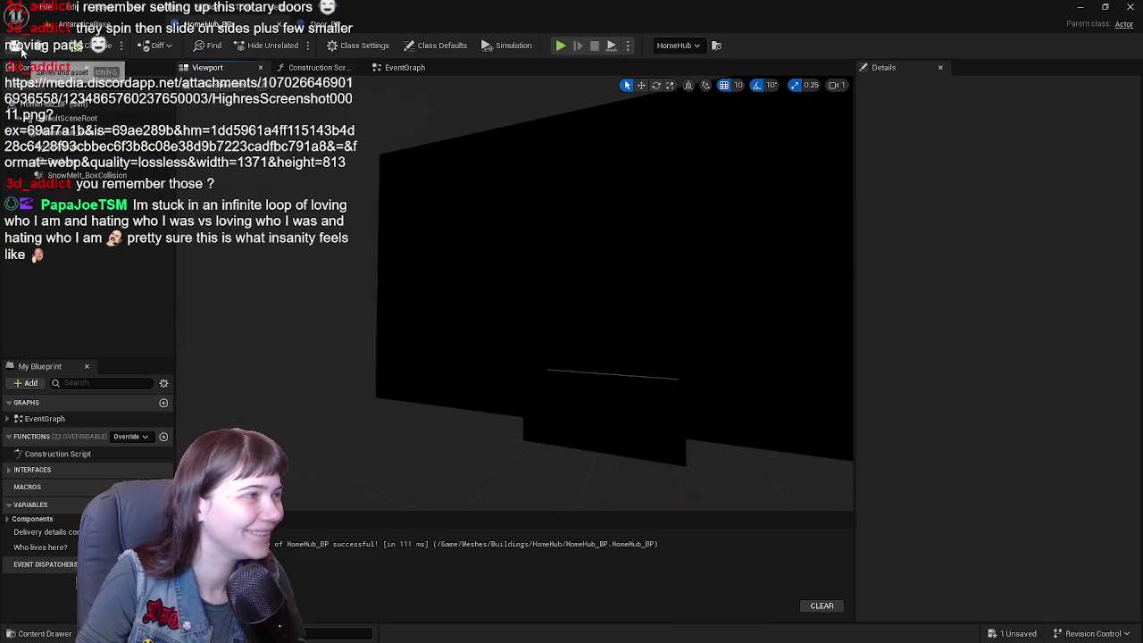
pyautogui.click(386, 72)
pyautogui.moveTo(572, 264)
pyautogui.mouseDown()
pyautogui.moveTo(482, 209)
pyautogui.moveTo(266, 169)
pyautogui.mouseUp()
pyautogui.scroll(-2, 267, 170)
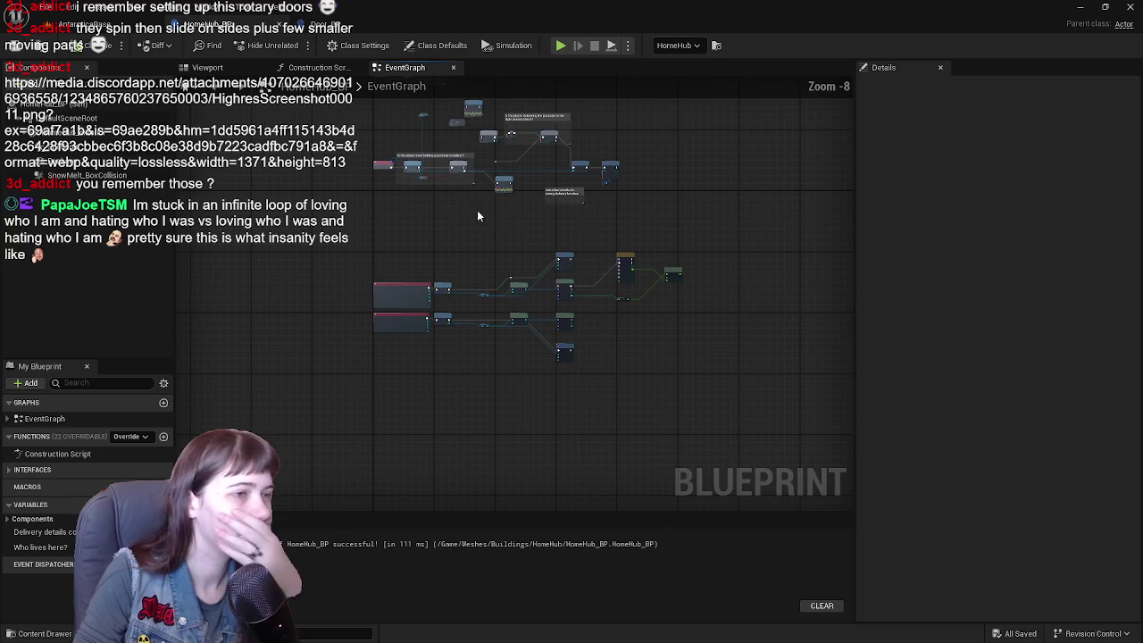
pyautogui.click(319, 20)
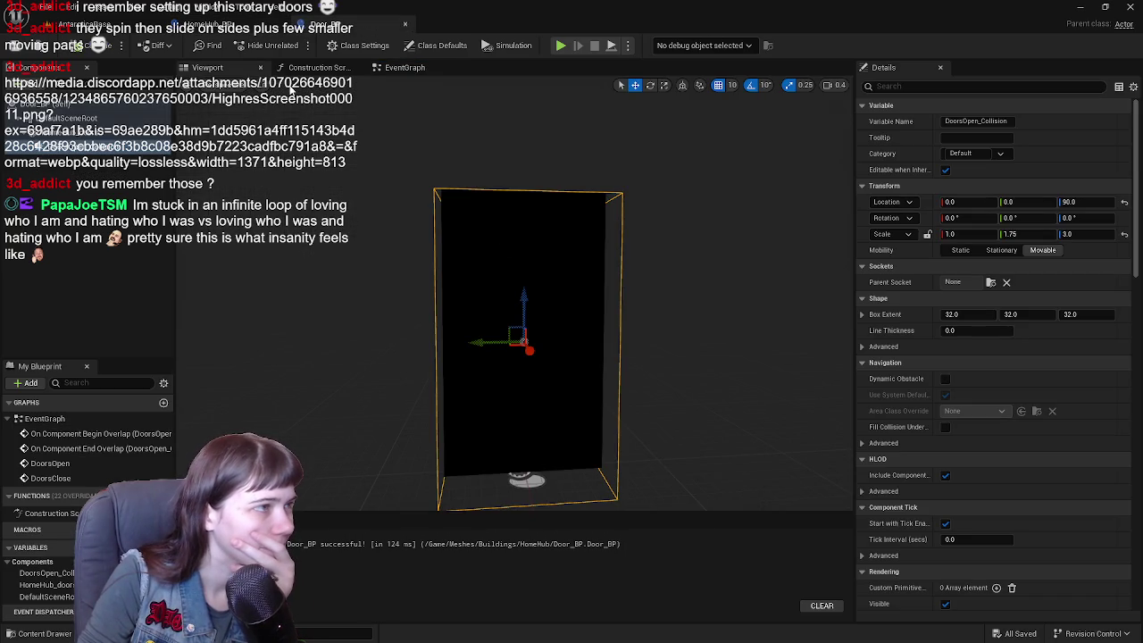
pyautogui.click(404, 68)
# - Retitle the slide open comment to 'grab meshes to rotate open'
pyautogui.moveTo(632, 281)
pyautogui.mouseDown()
pyautogui.moveTo(578, 24)
pyautogui.moveTo(586, 252)
pyautogui.mouseUp()
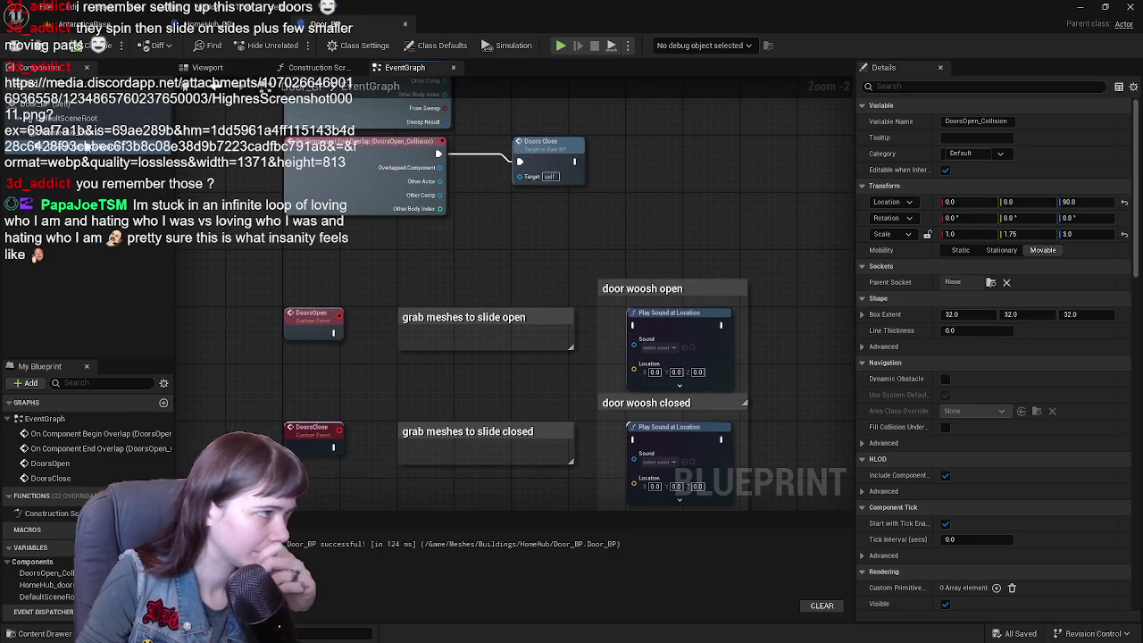
pyautogui.click(505, 318)
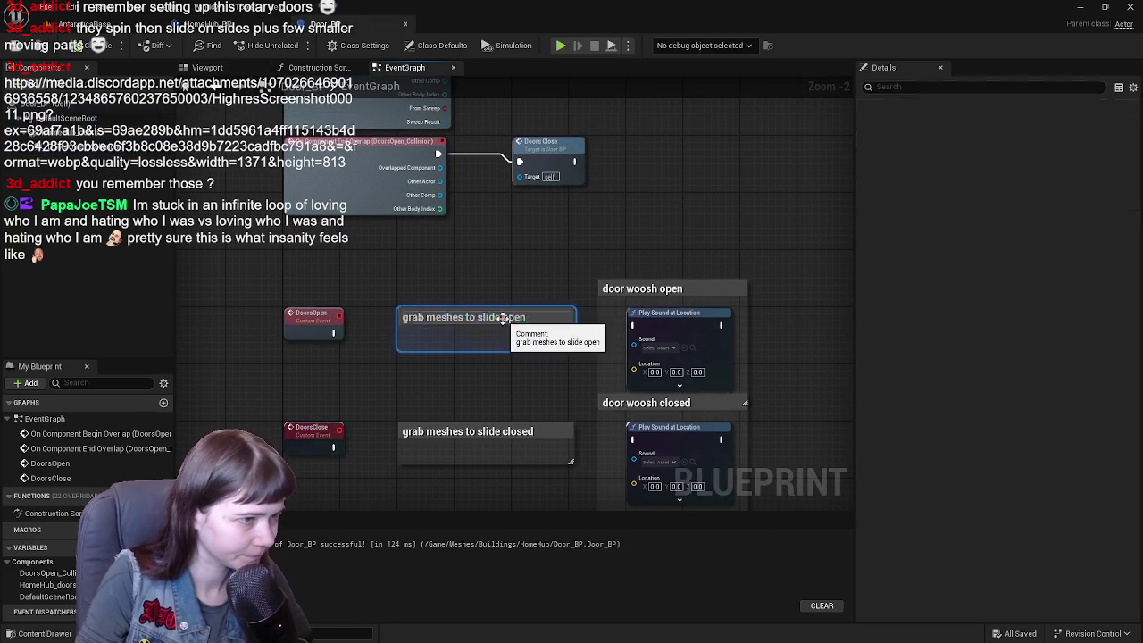
pyautogui.doubleClick(505, 318)
pyautogui.press('BackSpace')
pyautogui.press('BackSpace')
pyautogui.press('BackSpace')
pyautogui.write('rotate')
pyautogui.press('Return')
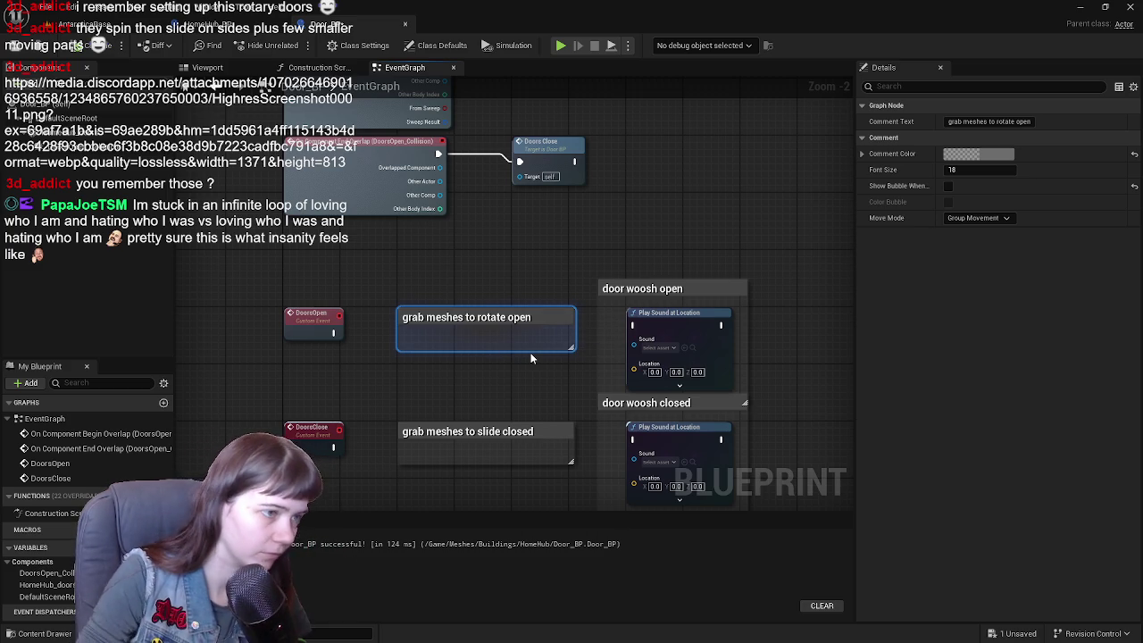
# - Retitle the slide closed comment to 'grab meshes to rotate closed'
pyautogui.doubleClick(506, 432)
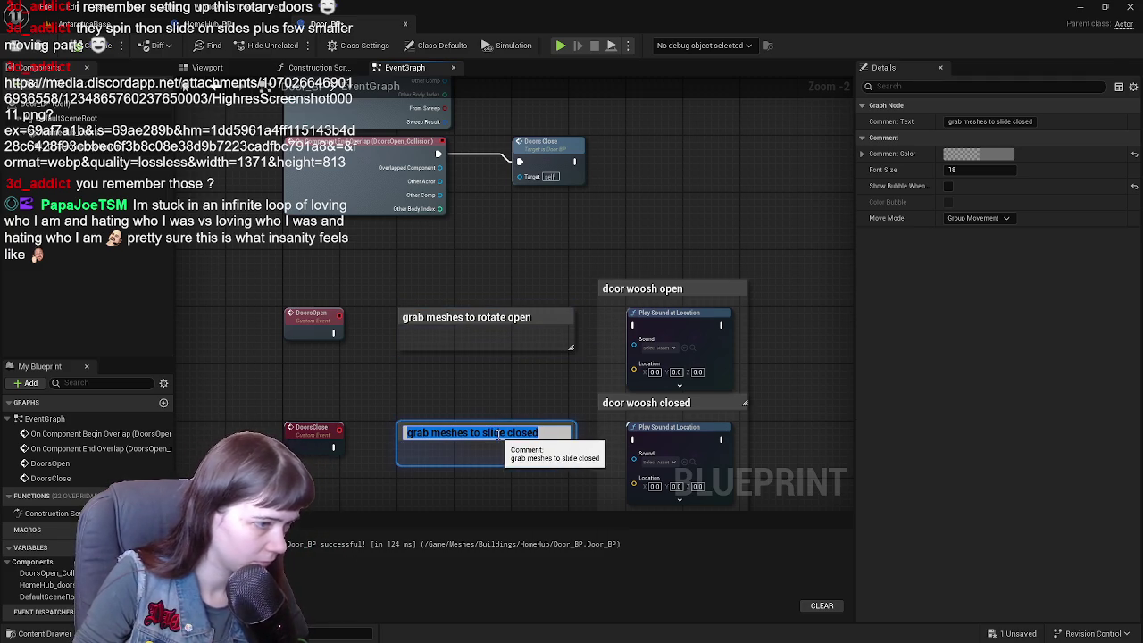
pyautogui.click(508, 432)
pyautogui.press('BackSpace')
pyautogui.press('BackSpace')
pyautogui.press('BackSpace')
pyautogui.press('BackSpace')
pyautogui.press('BackSpace')
pyautogui.write('rotate')
pyautogui.press('Return')
pyautogui.moveTo(551, 348)
pyautogui.mouseDown()
pyautogui.moveTo(551, 283)
pyautogui.moveTo(468, 243)
pyautogui.mouseUp()
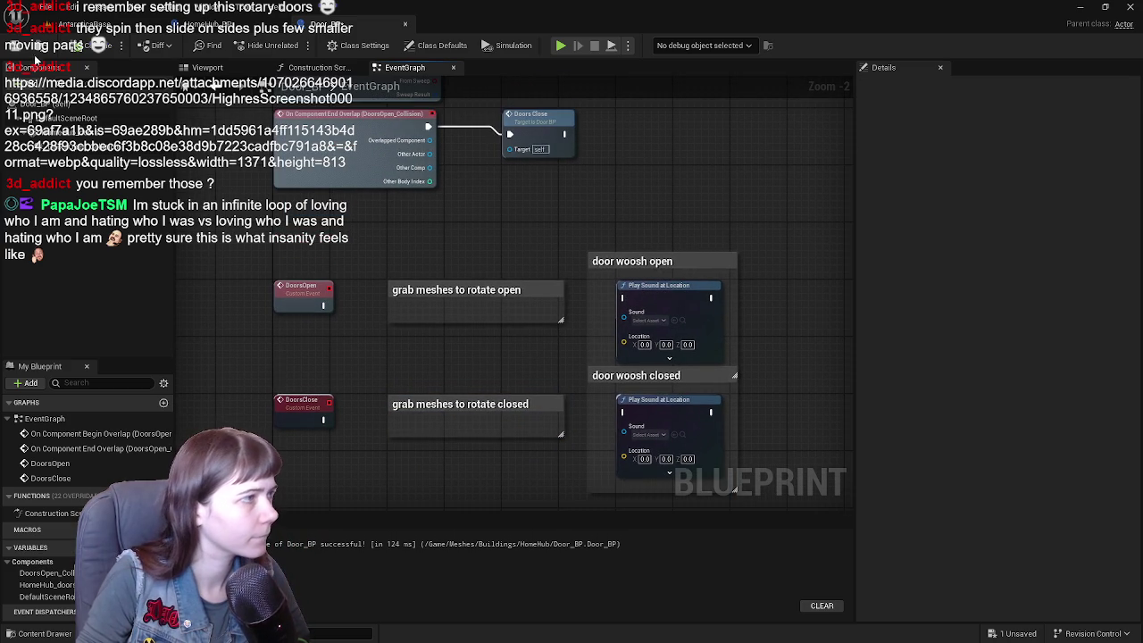
pyautogui.click(235, 23)
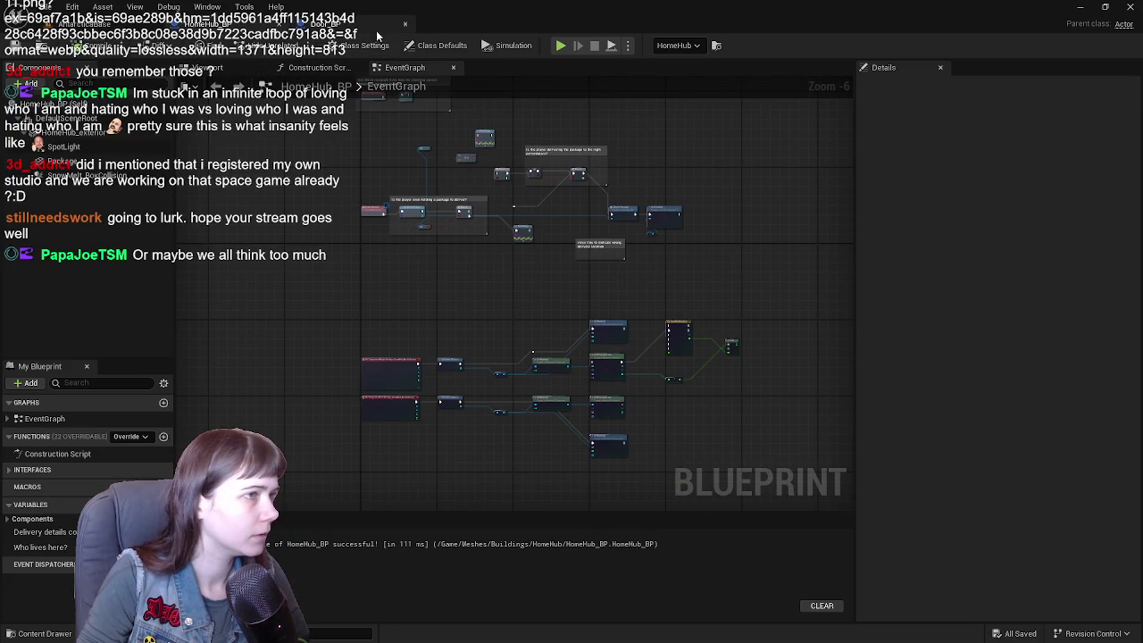
pyautogui.click(355, 27)
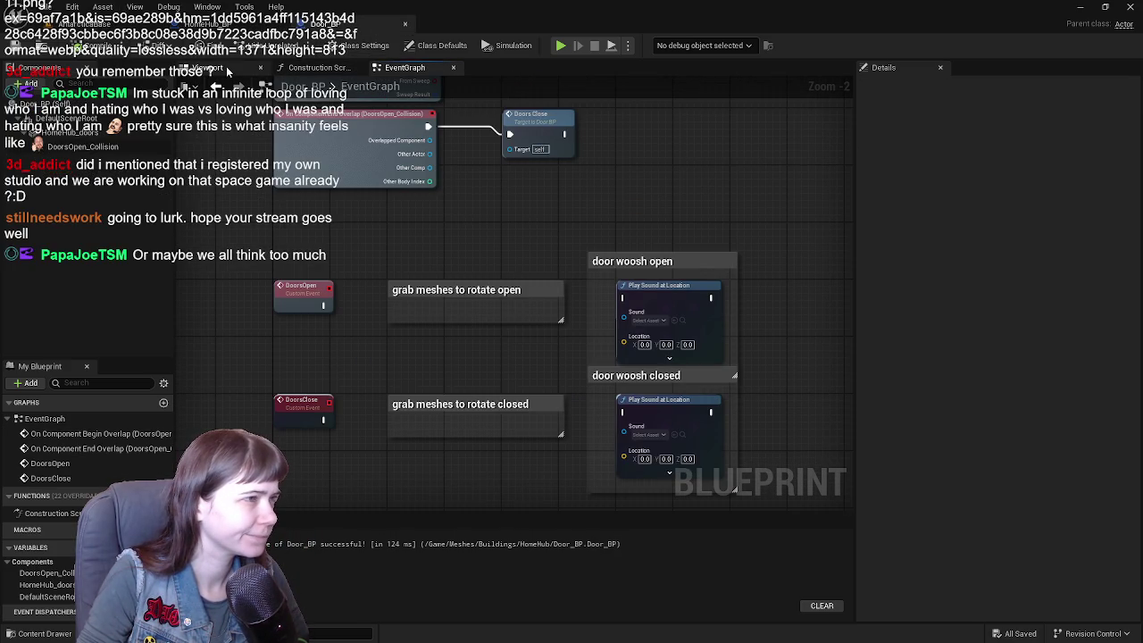
# - Change 'meshes' to 'mesh' in both rotate open and rotate closed comment titles
pyautogui.doubleClick(464, 288)
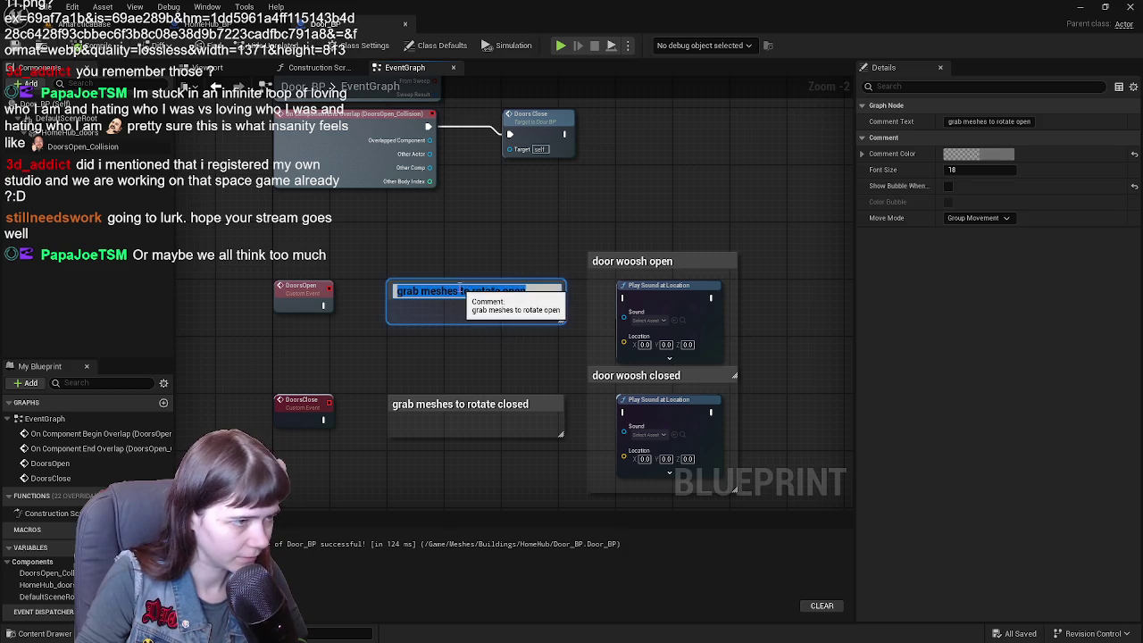
pyautogui.press('BackSpace')
pyautogui.press('BackSpace')
pyautogui.press('Return')
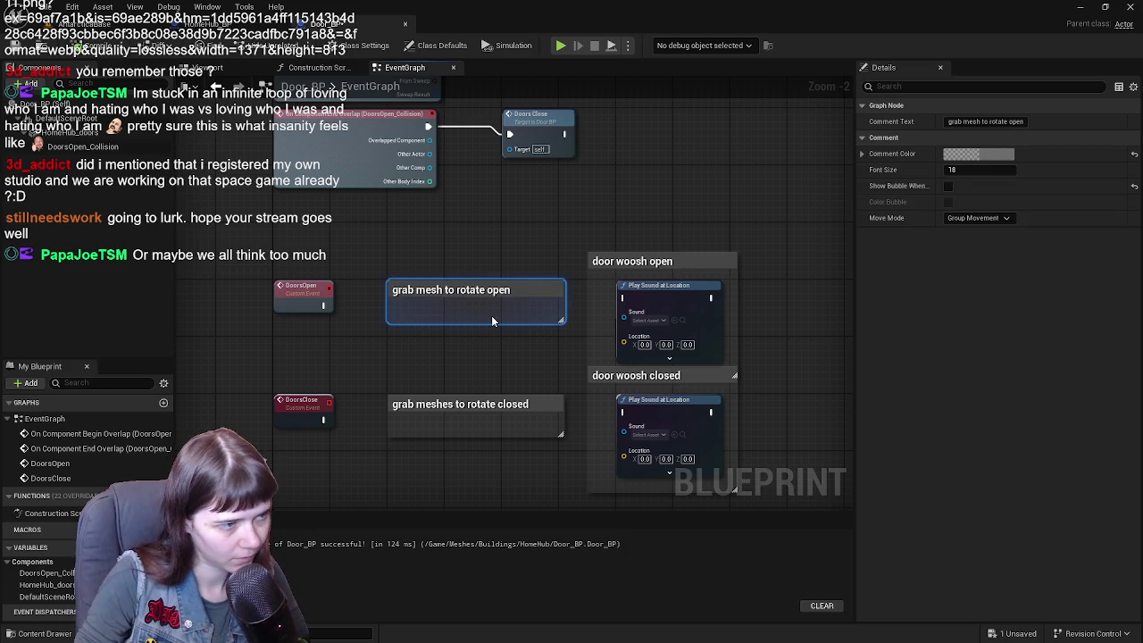
pyautogui.click(451, 408)
pyautogui.doubleClick(453, 406)
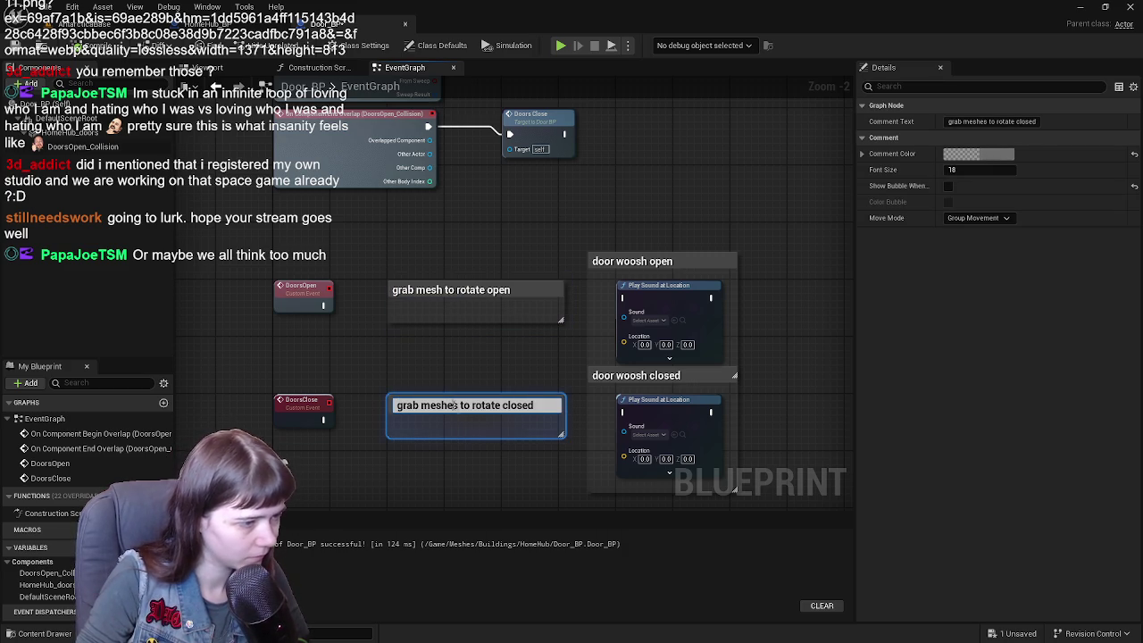
pyautogui.press('BackSpace')
pyautogui.press('BackSpace')
pyautogui.press('Return')
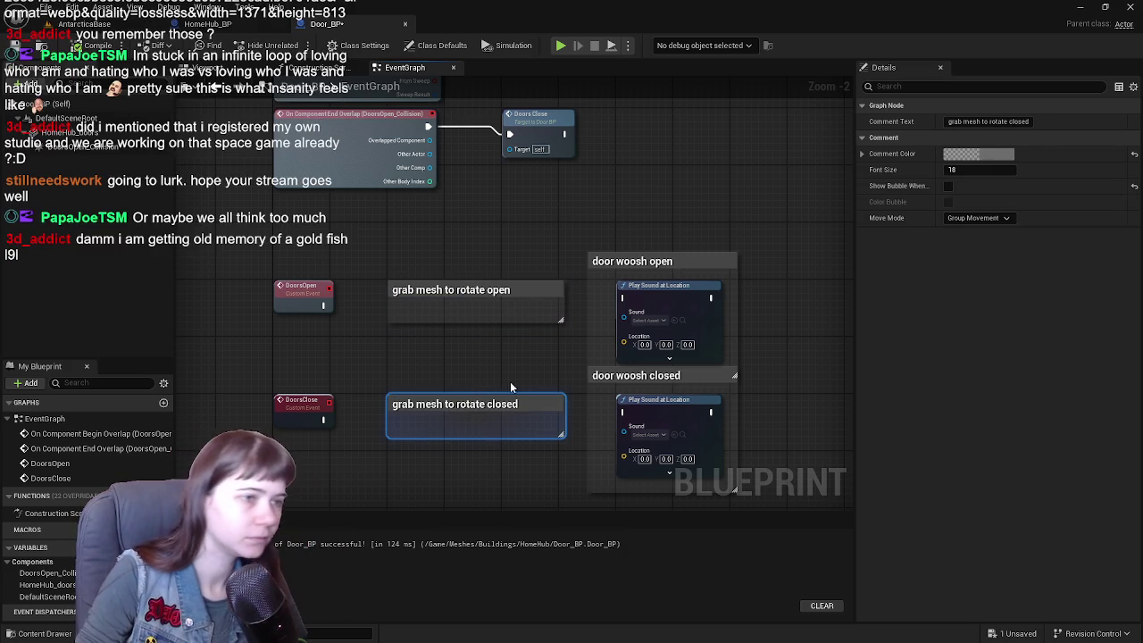
pyautogui.moveTo(701, 210); pyautogui.dragTo(727, 204)
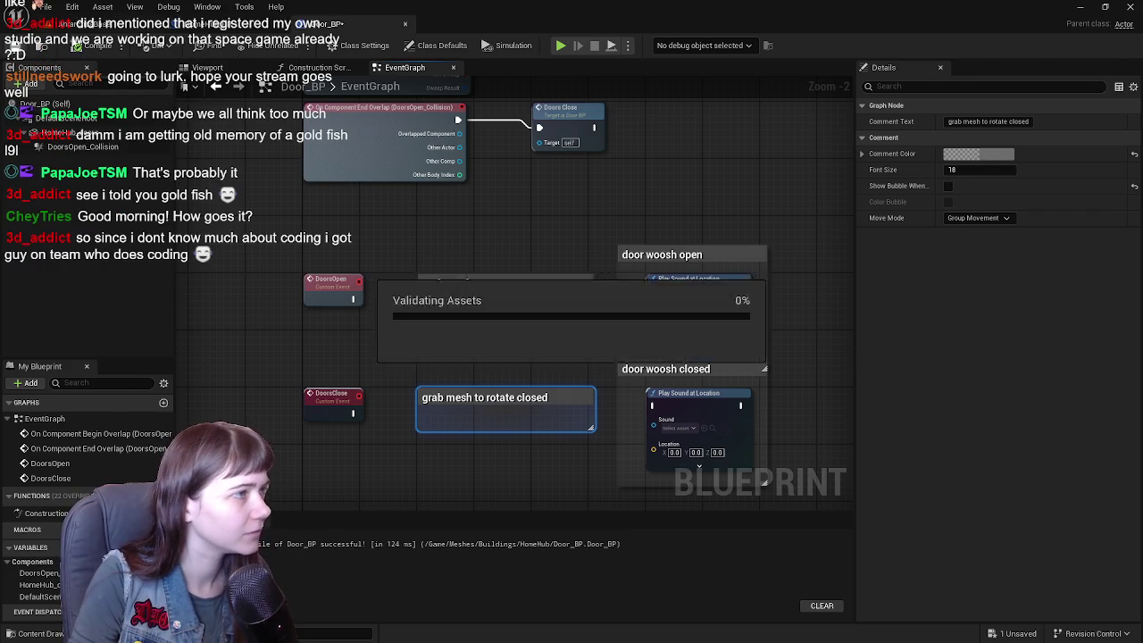
# - Check the level and Door_BP tabs, then show the HomeHub_BP 3D preview
pyautogui.click(90, 24)
pyautogui.click(355, 29)
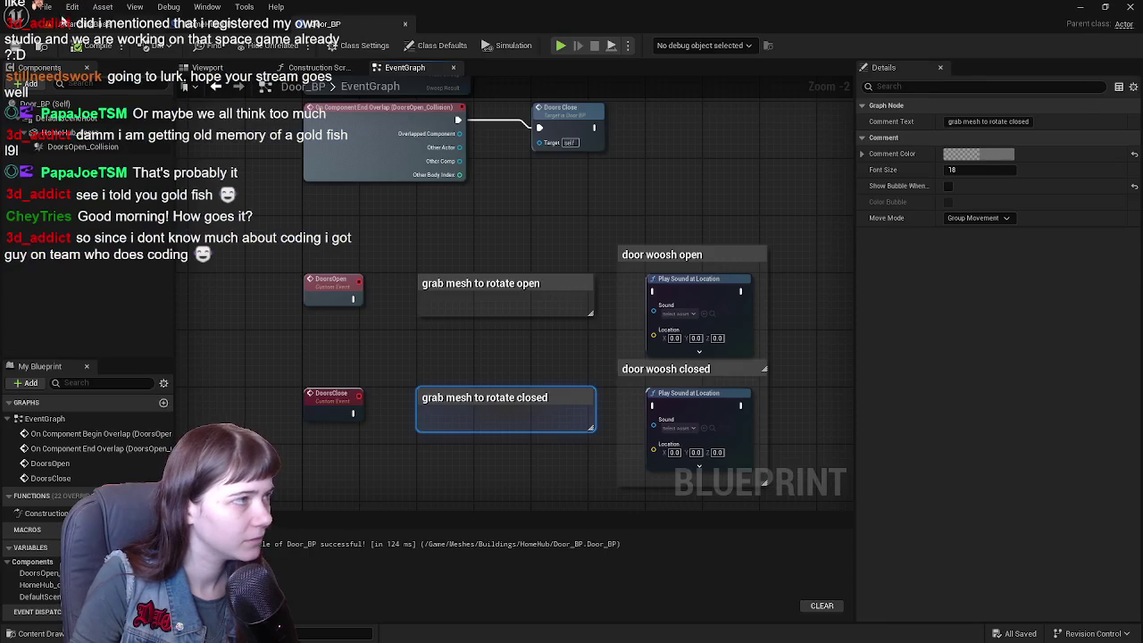
pyautogui.click(71, 24)
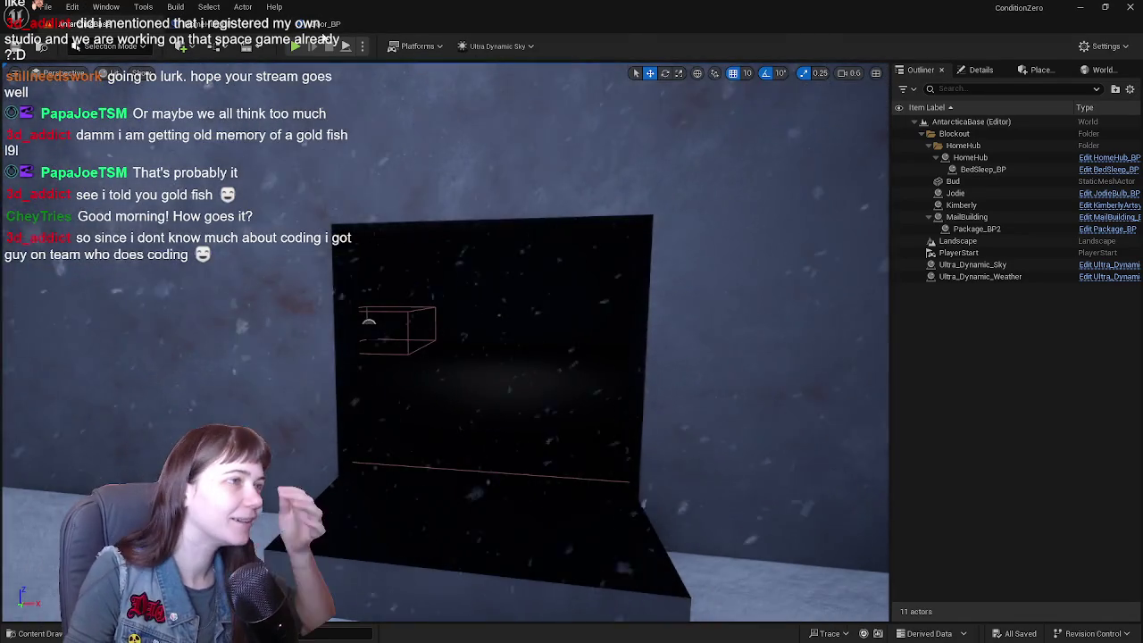
pyautogui.click(348, 24)
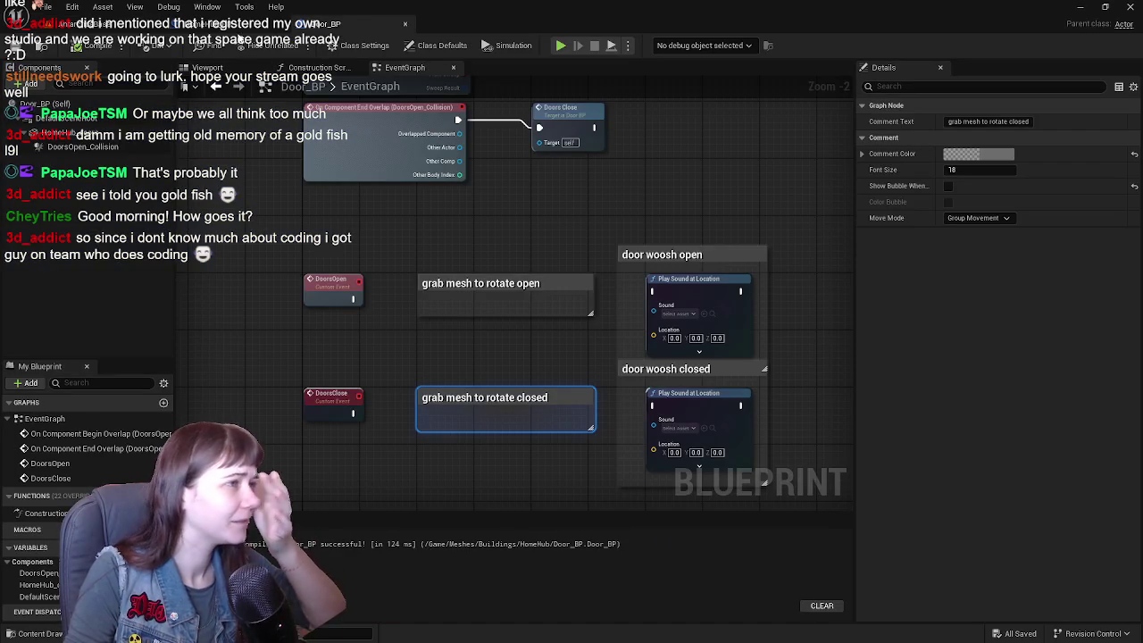
pyautogui.click(197, 23)
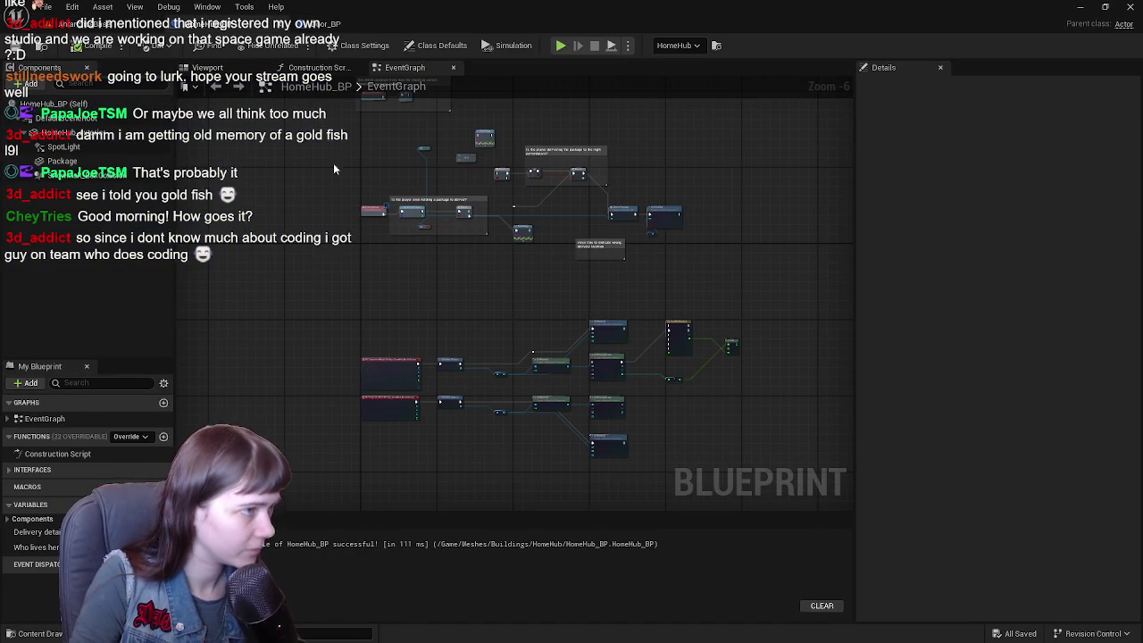
pyautogui.click(207, 67)
# - Add Door_BP from Meshes > Buildings > HomeHub as a HomeHub_BP component
pyautogui.hotkey('ctrl', 'space')
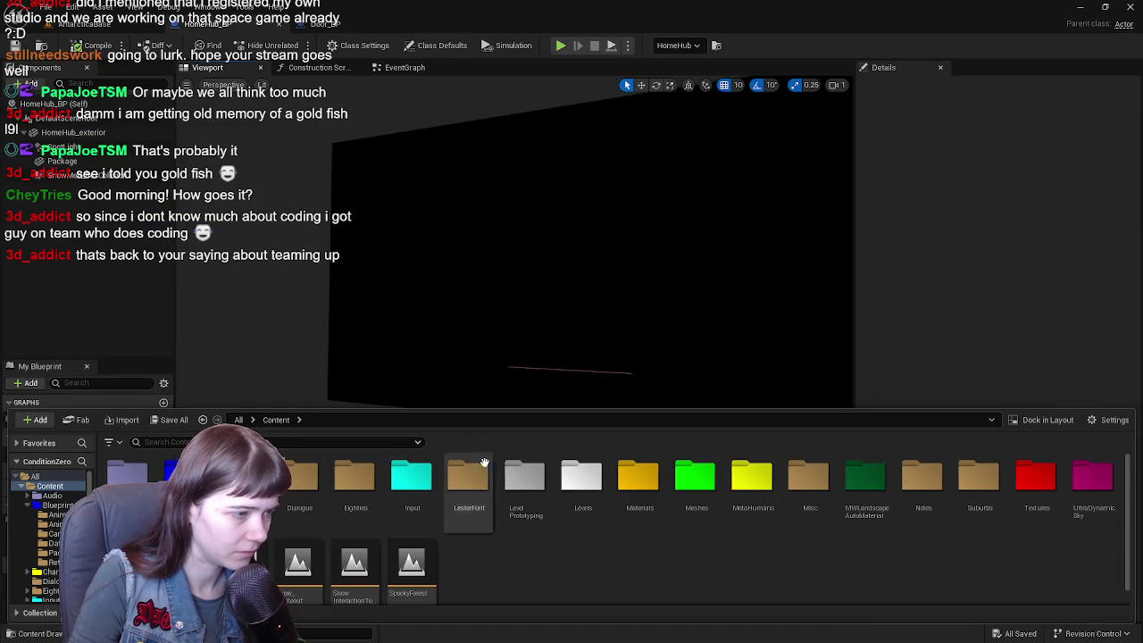
pyautogui.doubleClick(694, 491)
pyautogui.doubleClick(126, 474)
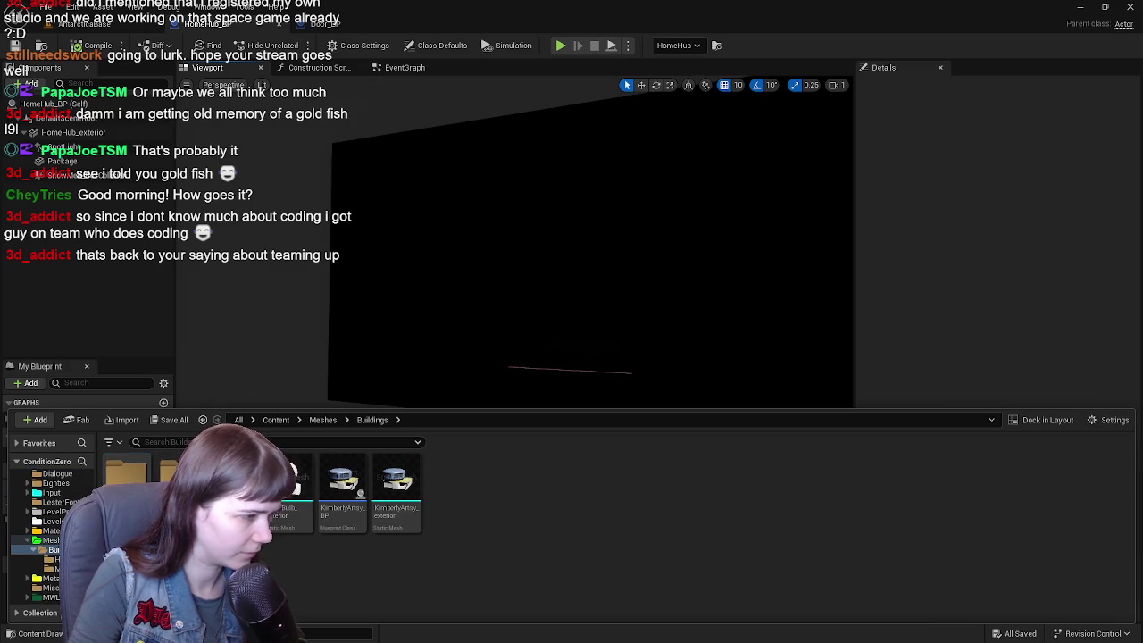
pyautogui.doubleClick(178, 474)
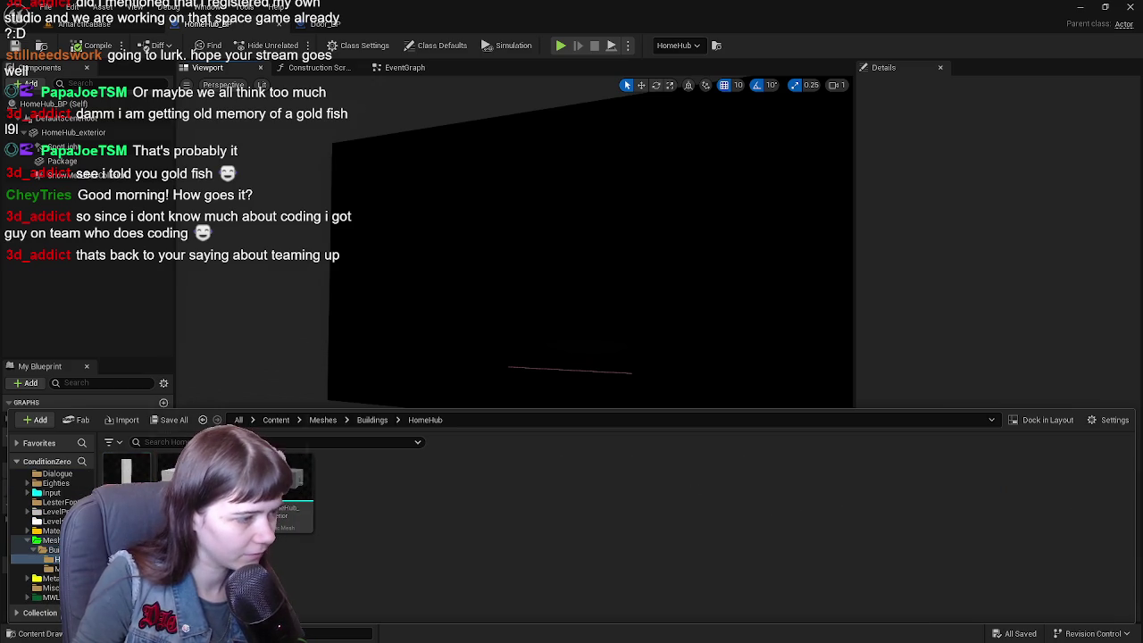
pyautogui.moveTo(307, 501)
pyautogui.mouseDown()
pyautogui.moveTo(103, 273)
pyautogui.moveTo(70, 134)
pyautogui.mouseUp()
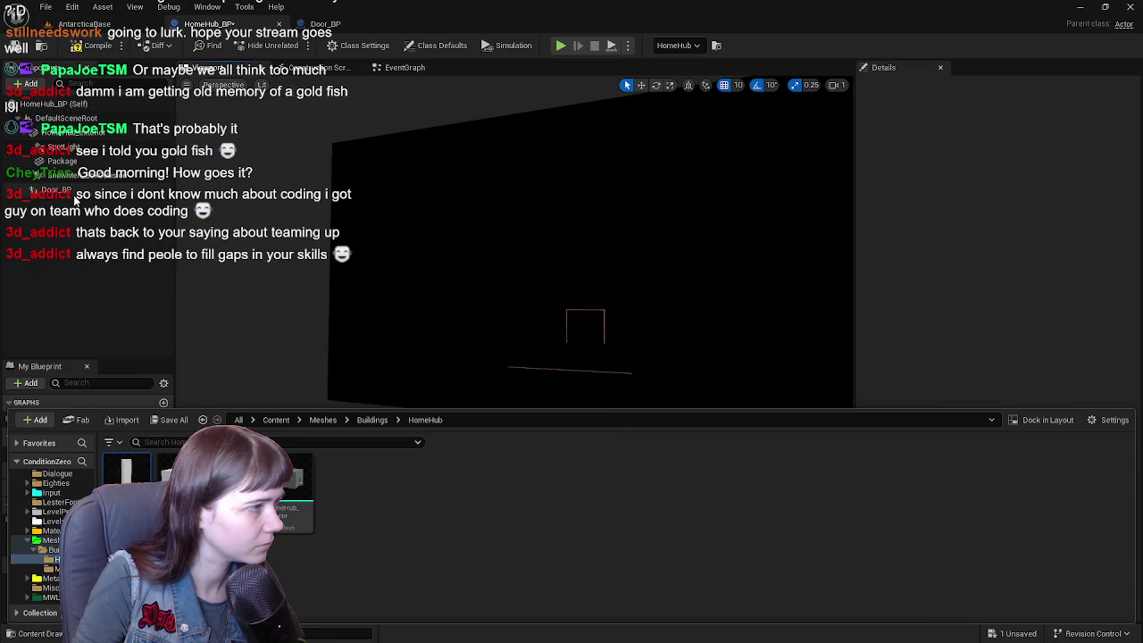
# - Move the door into the doorway at location 490, 60, 80
pyautogui.moveTo(580, 294); pyautogui.dragTo(514, 286)
pyautogui.moveTo(586, 324)
pyautogui.mouseDown()
pyautogui.moveTo(612, 331)
pyautogui.moveTo(483, 401)
pyautogui.moveTo(554, 401)
pyautogui.moveTo(500, 366)
pyautogui.moveTo(523, 403)
pyautogui.mouseUp()
pyautogui.moveTo(469, 446)
pyautogui.mouseDown()
pyautogui.moveTo(461, 298)
pyautogui.moveTo(466, 332)
pyautogui.mouseUp()
pyautogui.moveTo(655, 323); pyautogui.dragTo(655, 323)
pyautogui.moveTo(554, 286)
pyautogui.mouseDown()
pyautogui.moveTo(502, 334)
pyautogui.moveTo(458, 341)
pyautogui.mouseUp()
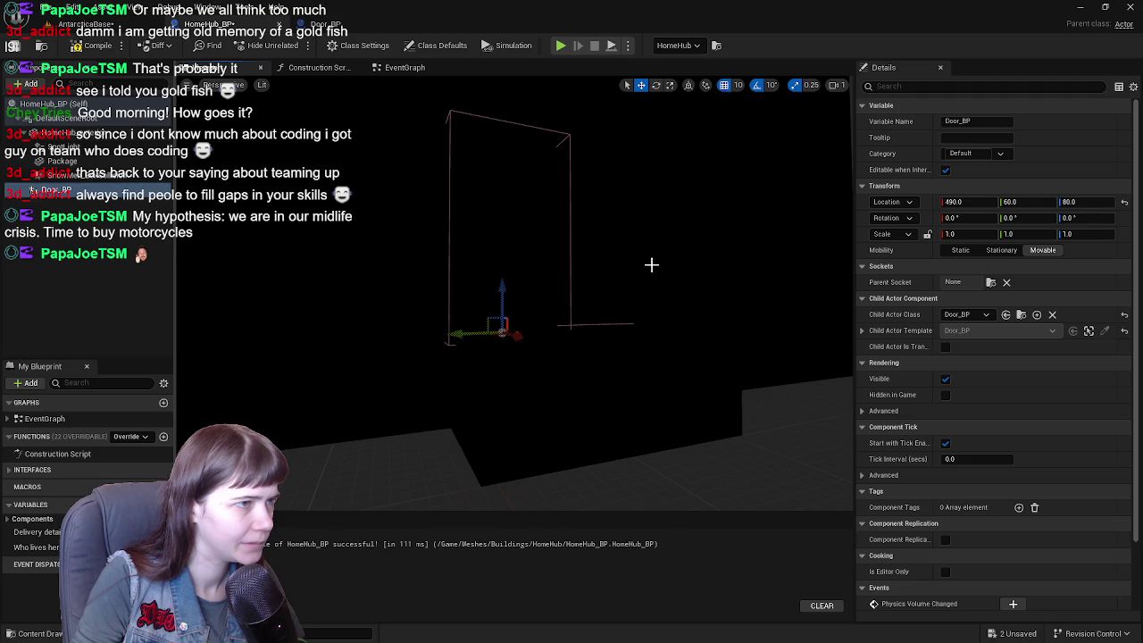
pyautogui.moveTo(651, 266); pyautogui.dragTo(444, 184)
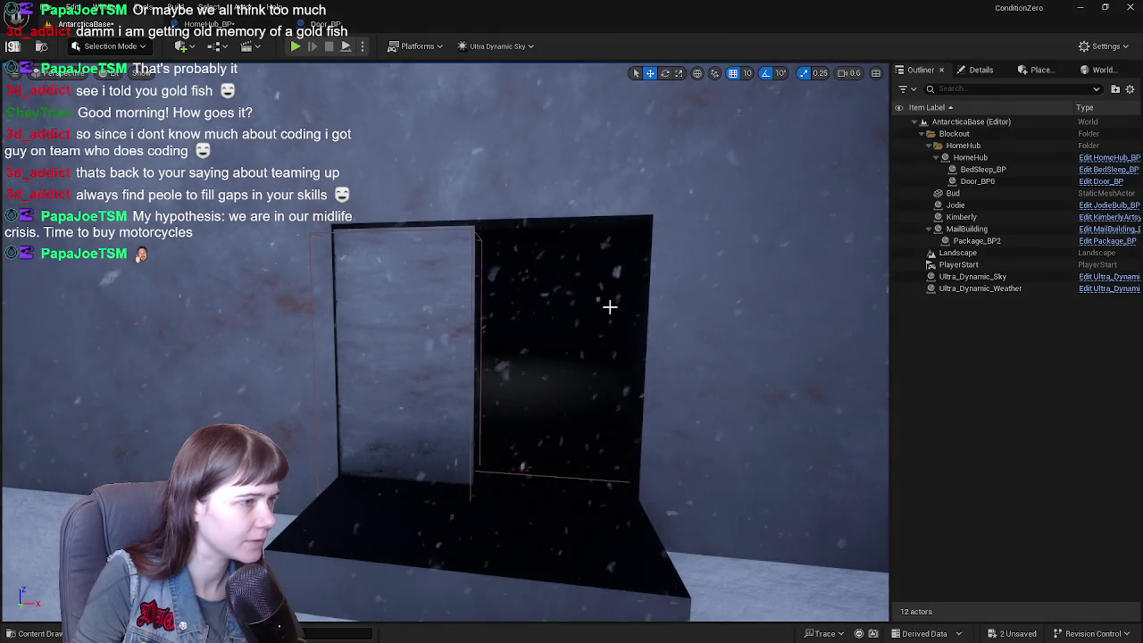
pyautogui.moveTo(609, 306); pyautogui.dragTo(536, 307)
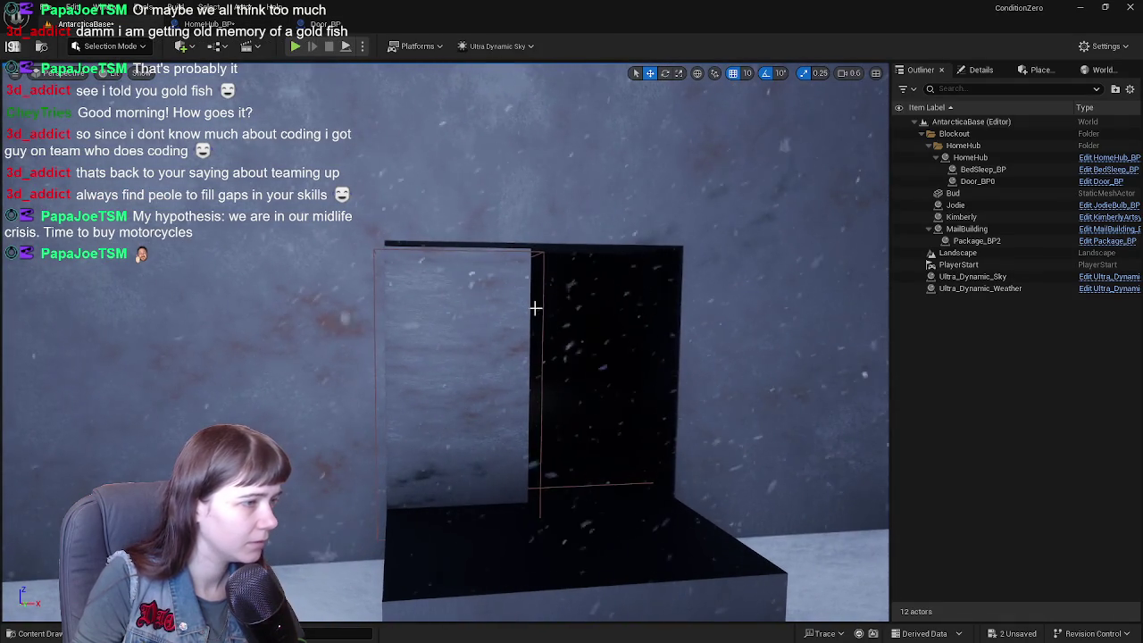
# - Undo three changes in the level to restore the door box filling the HomeHub doorway
pyautogui.click(248, 24)
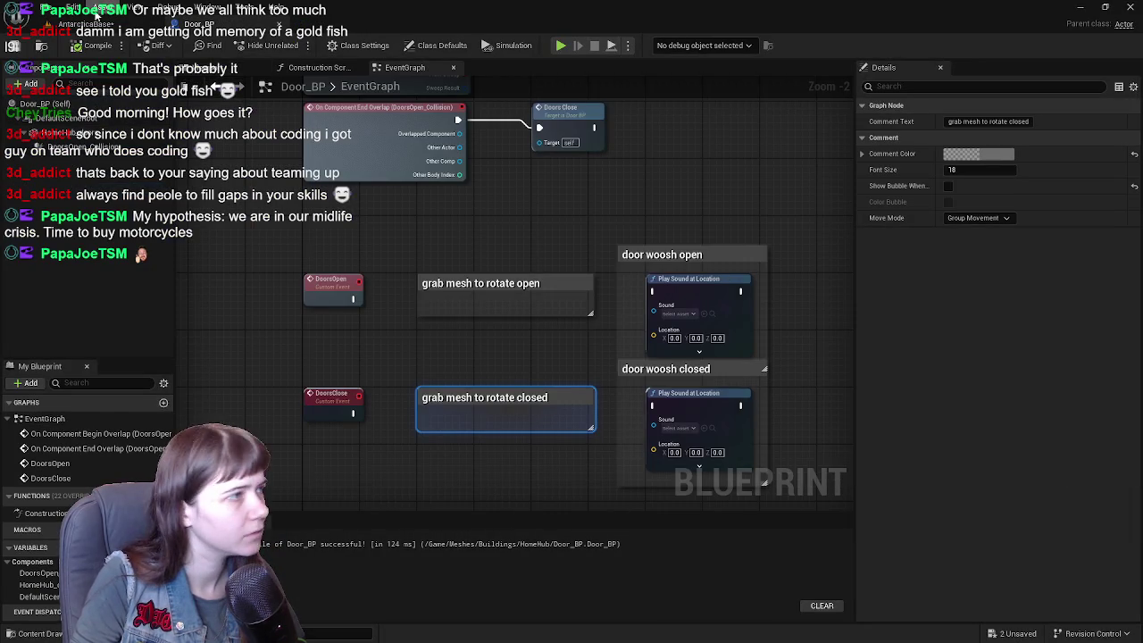
pyautogui.click(67, 24)
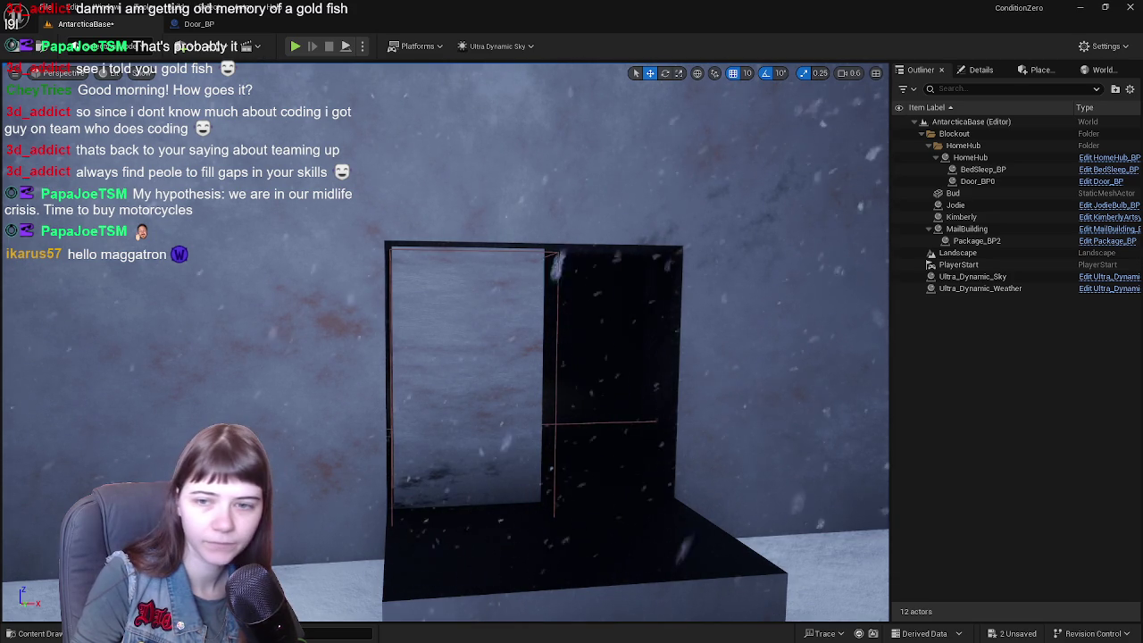
pyautogui.hotkey('ctrl', 'z')
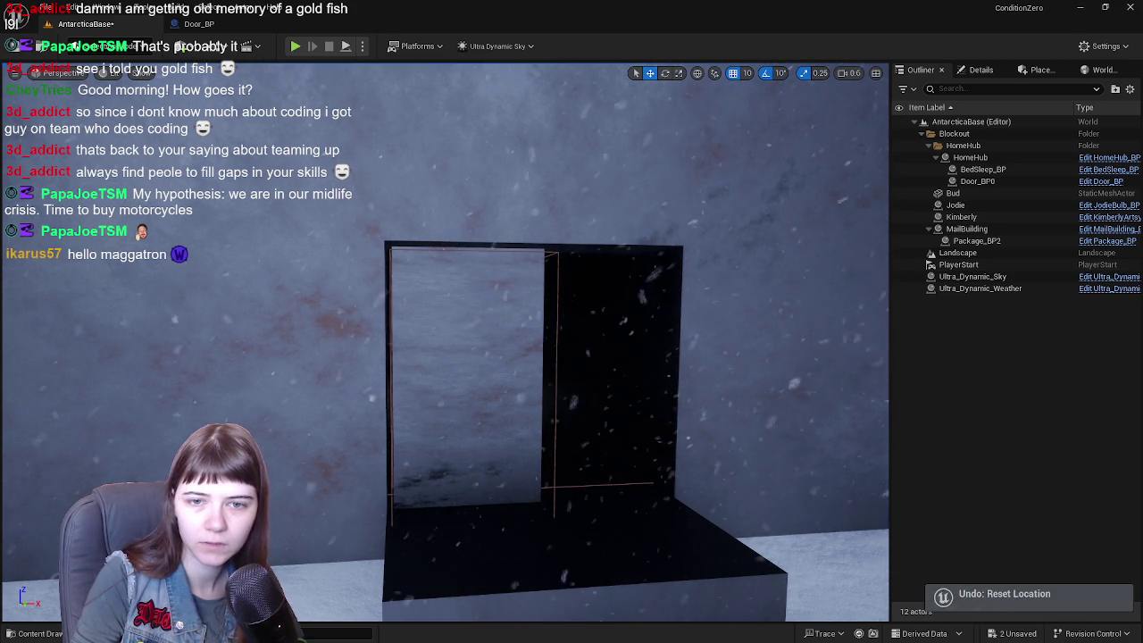
pyautogui.hotkey('ctrl', 'z')
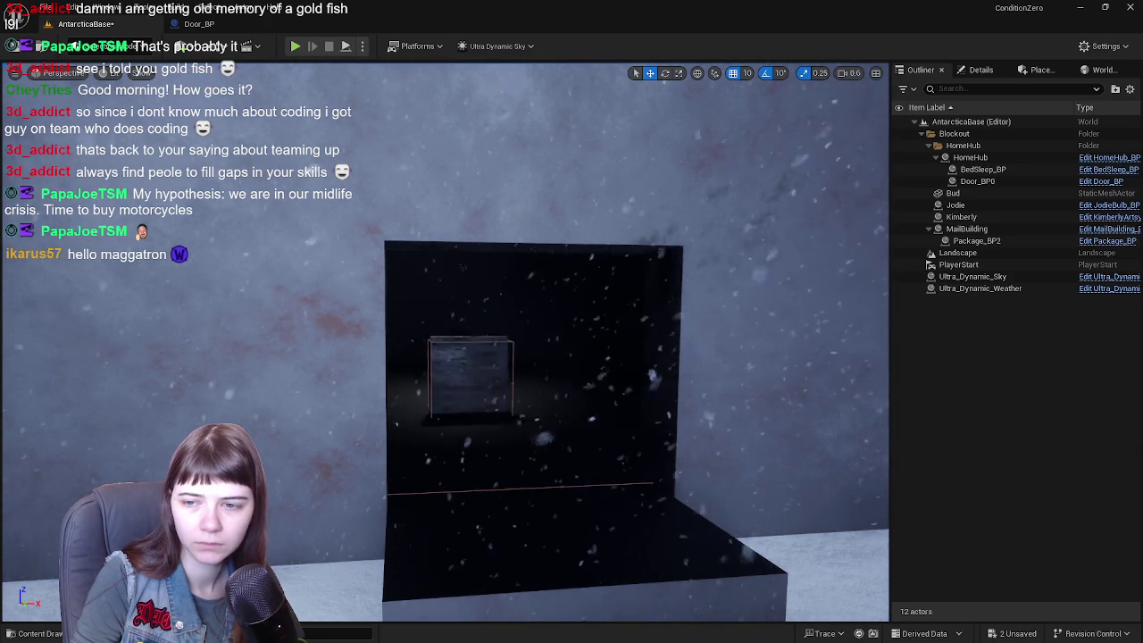
pyautogui.hotkey('ctrl', 'z')
# - Frame the door face-on in the doorway and switch over to Blender
pyautogui.moveTo(447, 358); pyautogui.dragTo(530, 357)
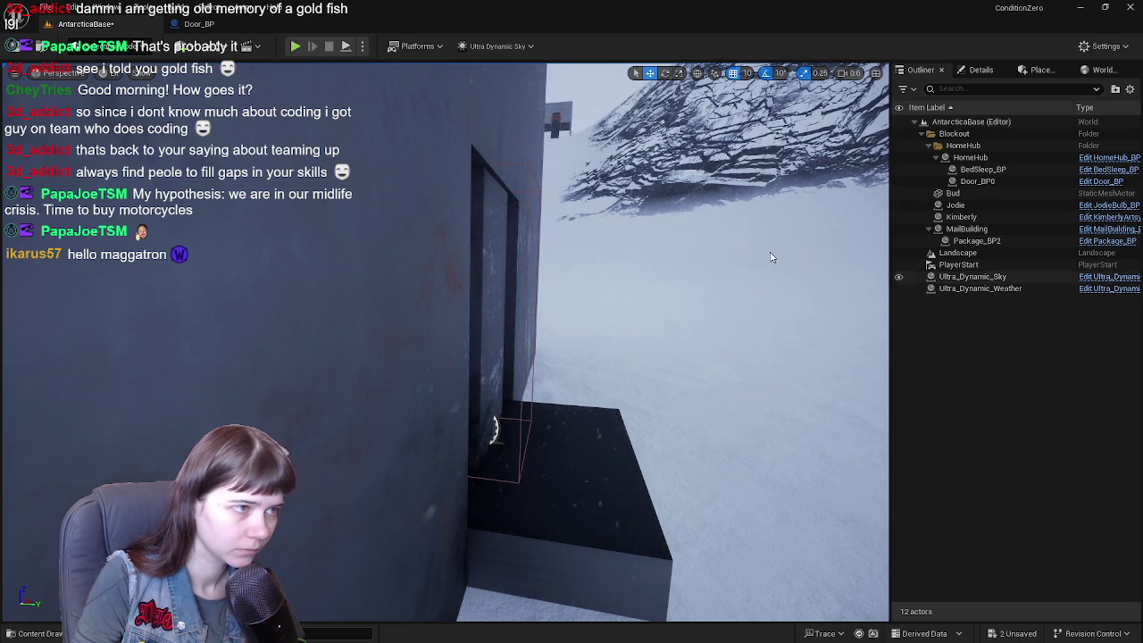
pyautogui.press('f')
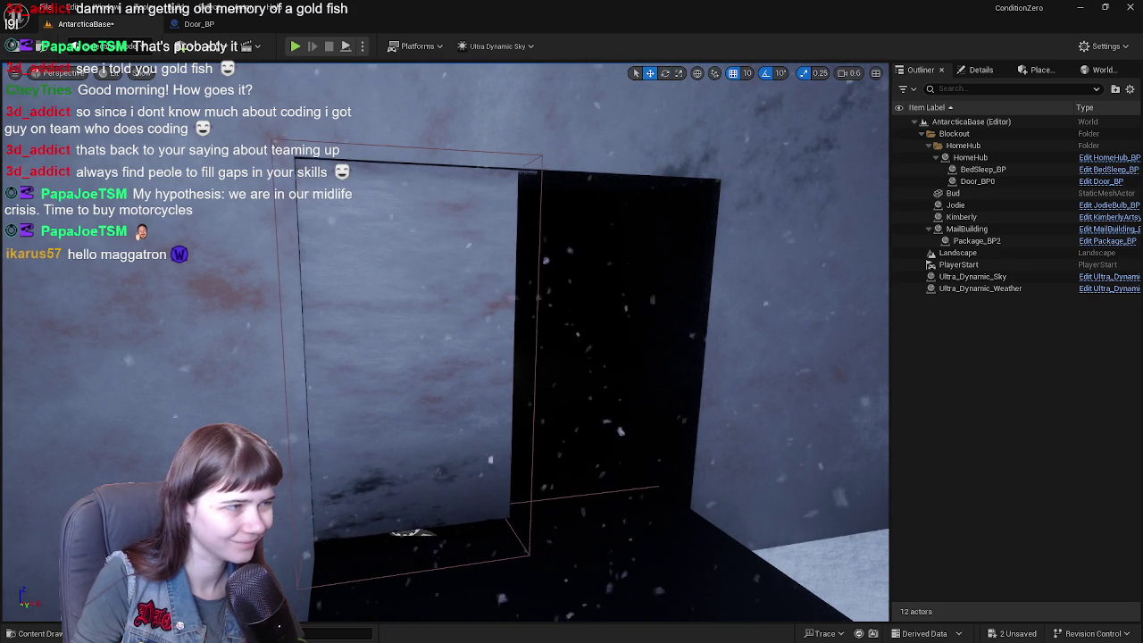
pyautogui.moveTo(447, 358)
pyautogui.mouseDown()
pyautogui.moveTo(420, 331)
pyautogui.moveTo(464, 344)
pyautogui.mouseUp()
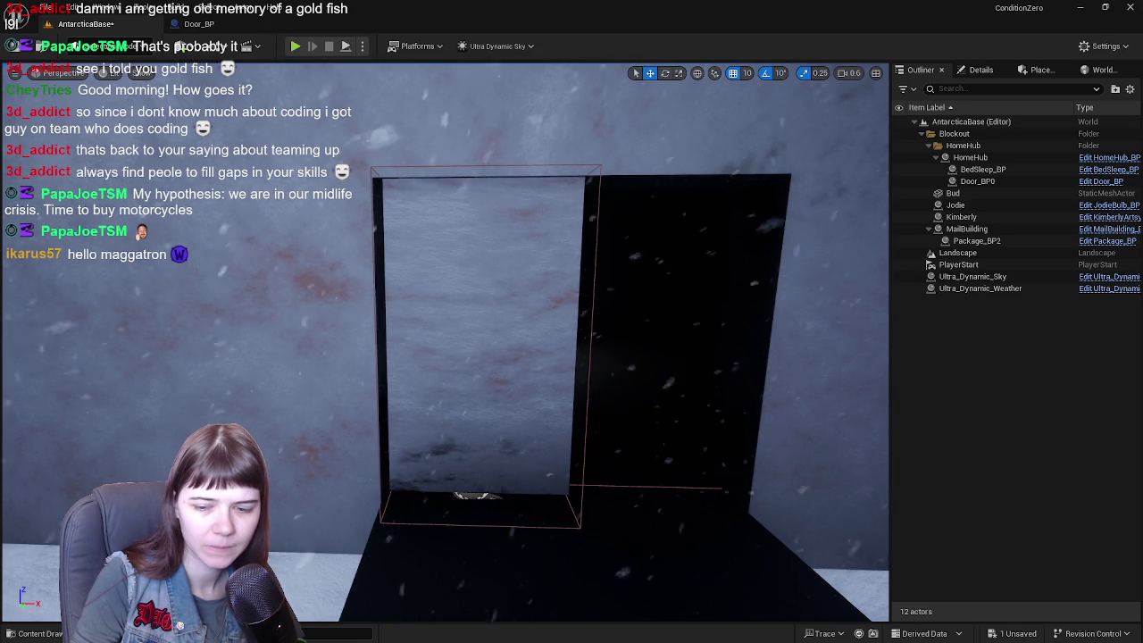
pyautogui.hotkey('alt', 'Tab')
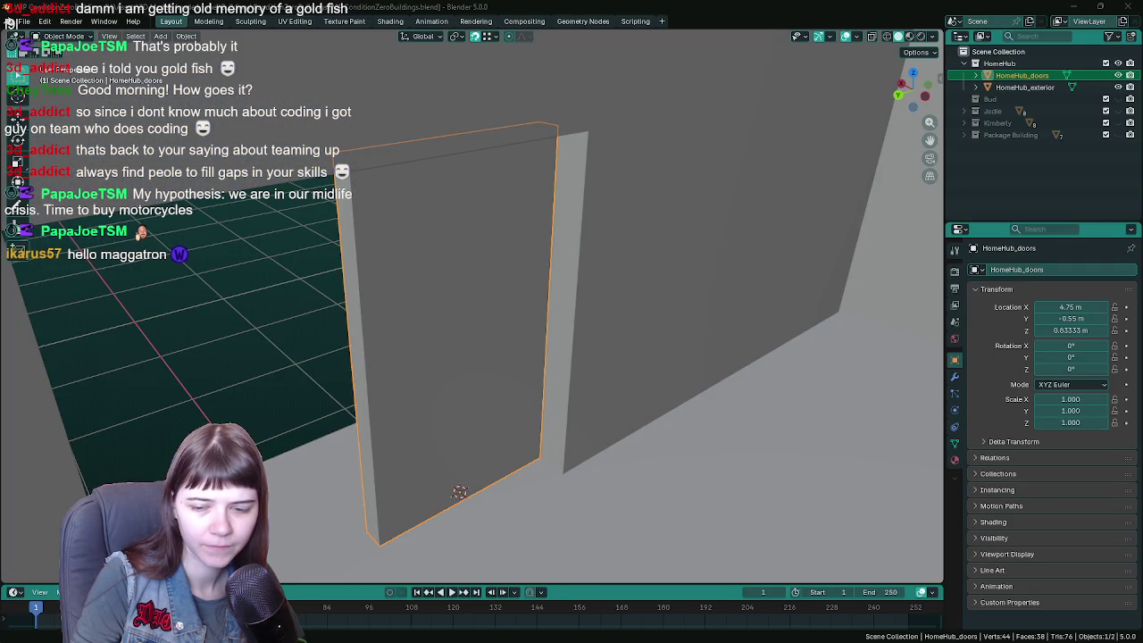
# - In Edit Mode, select the door's side edge and snap the 3D cursor to it
pyautogui.press('KP_1')
pyautogui.press('Tab')
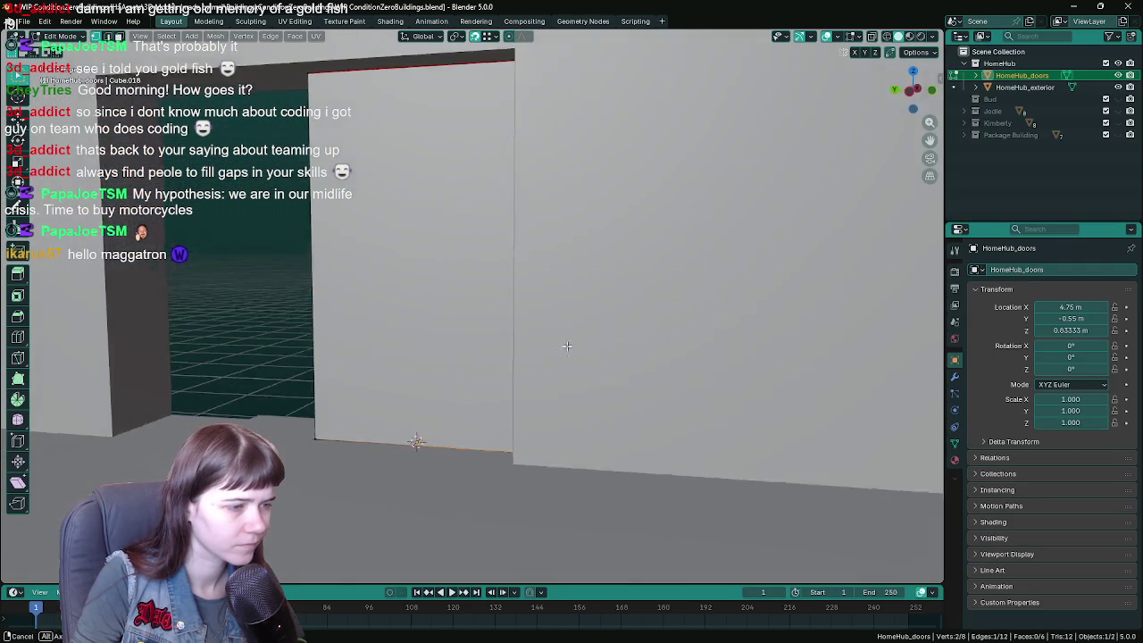
pyautogui.press('Escape')
pyautogui.press('`')
pyautogui.click(649, 372)
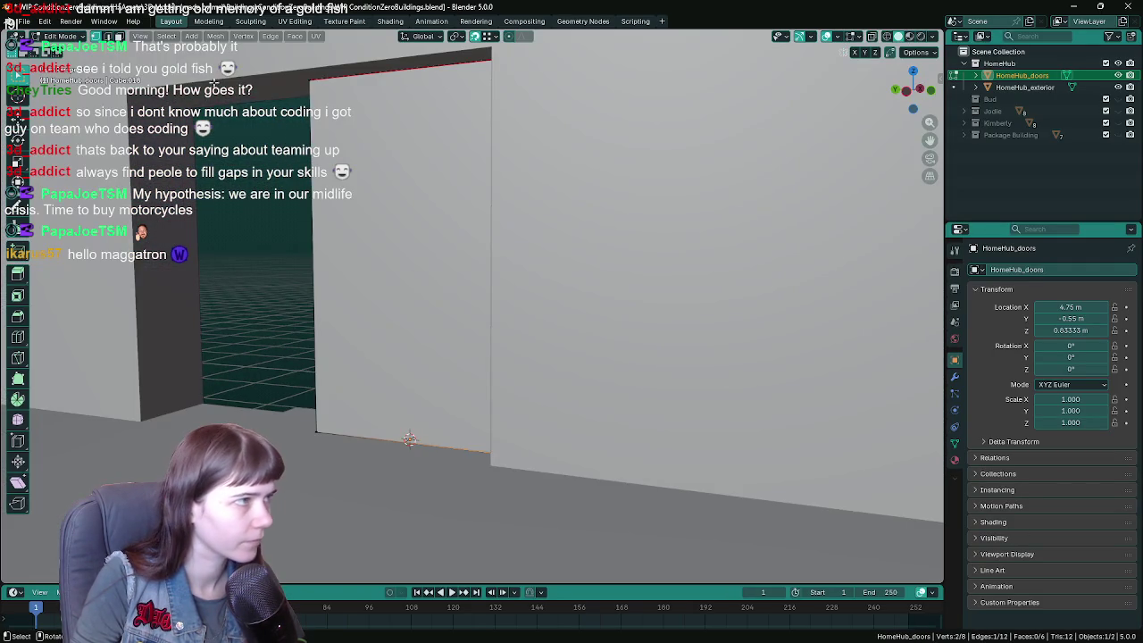
pyautogui.click(215, 36)
pyautogui.moveTo(239, 75)
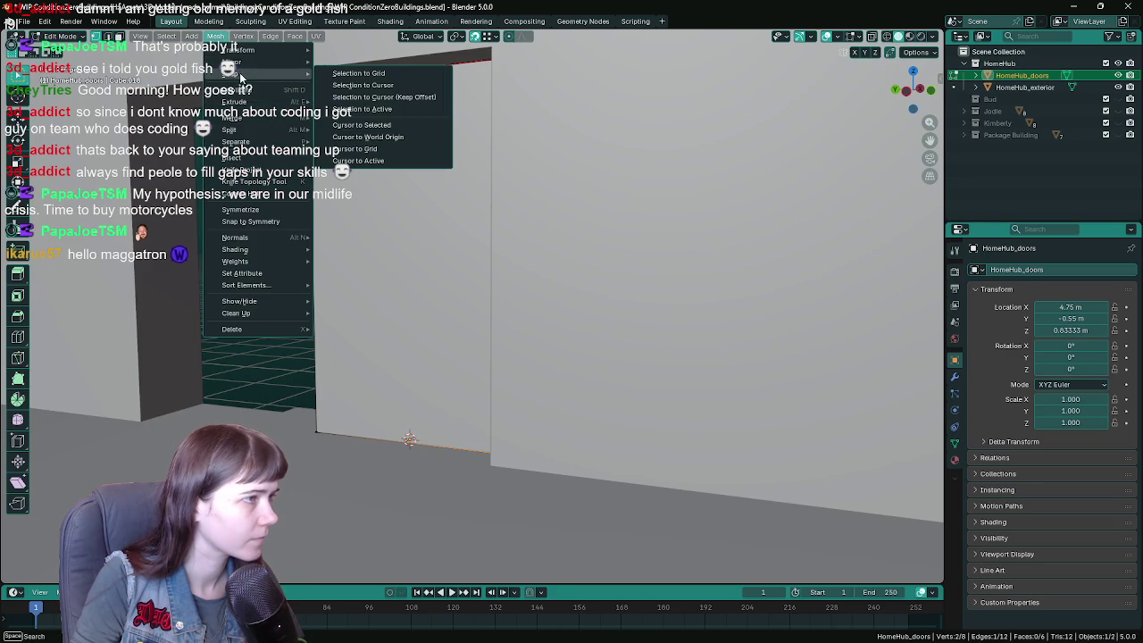
pyautogui.rightClick(555, 360)
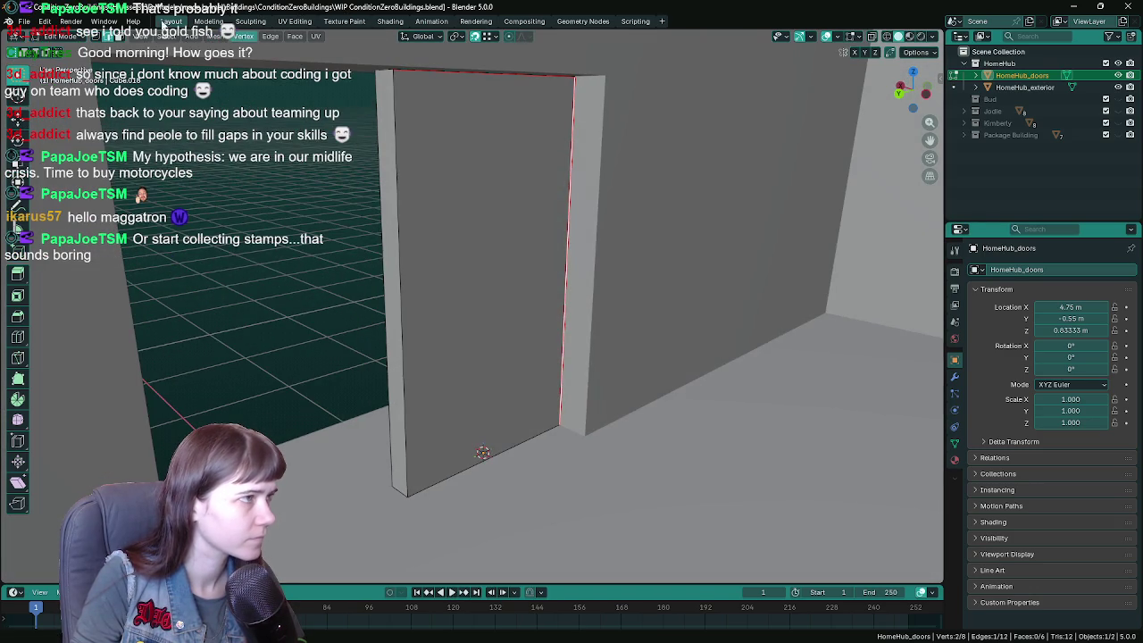
pyautogui.click(215, 36)
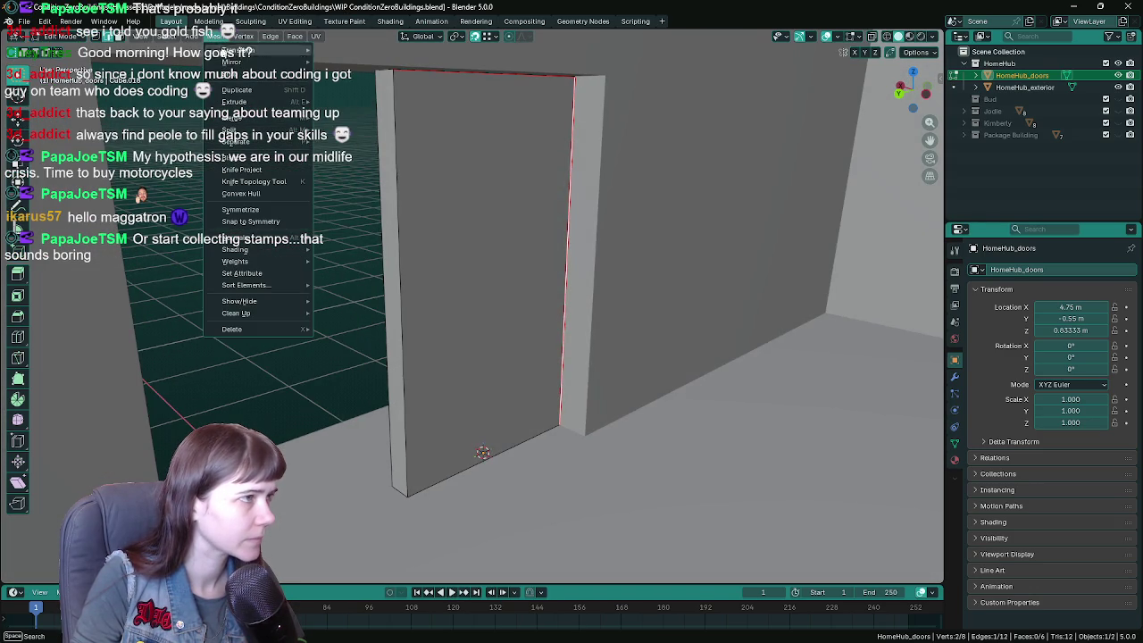
pyautogui.moveTo(239, 75)
pyautogui.click(409, 120)
# - Return to Object Mode and save the blend file
pyautogui.press('Tab')
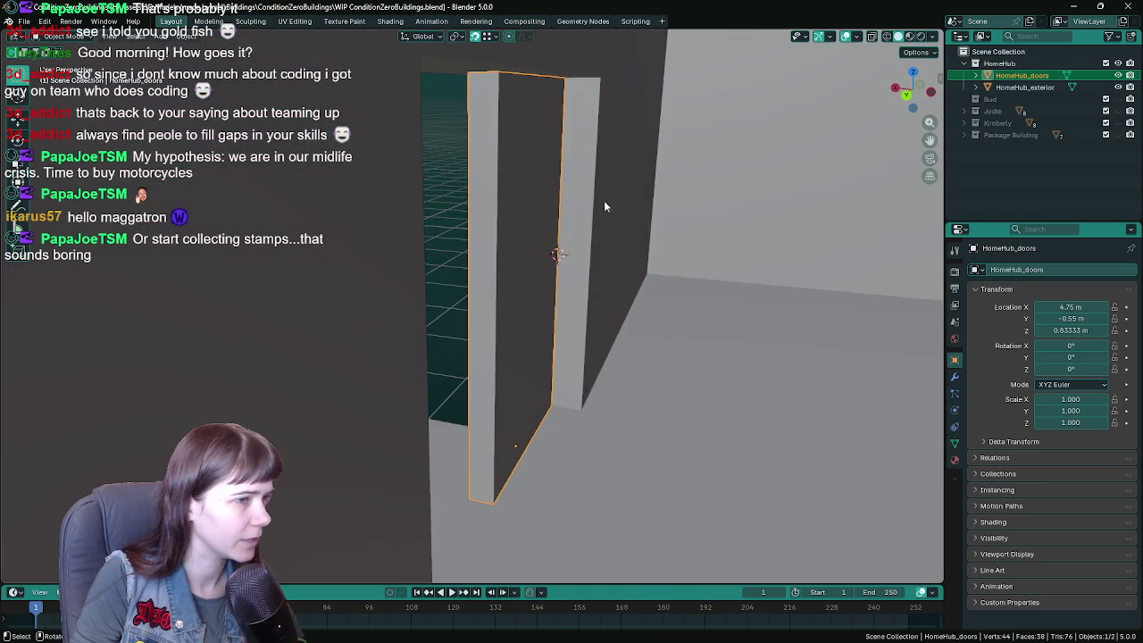
pyautogui.hotkey('ctrl', 's')
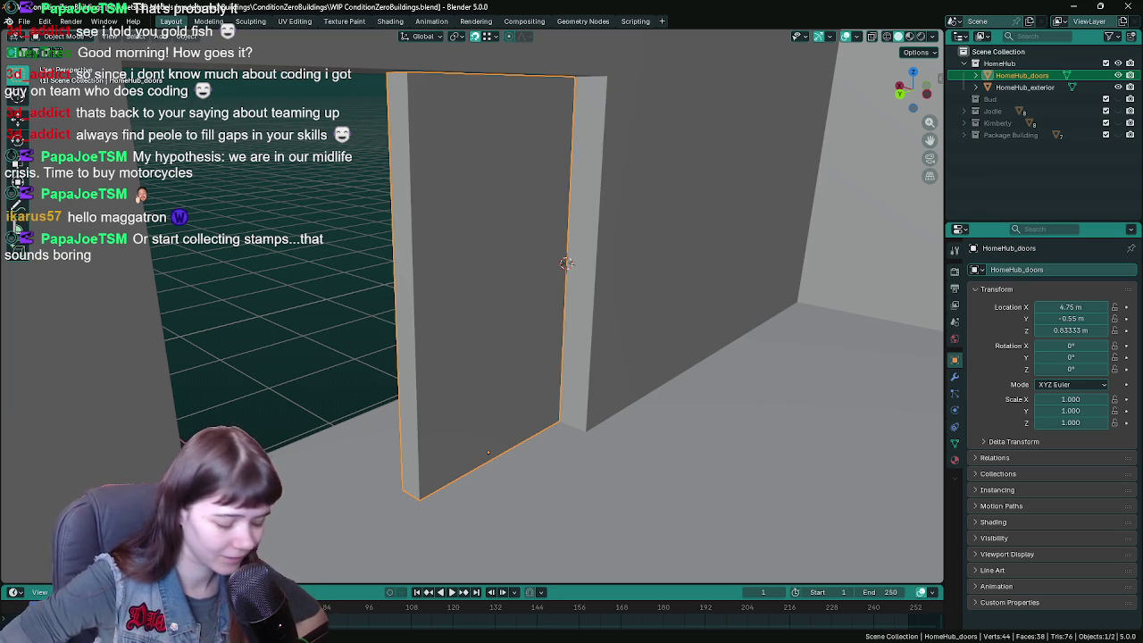
pyautogui.moveTo(625, 326)
pyautogui.mouseDown()
pyautogui.moveTo(641, 321)
pyautogui.moveTo(581, 321)
pyautogui.mouseUp()
pyautogui.hotkey('ctrl', 's')
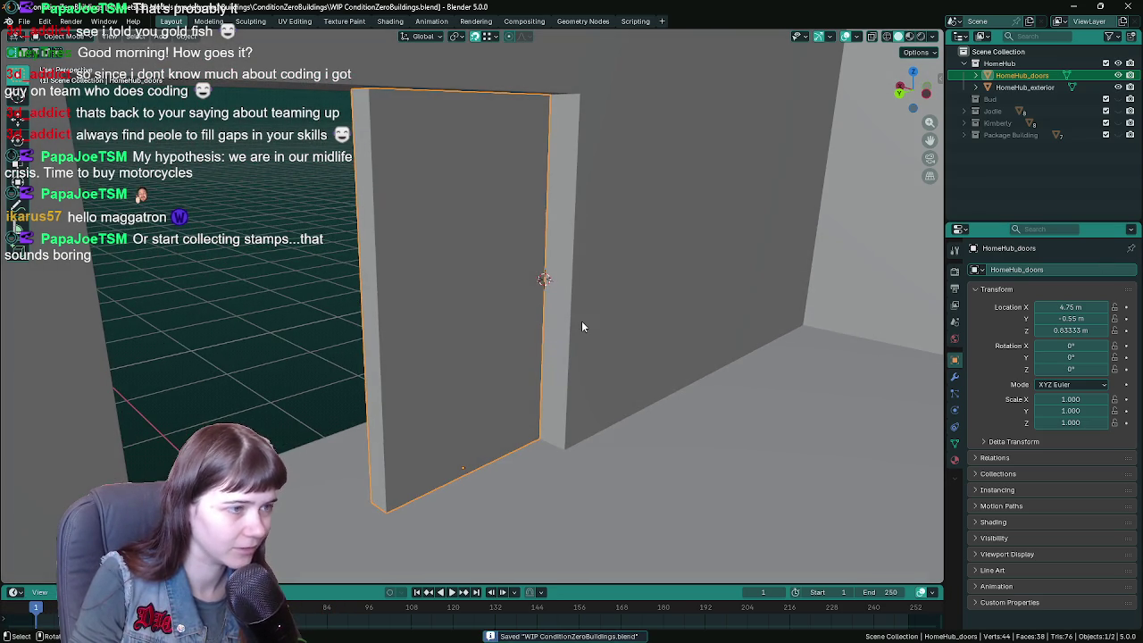
pyautogui.click(188, 37)
# - Set the door's origin to the 3D cursor on its hinge edge
pyautogui.moveTo(210, 62)
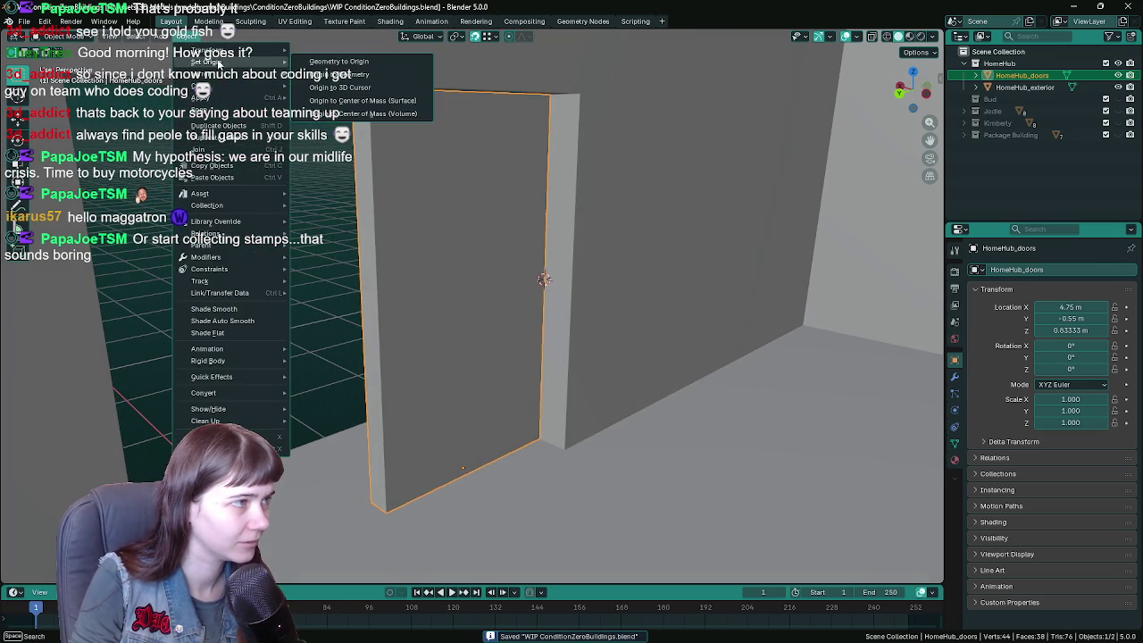
pyautogui.click(357, 88)
pyautogui.moveTo(673, 250)
pyautogui.mouseDown()
pyautogui.moveTo(521, 240)
pyautogui.moveTo(554, 248)
pyautogui.moveTo(450, 265)
pyautogui.moveTo(536, 252)
pyautogui.moveTo(403, 245)
pyautogui.moveTo(451, 236)
pyautogui.mouseUp()
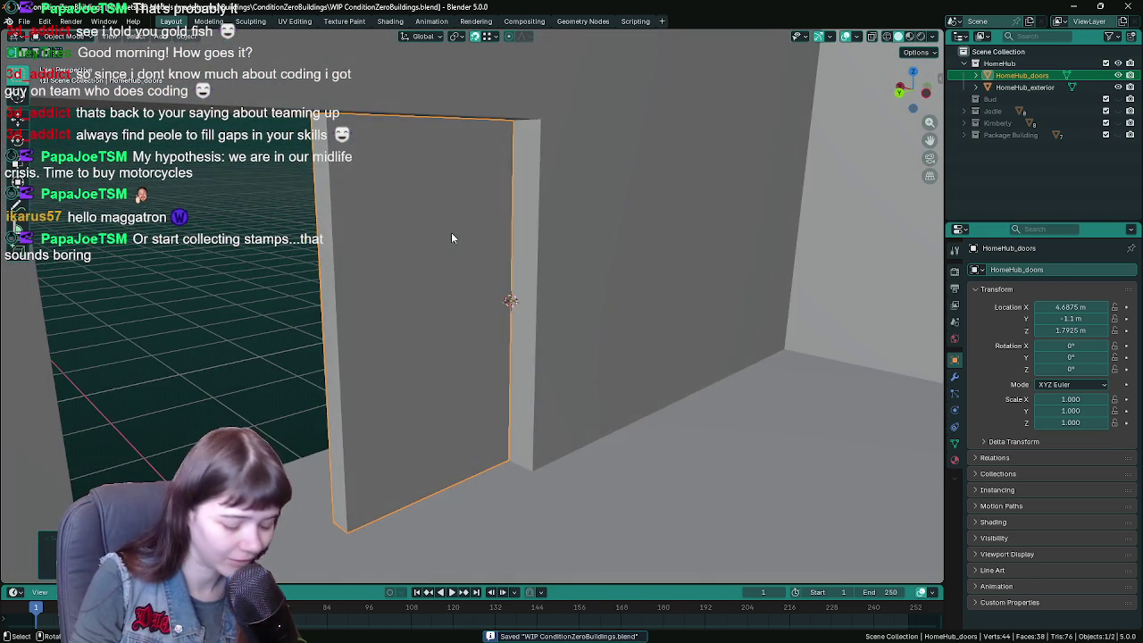
pyautogui.moveTo(398, 273)
pyautogui.mouseDown()
pyautogui.moveTo(434, 238)
pyautogui.moveTo(594, 247)
pyautogui.moveTo(501, 263)
pyautogui.mouseUp()
# - Move the door along X to 4.5 m and save the file
pyautogui.press('g')
pyautogui.press('x')
pyautogui.press('Escape')
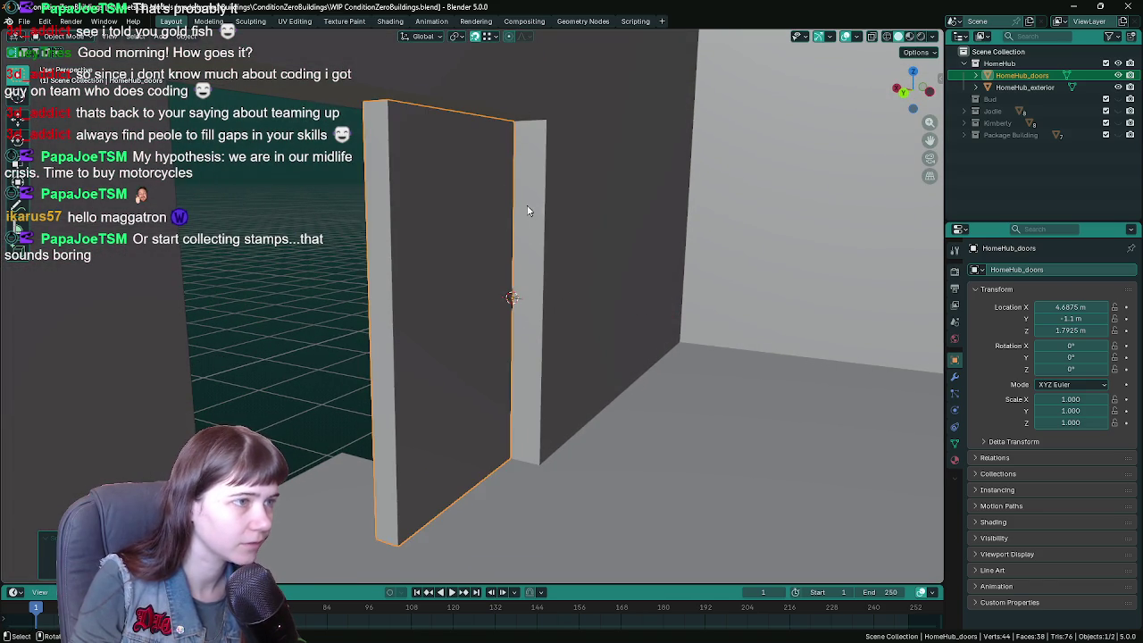
pyautogui.press('g')
pyautogui.press('x')
pyautogui.click(549, 132)
pyautogui.moveTo(549, 131)
pyautogui.mouseDown()
pyautogui.moveTo(537, 267)
pyautogui.moveTo(446, 289)
pyautogui.moveTo(676, 289)
pyautogui.moveTo(599, 288)
pyautogui.mouseUp()
pyautogui.hotkey('ctrl', 's')
# - Try a Y-axis move and an X-axis scale on the door, cancelling both
pyautogui.press('g')
pyautogui.press('y')
pyautogui.press('Escape')
pyautogui.press('s')
pyautogui.press('x')
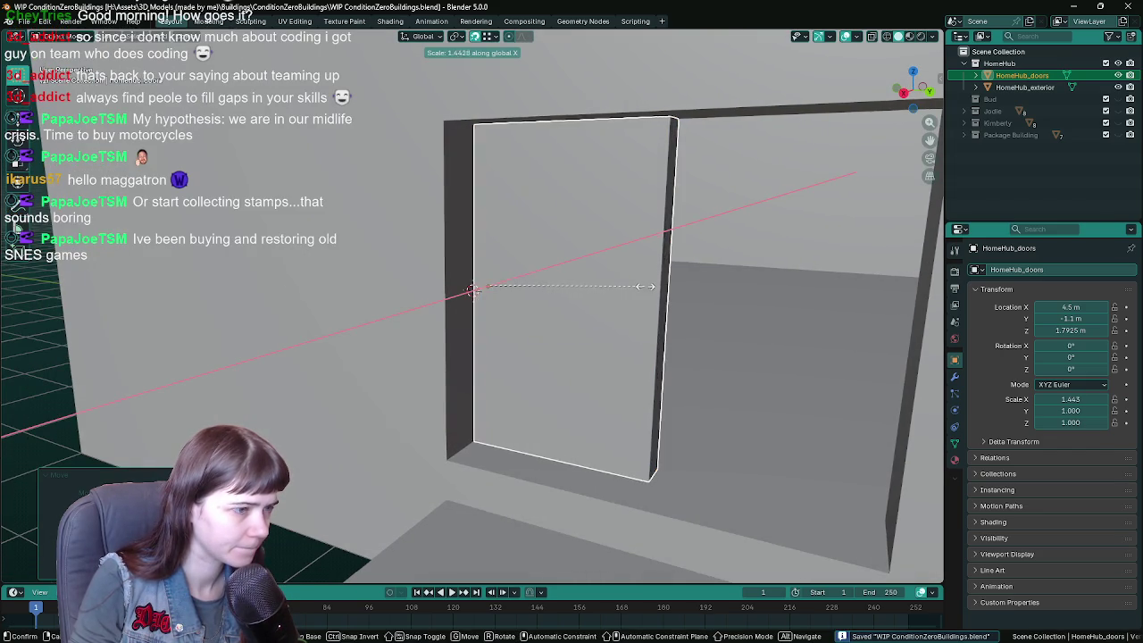
pyautogui.press('Escape')
pyautogui.moveTo(727, 265); pyautogui.dragTo(688, 260)
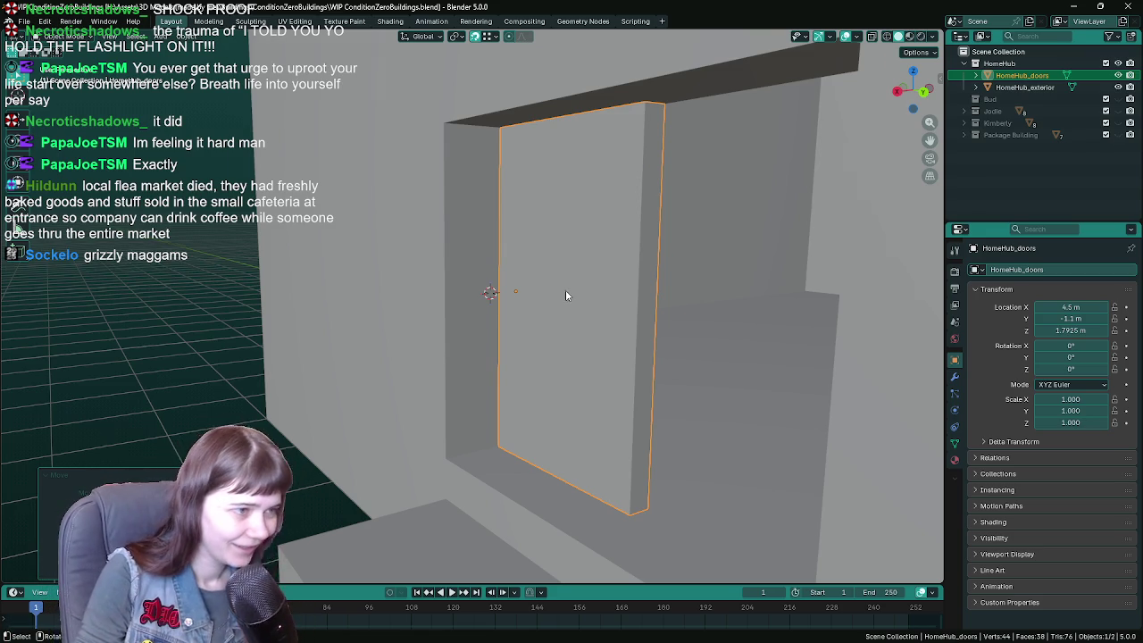
# - Save WIP ConditionZeroBuildings.blend with the door at 4.5, -1.1, 1.7925 m
pyautogui.hotkey('ctrl', 's')
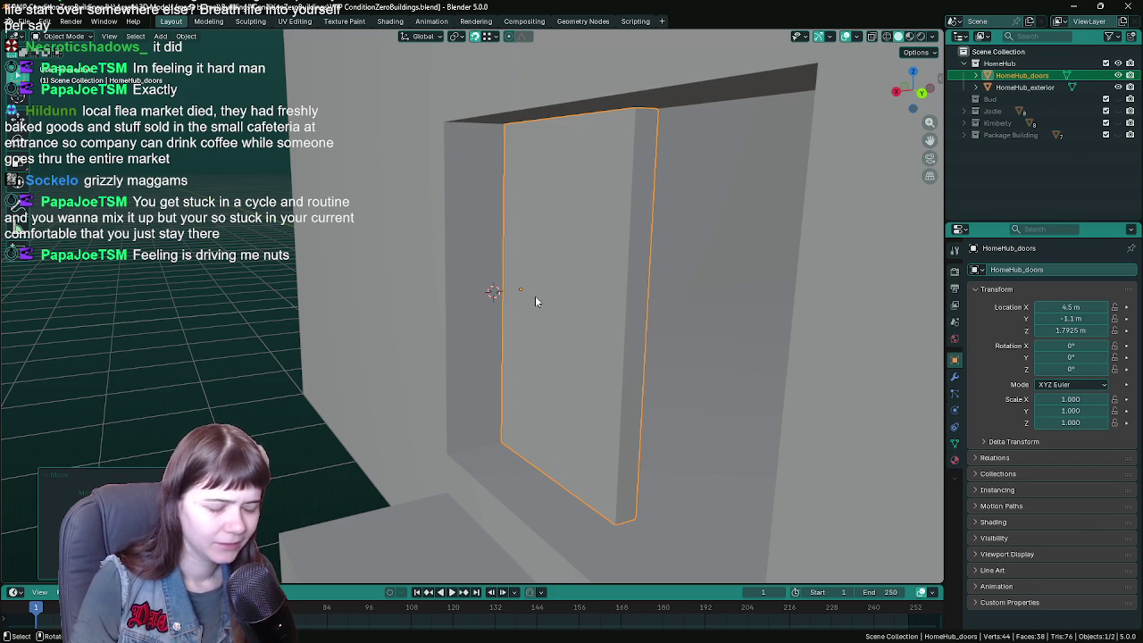
pyautogui.hotkey('ctrl', 's')
pyautogui.moveTo(535, 296)
pyautogui.mouseDown()
pyautogui.moveTo(513, 338)
pyautogui.moveTo(546, 356)
pyautogui.moveTo(555, 332)
pyautogui.mouseUp()
# - Scale the door along global X by 2.5 and save the file
pyautogui.press('g')
pyautogui.press('x')
pyautogui.press('Escape')
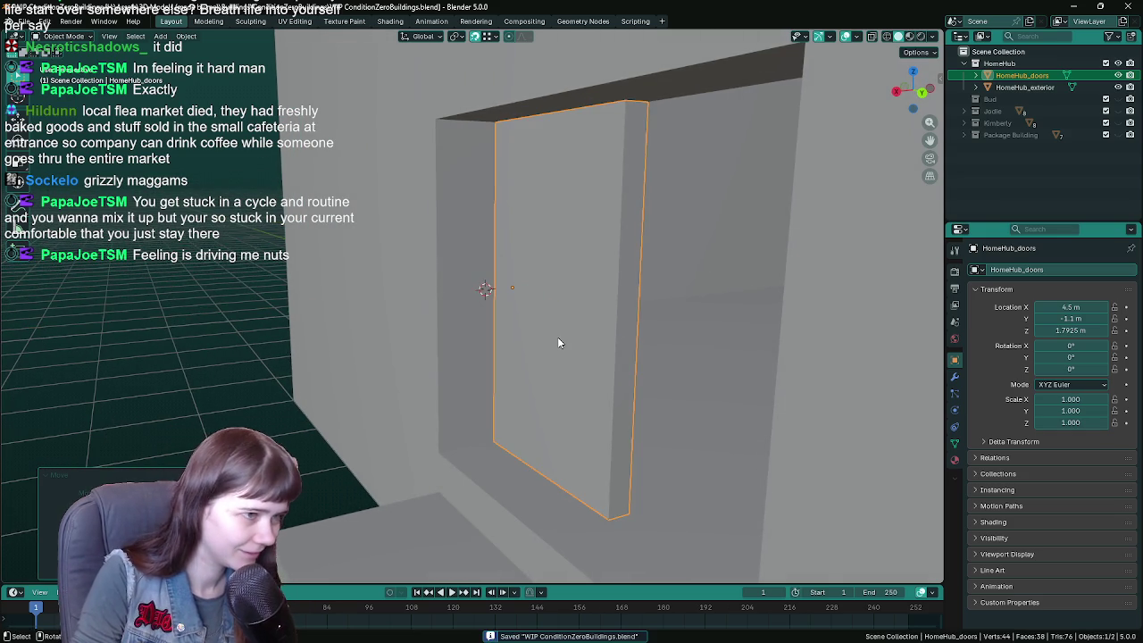
pyautogui.press('s')
pyautogui.press('x')
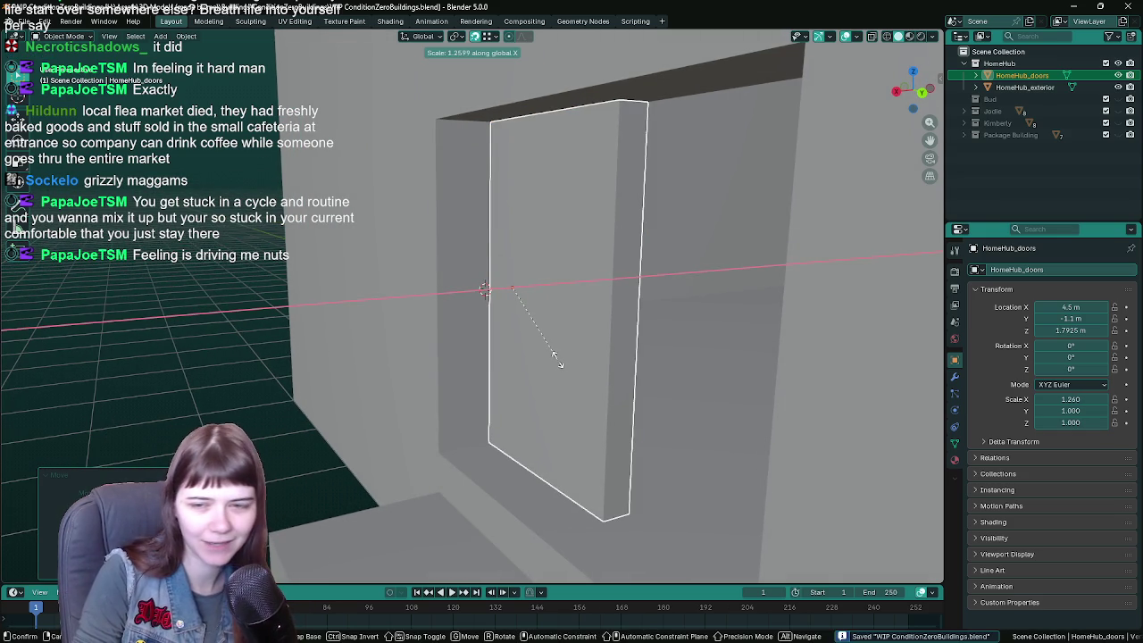
pyautogui.press('Escape')
pyautogui.moveTo(557, 354)
pyautogui.mouseDown()
pyautogui.moveTo(531, 347)
pyautogui.moveTo(542, 350)
pyautogui.mouseUp()
pyautogui.press('s')
pyautogui.press('x')
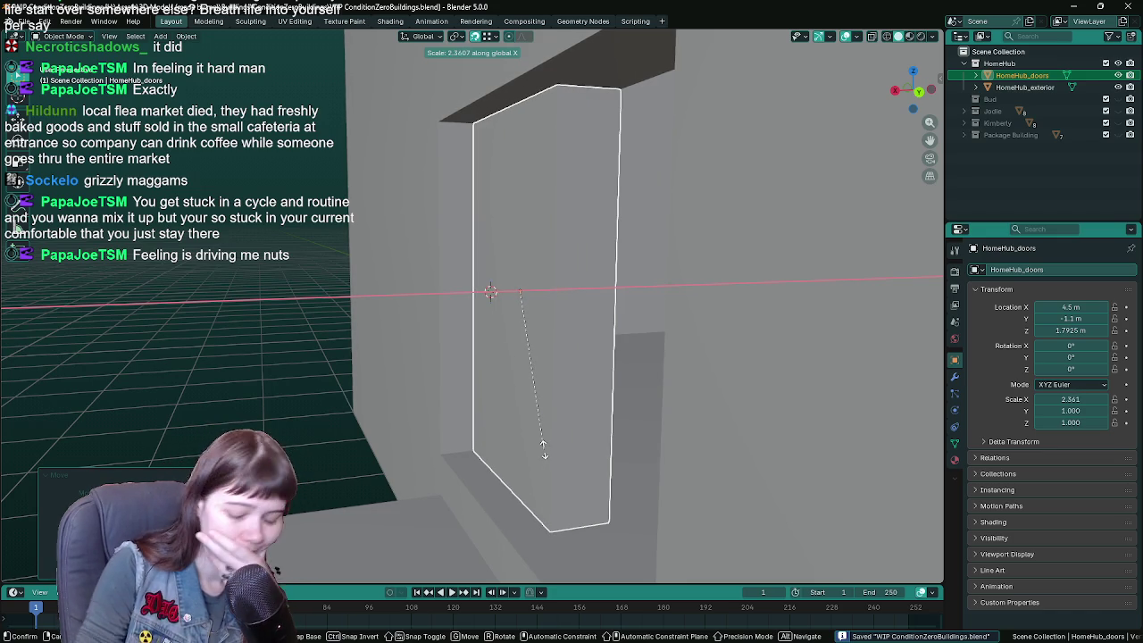
pyautogui.write('2.5')
pyautogui.press('Return')
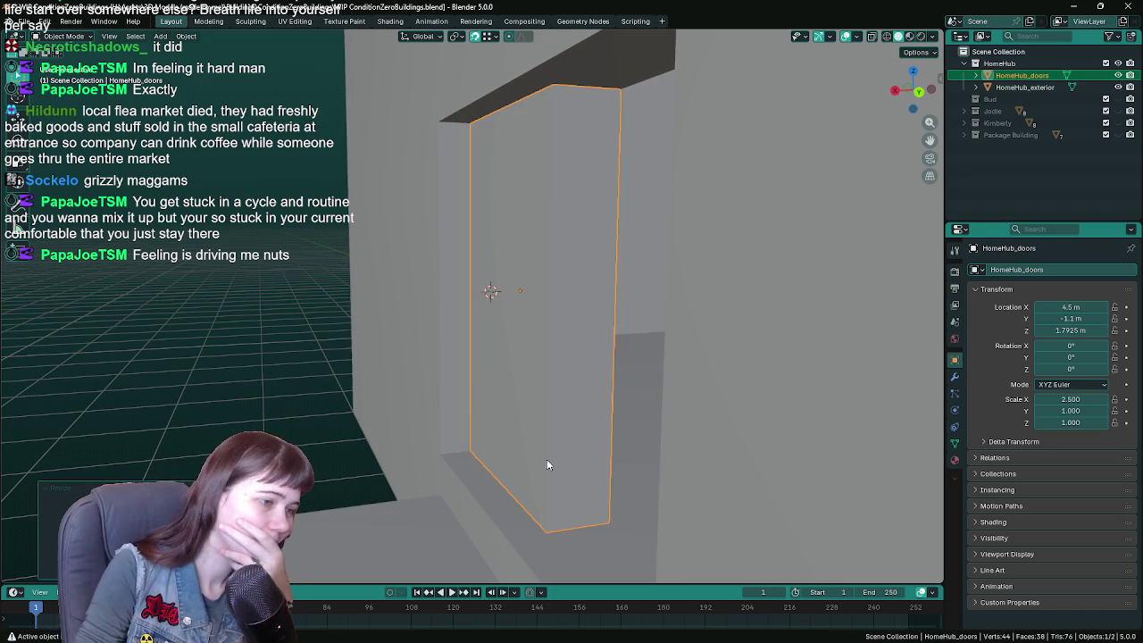
pyautogui.moveTo(547, 459); pyautogui.dragTo(560, 478)
pyautogui.moveTo(496, 374)
pyautogui.mouseDown()
pyautogui.moveTo(482, 375)
pyautogui.moveTo(537, 349)
pyautogui.moveTo(473, 328)
pyautogui.moveTo(534, 357)
pyautogui.moveTo(527, 348)
pyautogui.moveTo(361, 542)
pyautogui.moveTo(478, 375)
pyautogui.moveTo(430, 369)
pyautogui.moveTo(505, 381)
pyautogui.moveTo(531, 358)
pyautogui.moveTo(611, 360)
pyautogui.mouseUp()
pyautogui.hotkey('ctrl', 's')
# - Rescale the door along X by 1.5 and save
pyautogui.press('s')
pyautogui.press('x')
pyautogui.press('2')
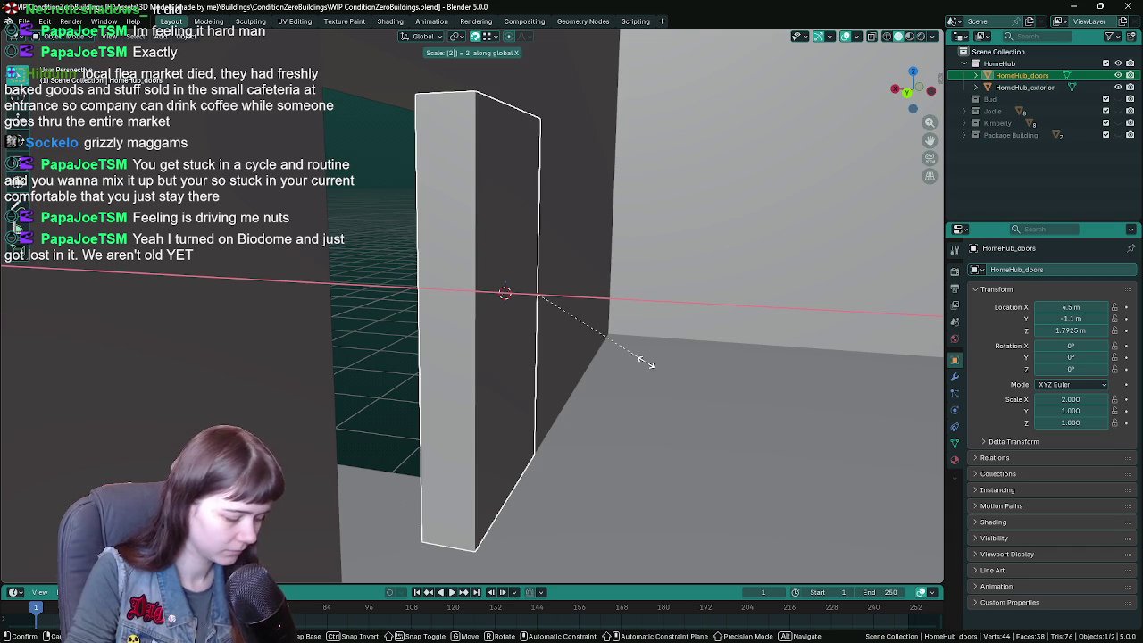
pyautogui.press('BackSpace')
pyautogui.write('1.5')
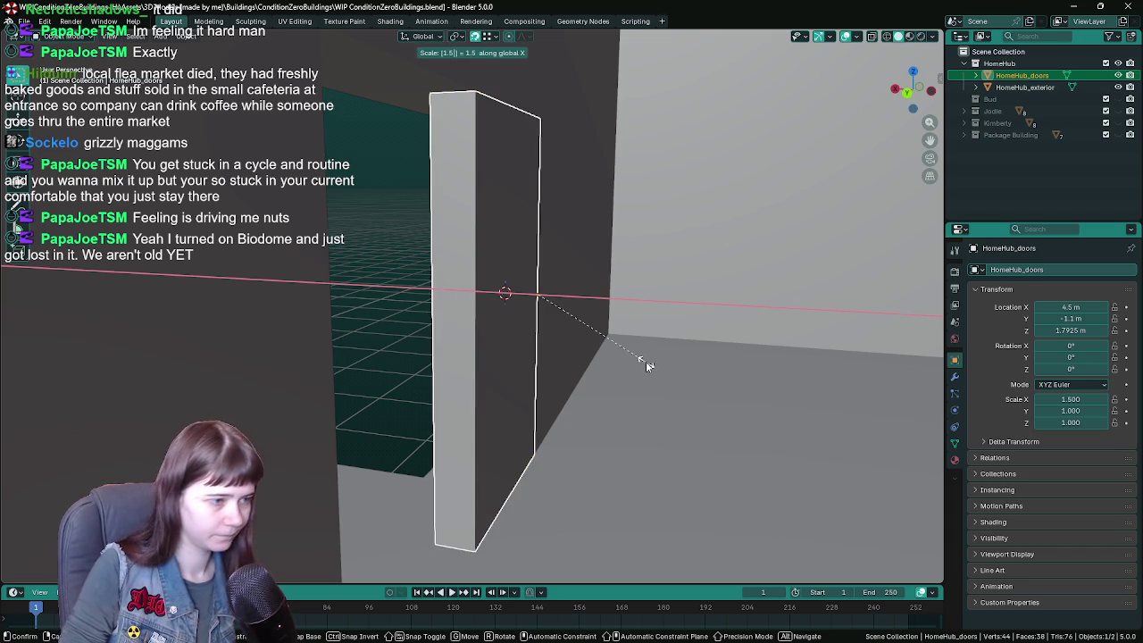
pyautogui.press('Return')
pyautogui.hotkey('ctrl', 's')
# - Scale the door along X by 1.25 using sx1.25
pyautogui.moveTo(454, 348); pyautogui.dragTo(468, 348)
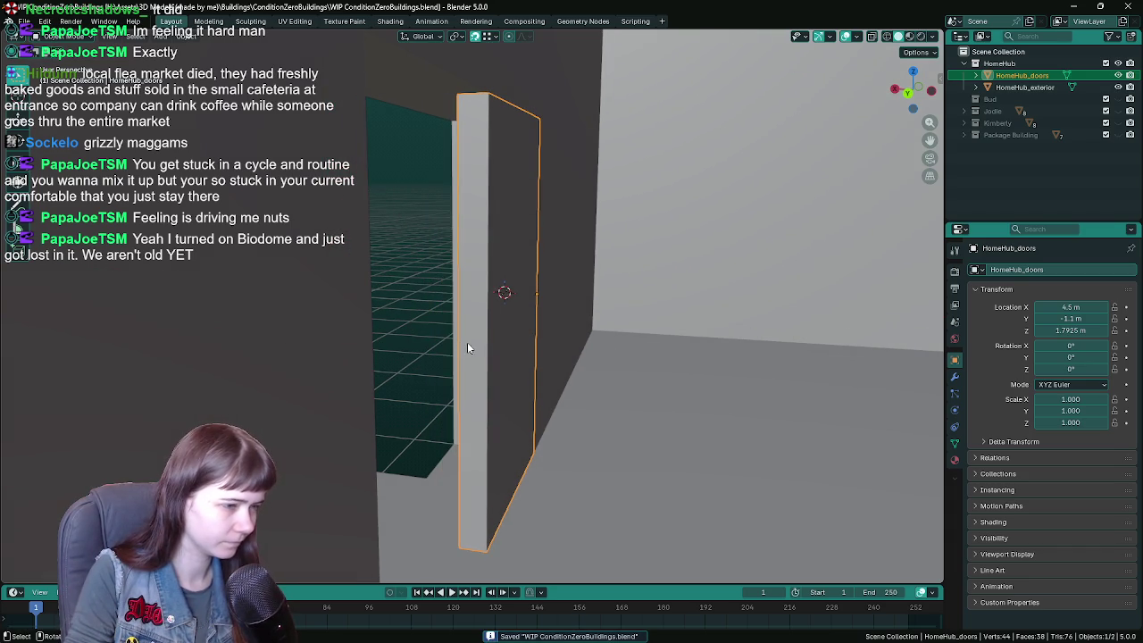
pyautogui.write('sx1.25')
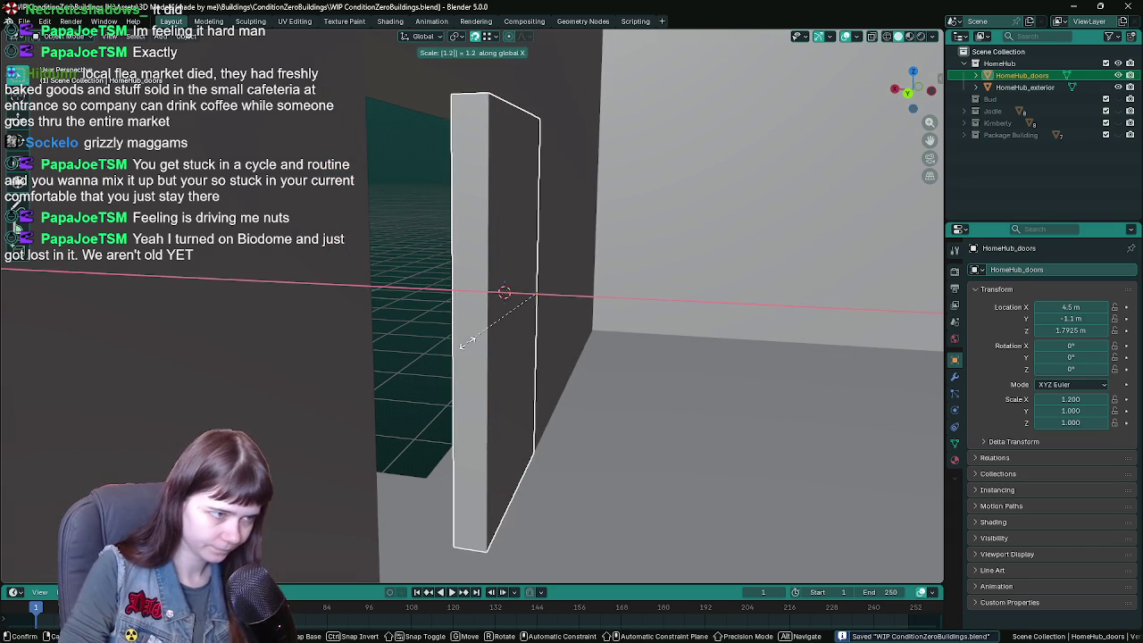
pyautogui.press('Return')
pyautogui.moveTo(420, 332)
pyautogui.mouseDown()
pyautogui.moveTo(521, 343)
pyautogui.moveTo(486, 331)
pyautogui.moveTo(497, 327)
pyautogui.mouseUp()
# - Move the door to location 0,0,0 and export it as HomeHub_doors.fbx with the UnrealEngine preset
pyautogui.press('q')
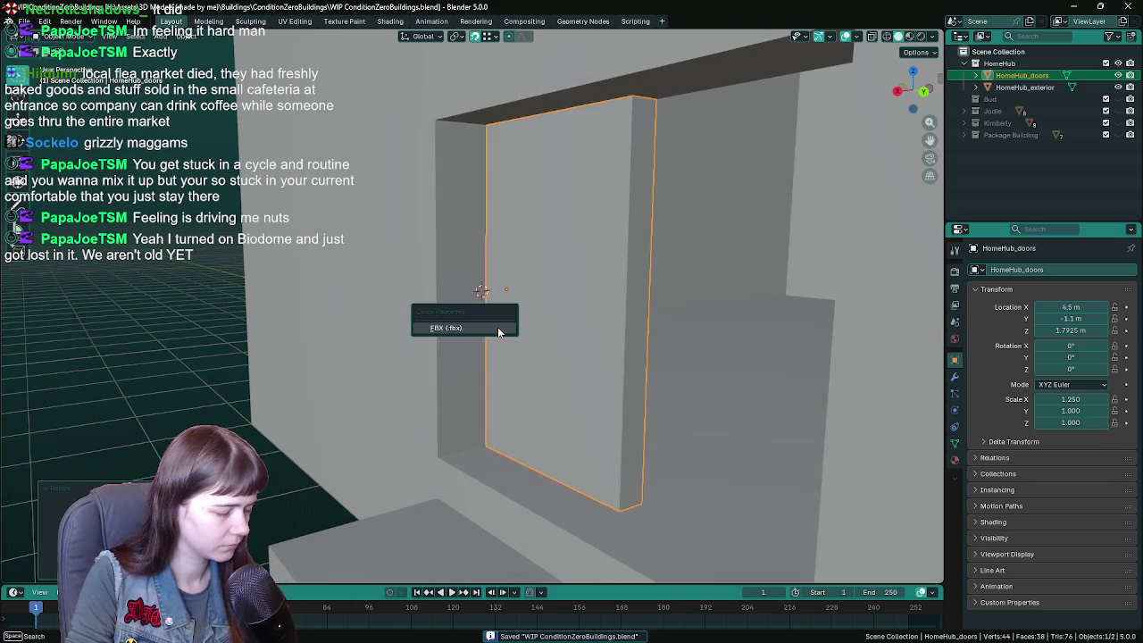
pyautogui.click(498, 327)
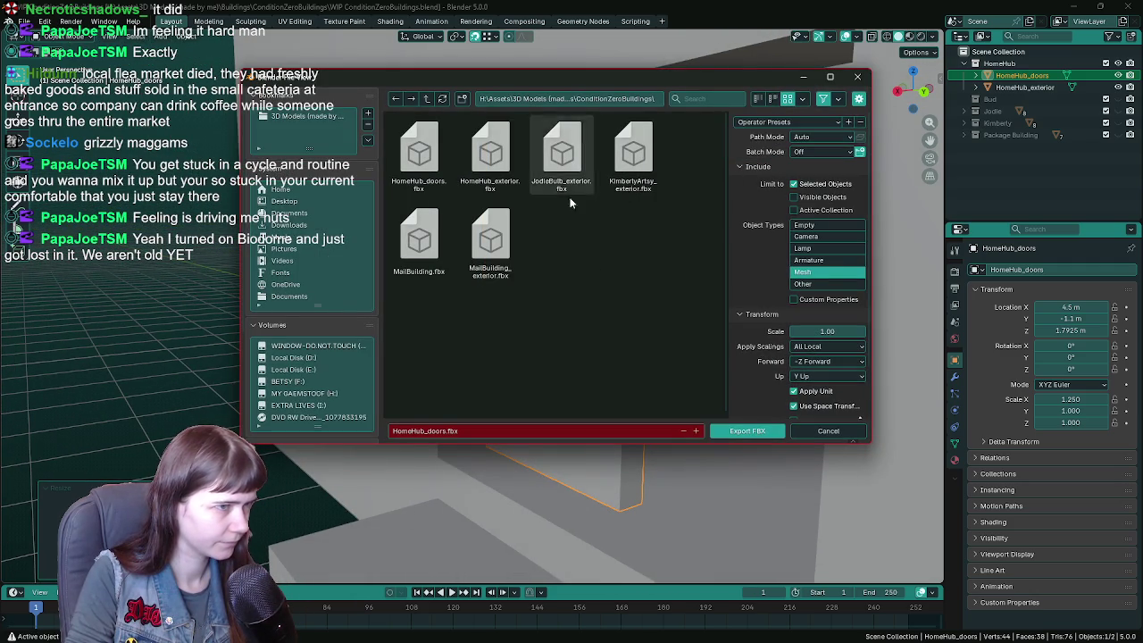
pyautogui.doubleClick(430, 181)
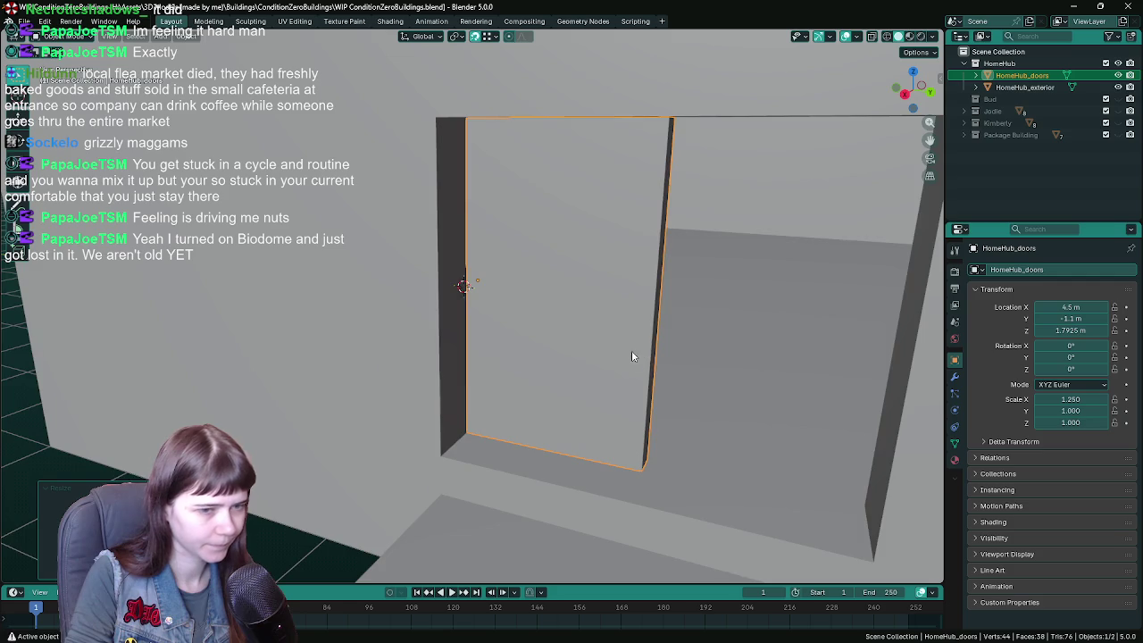
pyautogui.moveTo(614, 344)
pyautogui.mouseDown()
pyautogui.moveTo(576, 334)
pyautogui.moveTo(648, 331)
pyautogui.moveTo(557, 331)
pyautogui.mouseUp()
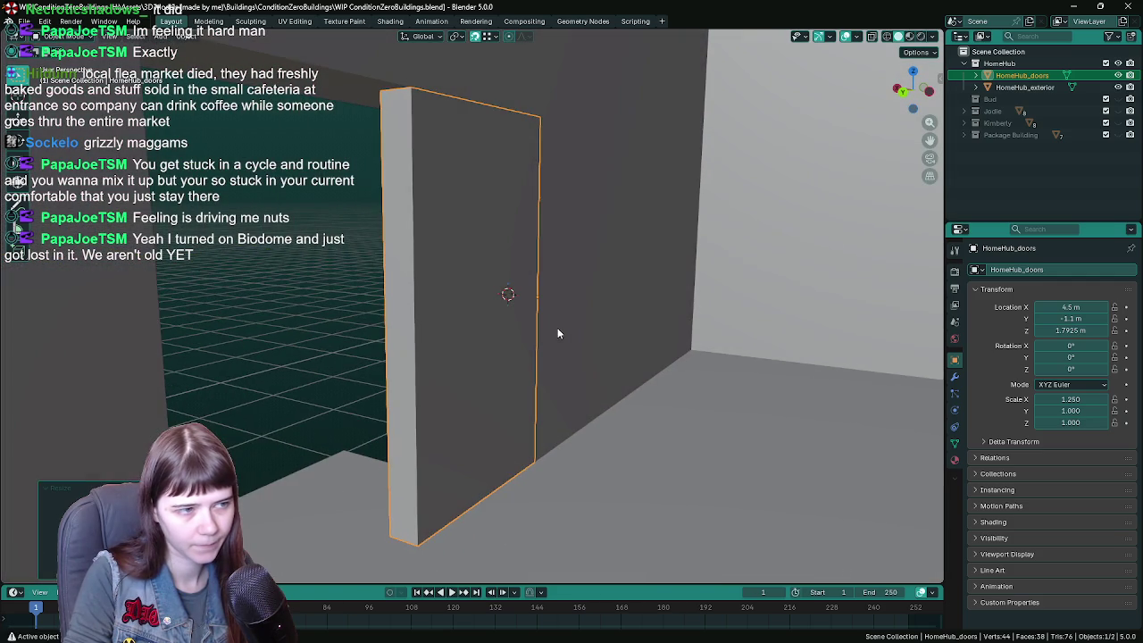
pyautogui.hotkey('ctrl', 's')
pyautogui.moveTo(1071, 307); pyautogui.dragTo(1071, 330)
pyautogui.write('0')
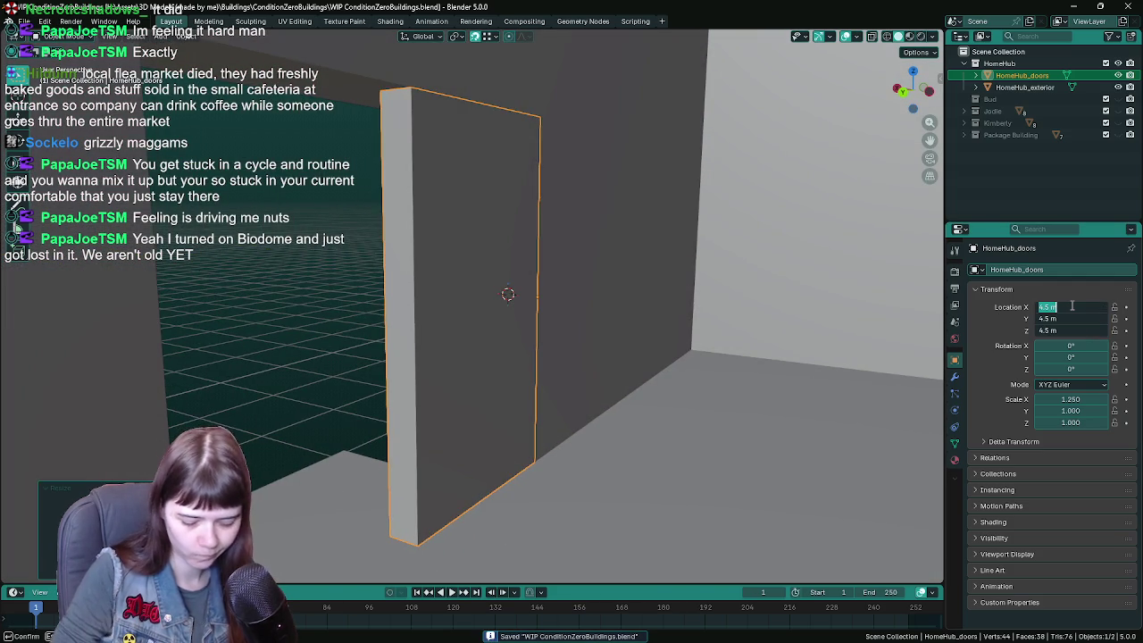
pyautogui.press('Return')
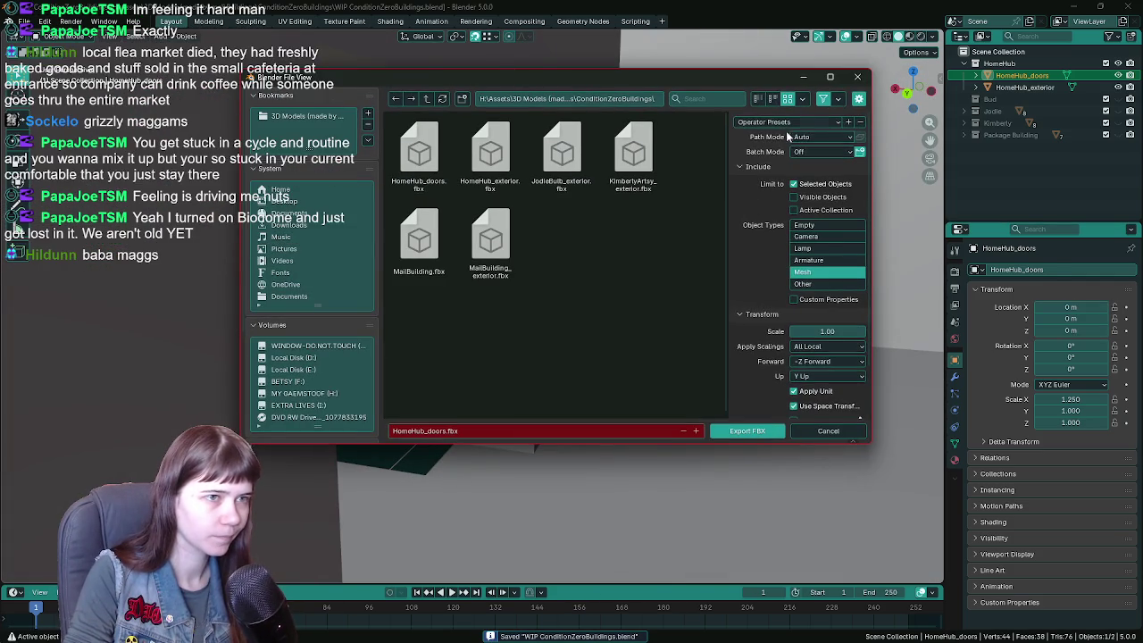
pyautogui.click(777, 121)
pyautogui.click(782, 154)
pyautogui.click(747, 431)
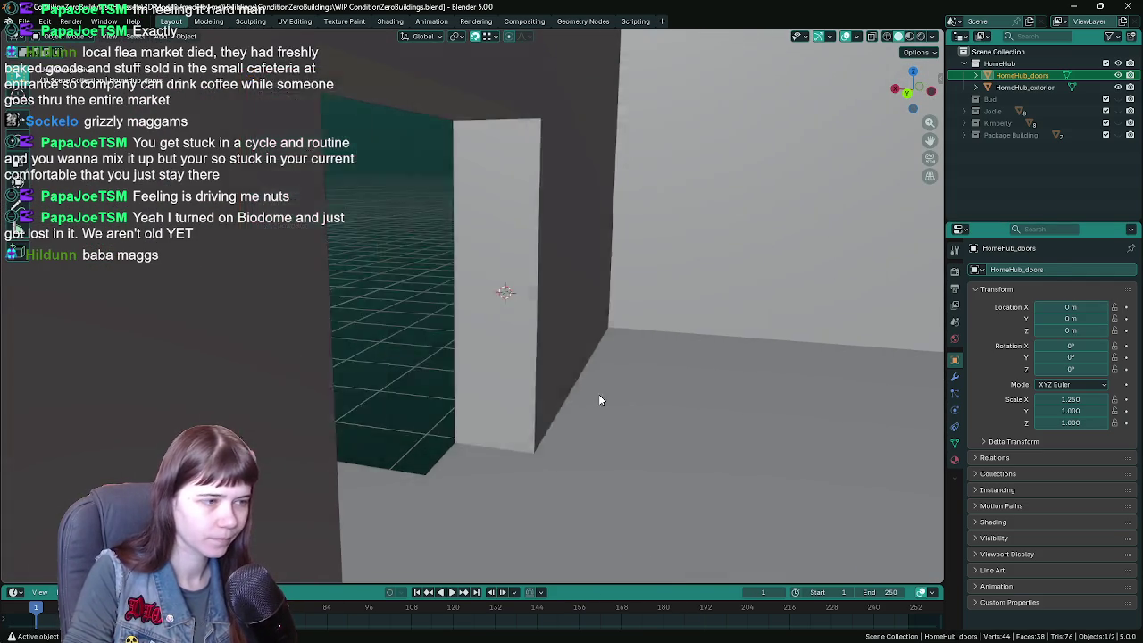
# - Return the door to its doorway position, save the blend file, and switch to Unreal
pyautogui.hotkey('ctrl', 'z')
pyautogui.hotkey('ctrl', 's')
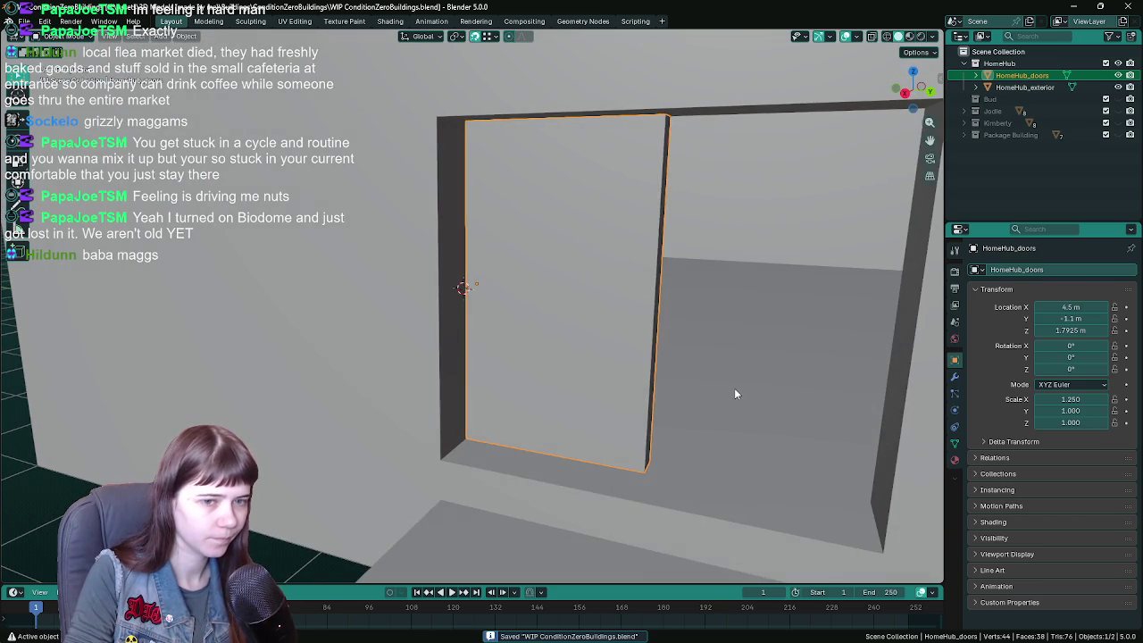
pyautogui.moveTo(734, 387); pyautogui.dragTo(652, 370)
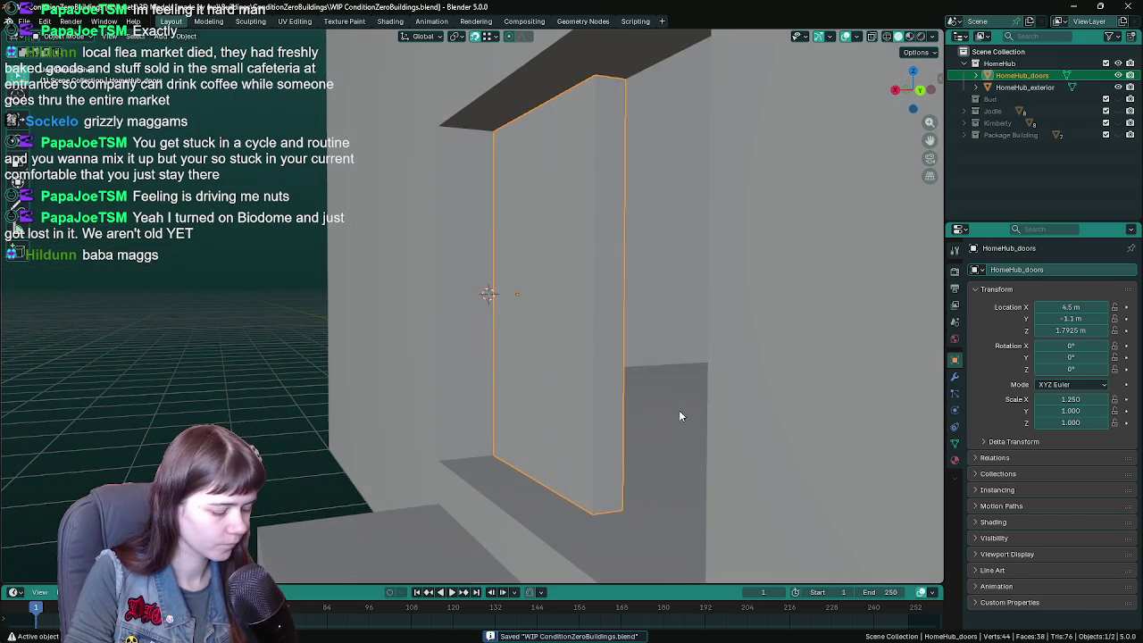
pyautogui.moveTo(685, 407); pyautogui.dragTo(675, 413)
pyautogui.hotkey('alt', 'g')
pyautogui.hotkey('ctrl', 'z')
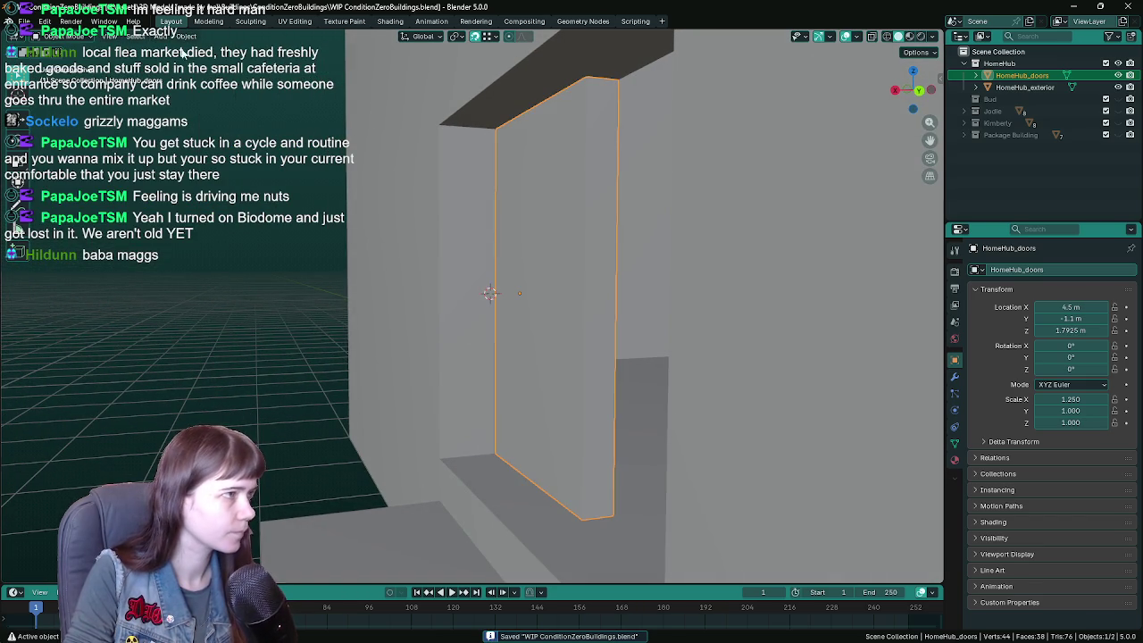
pyautogui.click(44, 20)
pyautogui.click(58, 48)
pyautogui.click(44, 21)
pyautogui.click(61, 37)
pyautogui.hotkey('ctrl', 's')
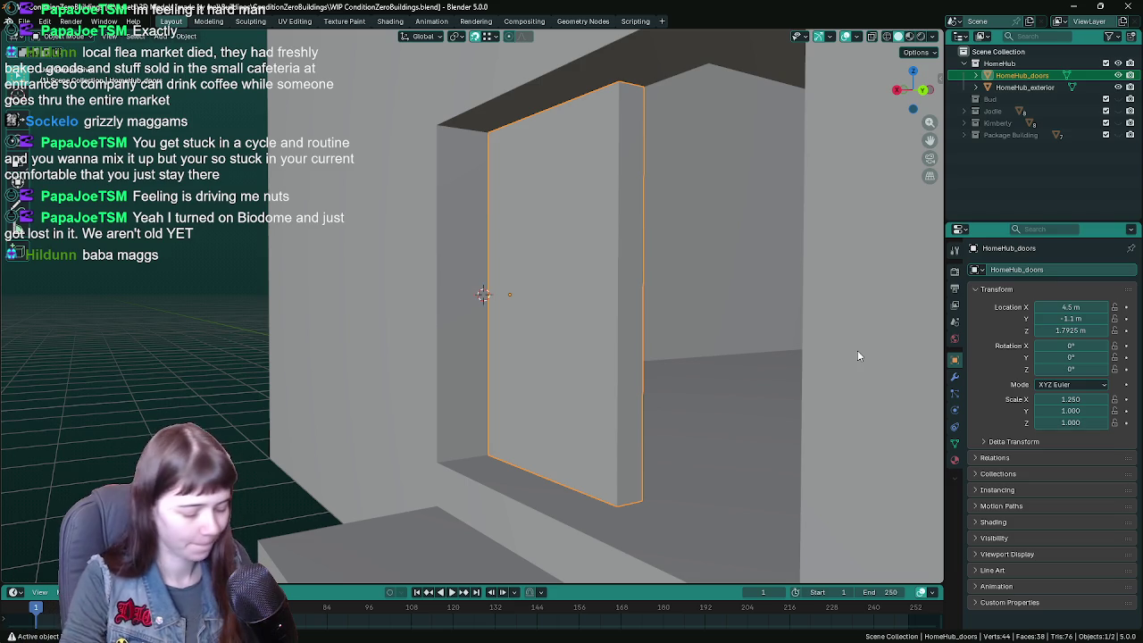
pyautogui.hotkey('ctrl', 's')
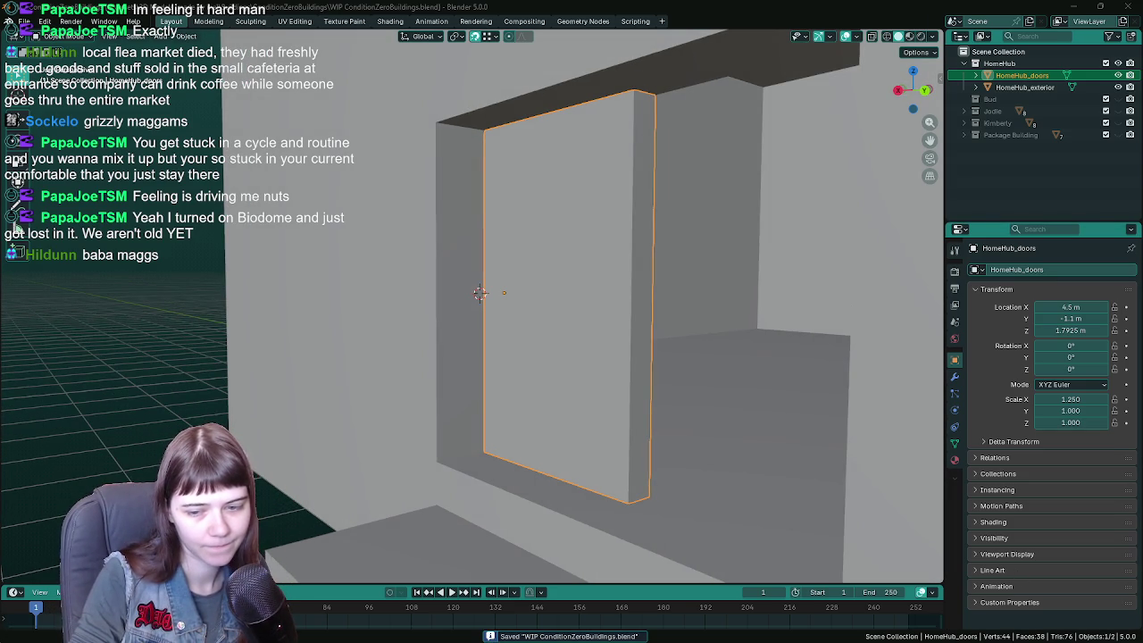
pyautogui.hotkey('alt', 'Tab')
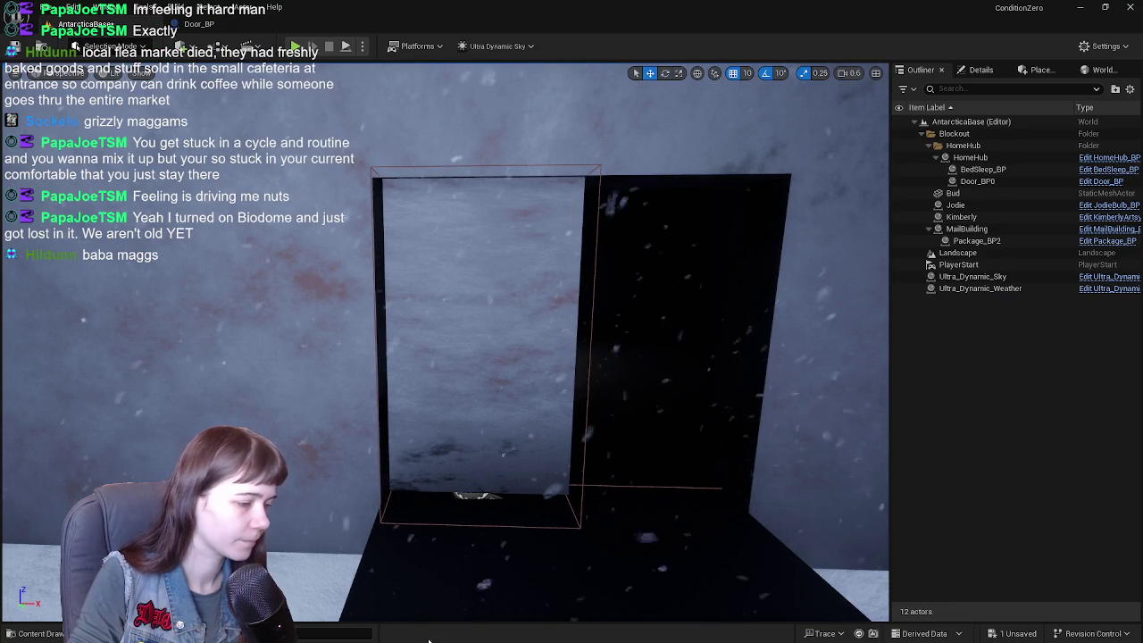
# - Reimport HomeHub_doors from the Content Drawer and show Door_BP's Viewport preview
pyautogui.hotkey('ctrl', 'space')
pyautogui.rightClick(268, 482)
pyautogui.press('Escape')
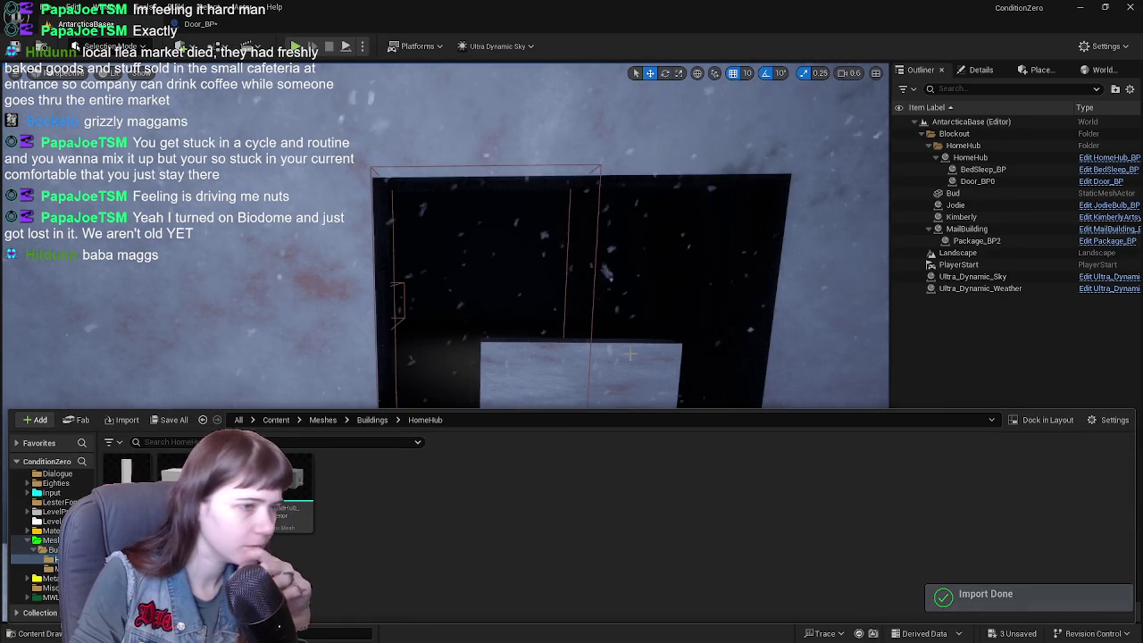
pyautogui.hotkey('ctrl', 'space')
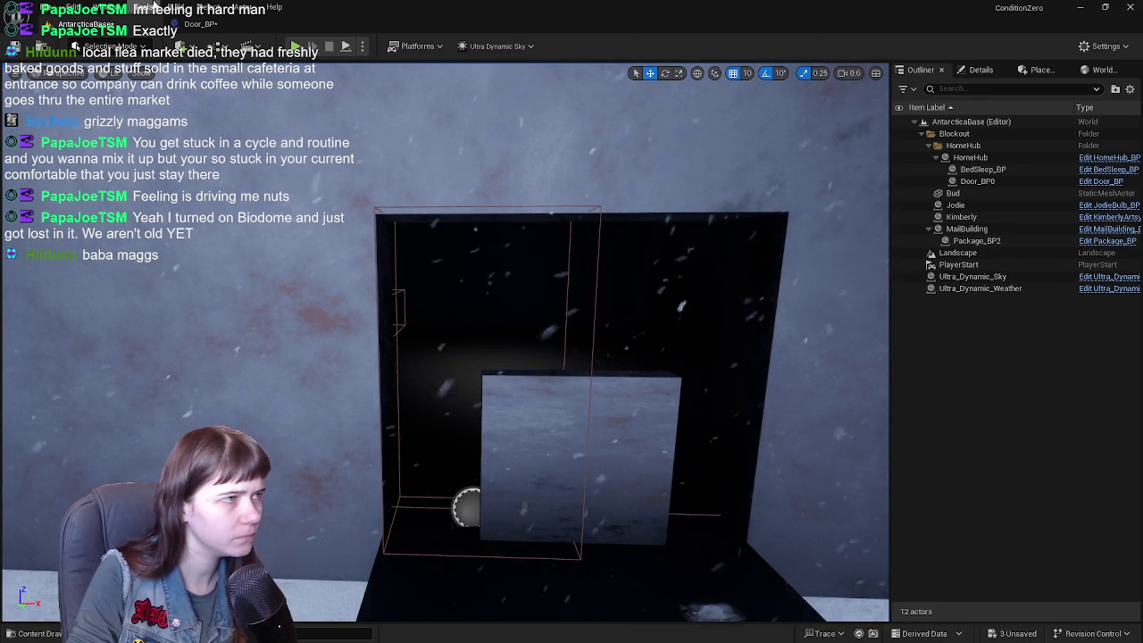
pyautogui.click(183, 25)
pyautogui.click(223, 69)
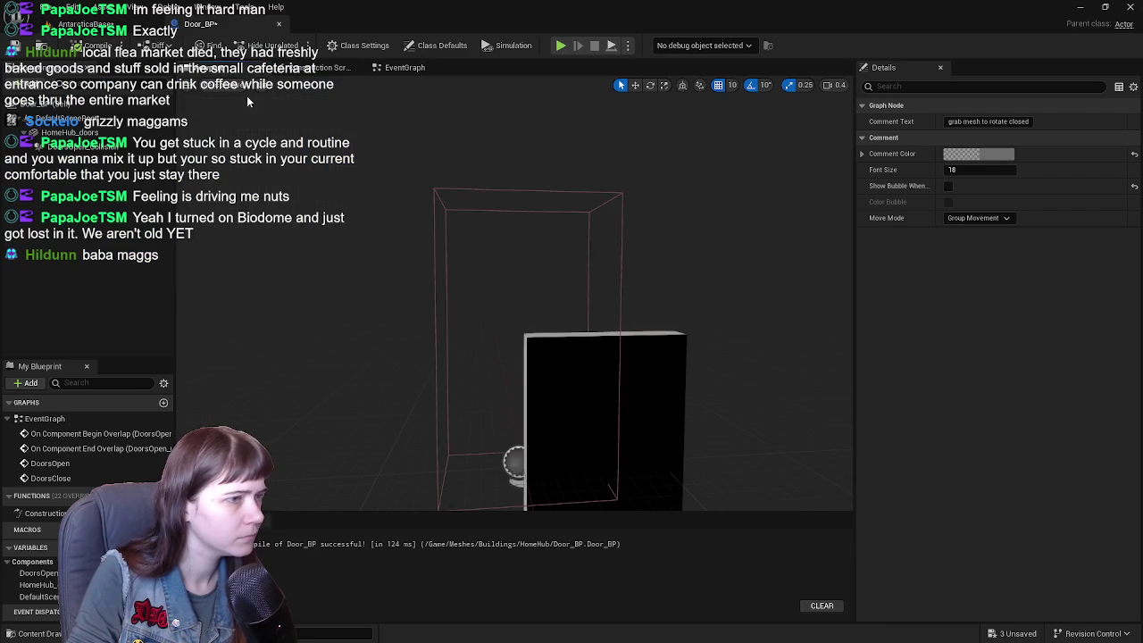
# - Place the DoorsOpen_Collision box at X 5.0, Y -50, then go back to the AntarcticaBase level
pyautogui.click(583, 379)
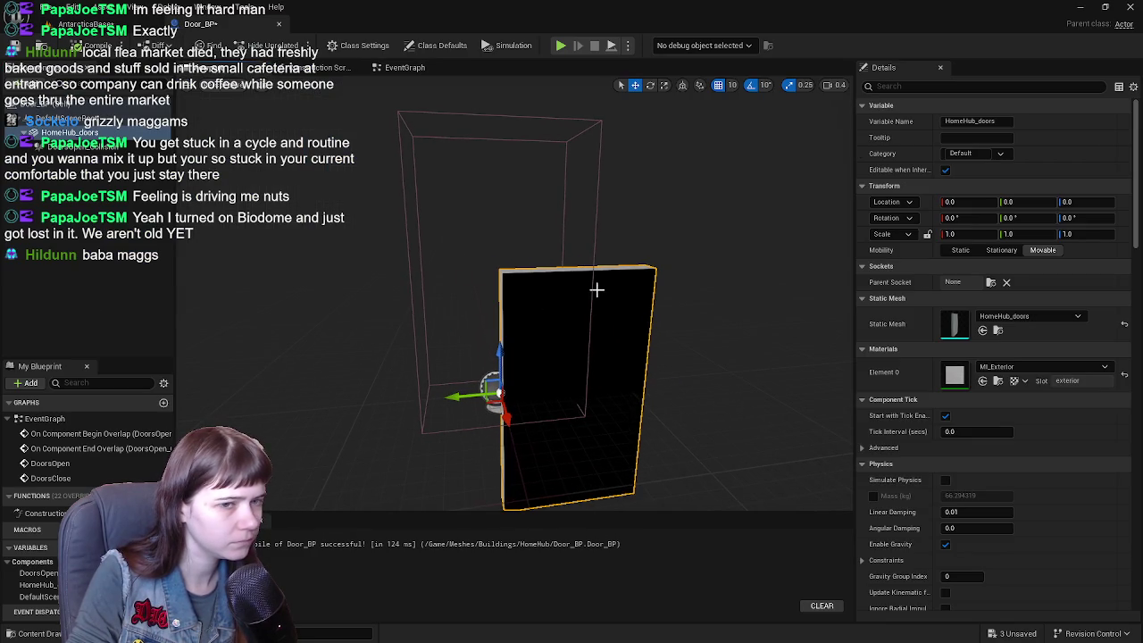
pyautogui.moveTo(512, 366)
pyautogui.mouseDown()
pyautogui.moveTo(521, 289)
pyautogui.moveTo(479, 268)
pyautogui.moveTo(507, 190)
pyautogui.moveTo(518, 188)
pyautogui.moveTo(510, 307)
pyautogui.moveTo(525, 306)
pyautogui.mouseUp()
pyautogui.hotkey('ctrl', 'z')
pyautogui.click(76, 147)
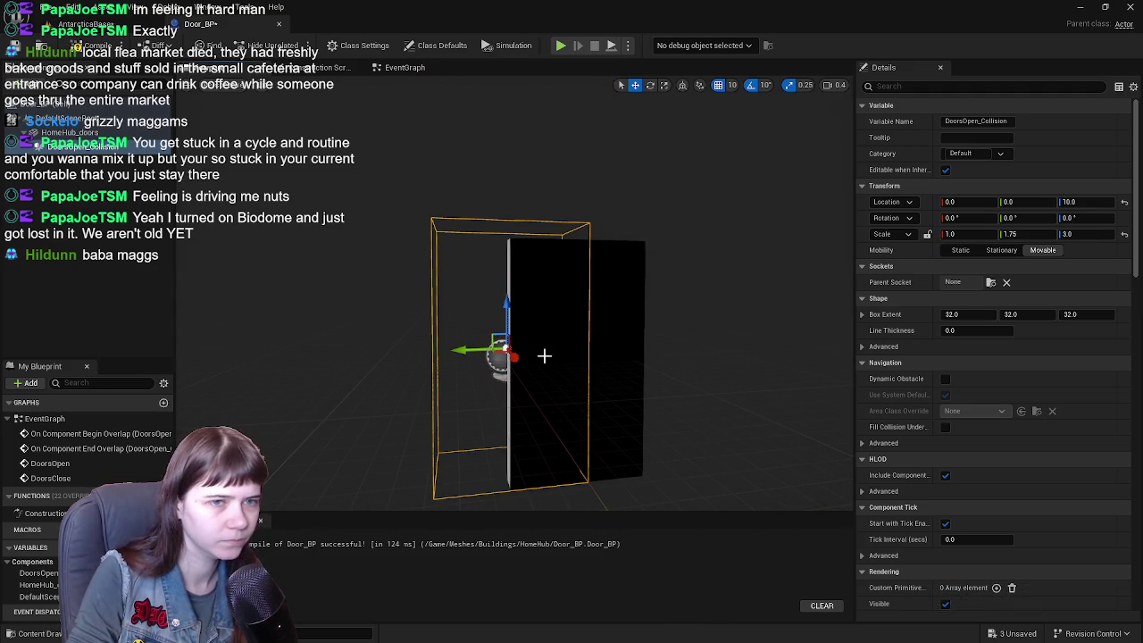
pyautogui.moveTo(462, 350)
pyautogui.mouseDown()
pyautogui.moveTo(629, 354)
pyautogui.moveTo(442, 286)
pyautogui.mouseUp()
pyautogui.moveTo(519, 258); pyautogui.dragTo(534, 257)
pyautogui.click(967, 203)
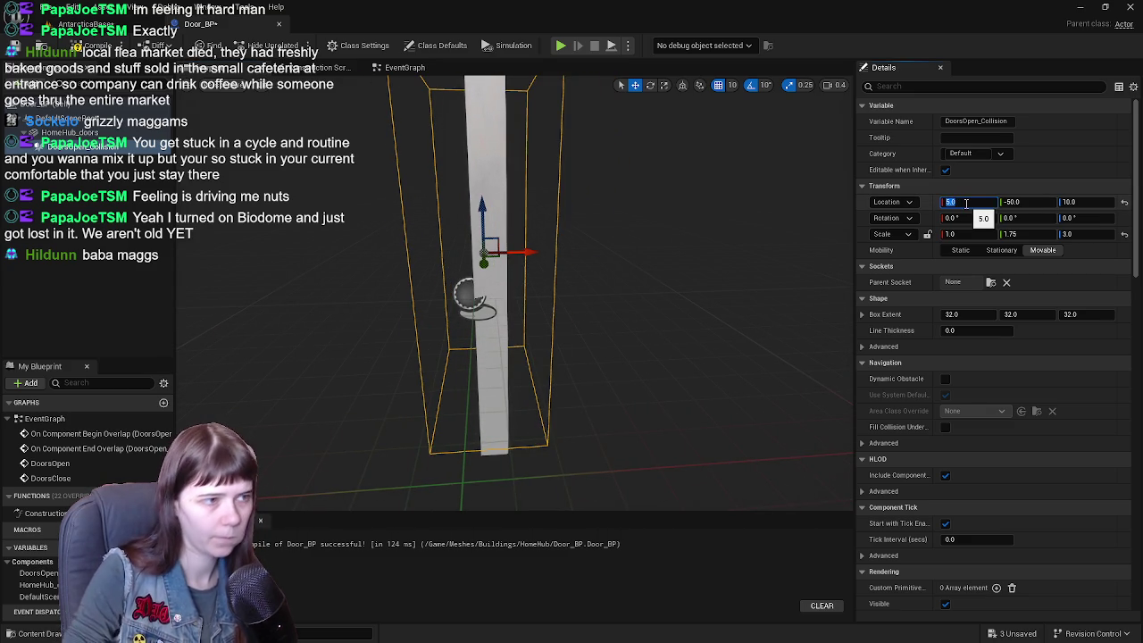
pyautogui.press('Return')
pyautogui.moveTo(670, 263)
pyautogui.mouseDown()
pyautogui.moveTo(536, 263)
pyautogui.moveTo(570, 322)
pyautogui.moveTo(577, 306)
pyautogui.moveTo(509, 306)
pyautogui.moveTo(643, 294)
pyautogui.mouseUp()
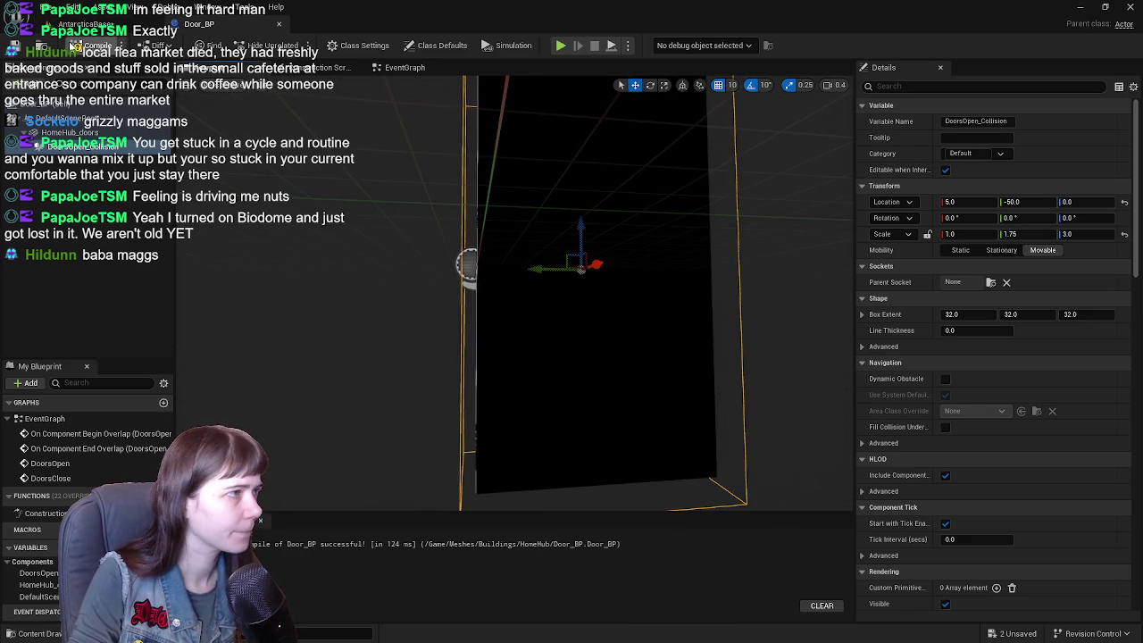
pyautogui.click(85, 25)
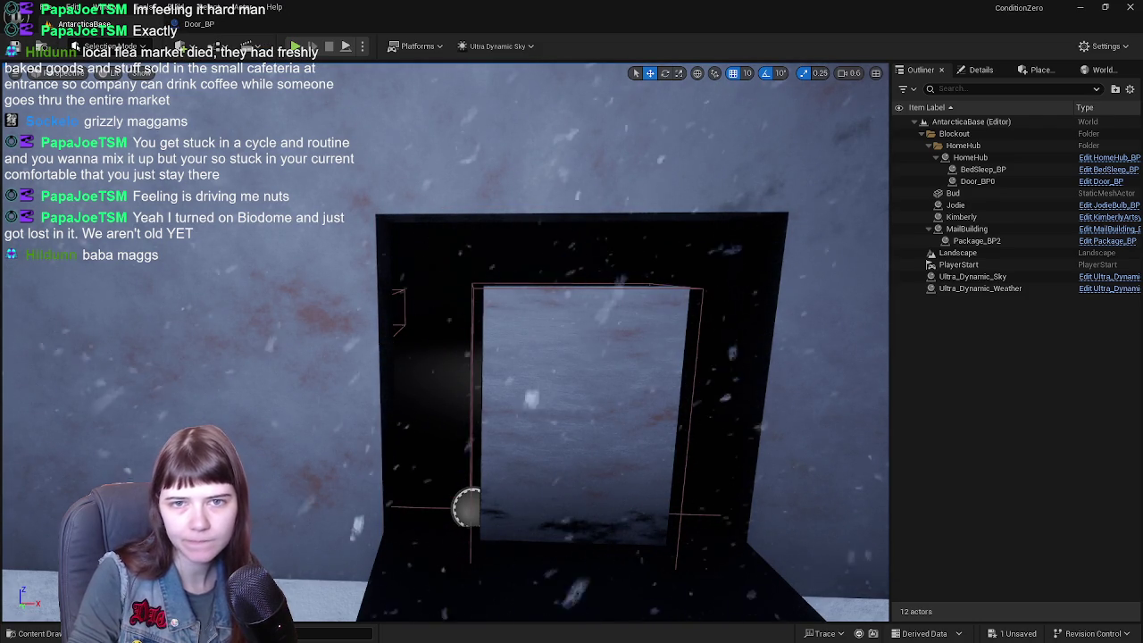
# - Fly the camera inside past the door to the spotlight, then show the Lights category in Place Actors
pyautogui.moveTo(466, 507)
pyautogui.mouseDown()
pyautogui.moveTo(466, 482)
pyautogui.moveTo(402, 446)
pyautogui.moveTo(357, 446)
pyautogui.mouseUp()
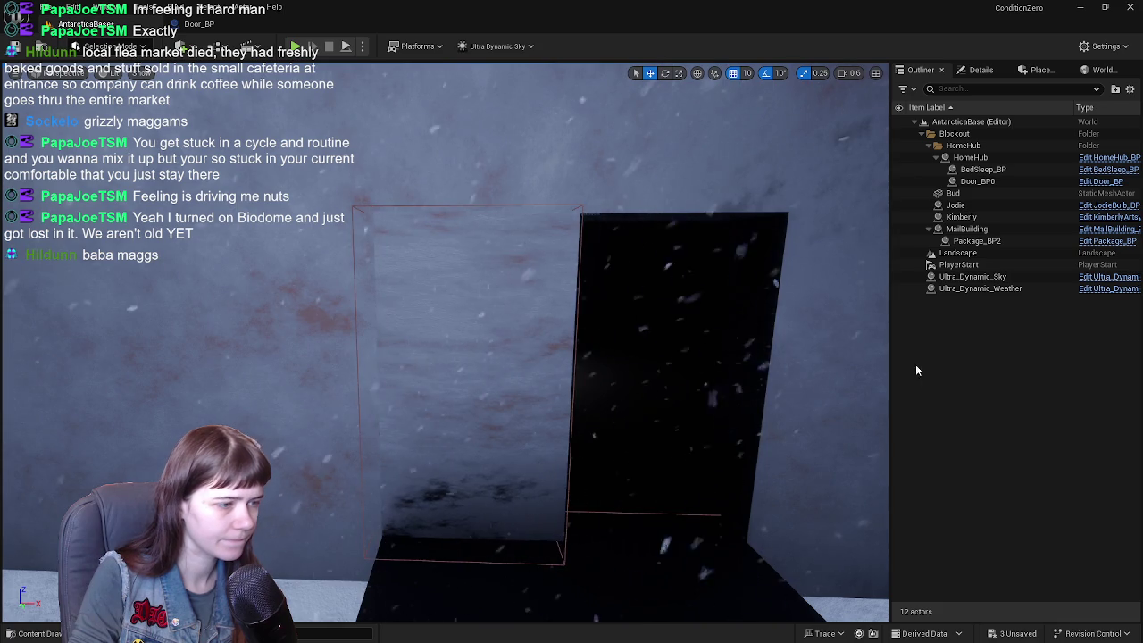
pyautogui.moveTo(615, 360); pyautogui.dragTo(614, 360)
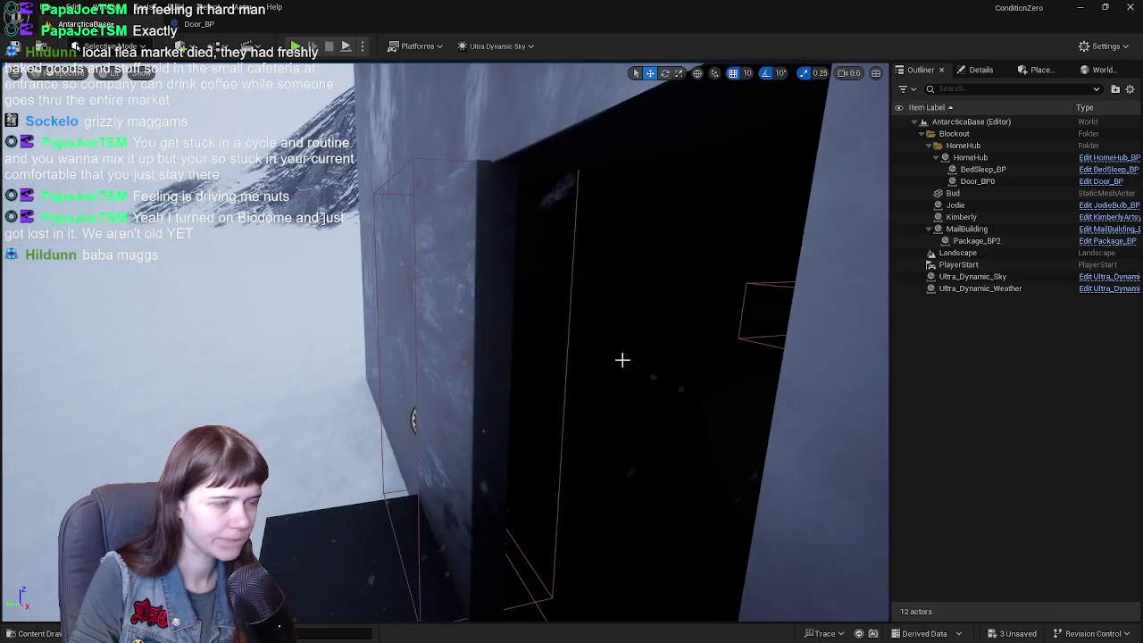
pyautogui.moveTo(569, 306); pyautogui.dragTo(519, 292)
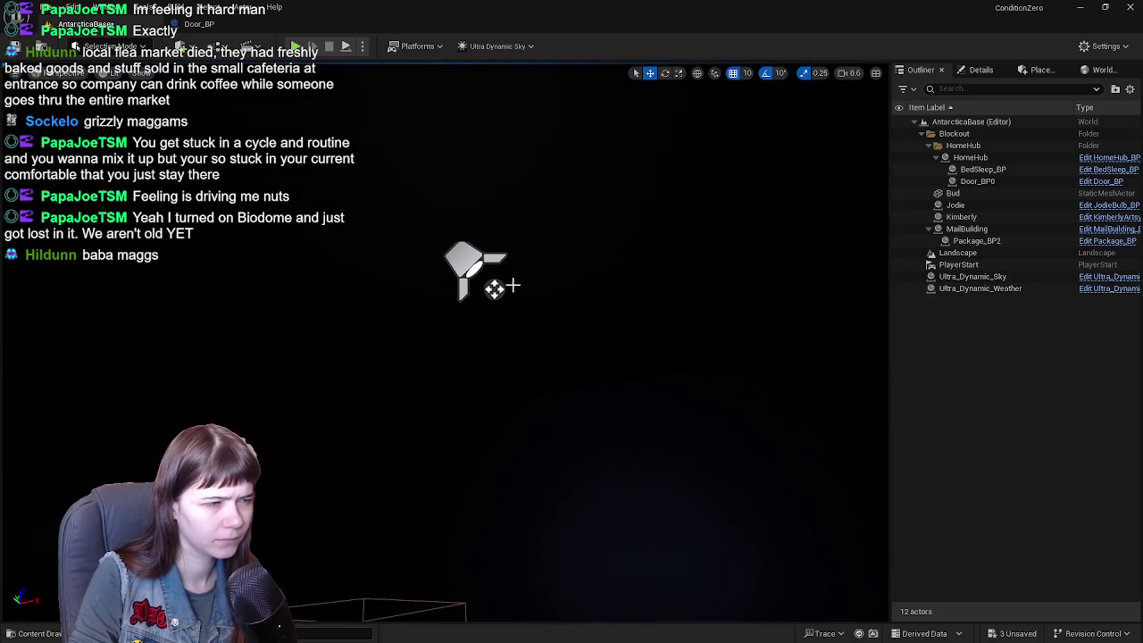
pyautogui.click(473, 255)
pyautogui.moveTo(473, 254); pyautogui.dragTo(473, 255)
pyautogui.moveTo(629, 260); pyautogui.dragTo(628, 259)
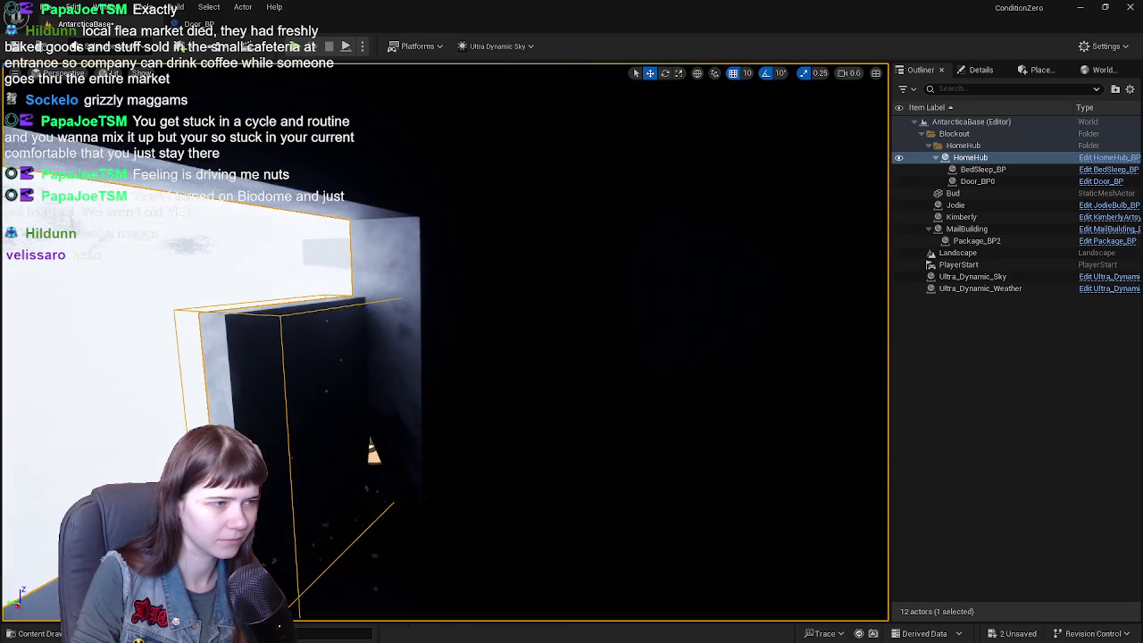
pyautogui.moveTo(810, 280); pyautogui.dragTo(809, 281)
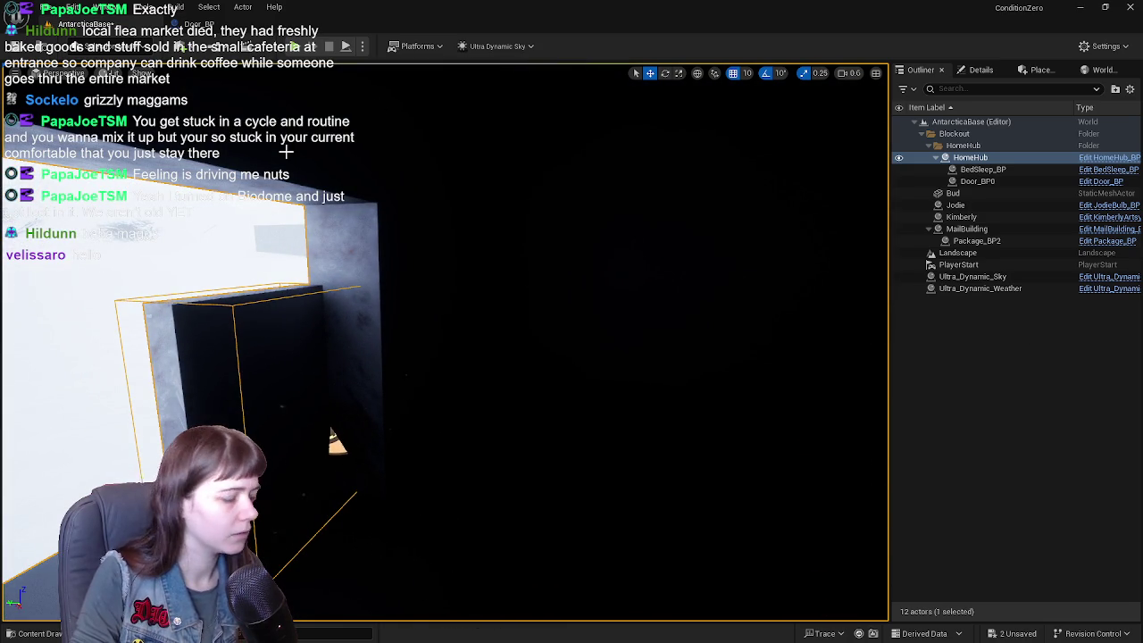
pyautogui.click(1039, 71)
pyautogui.click(911, 229)
# - Replace a Directional Light with a Point Light near the ceiling and stretch the doorway box upward
pyautogui.moveTo(978, 132)
pyautogui.mouseDown()
pyautogui.moveTo(765, 331)
pyautogui.moveTo(796, 396)
pyautogui.moveTo(740, 378)
pyautogui.mouseUp()
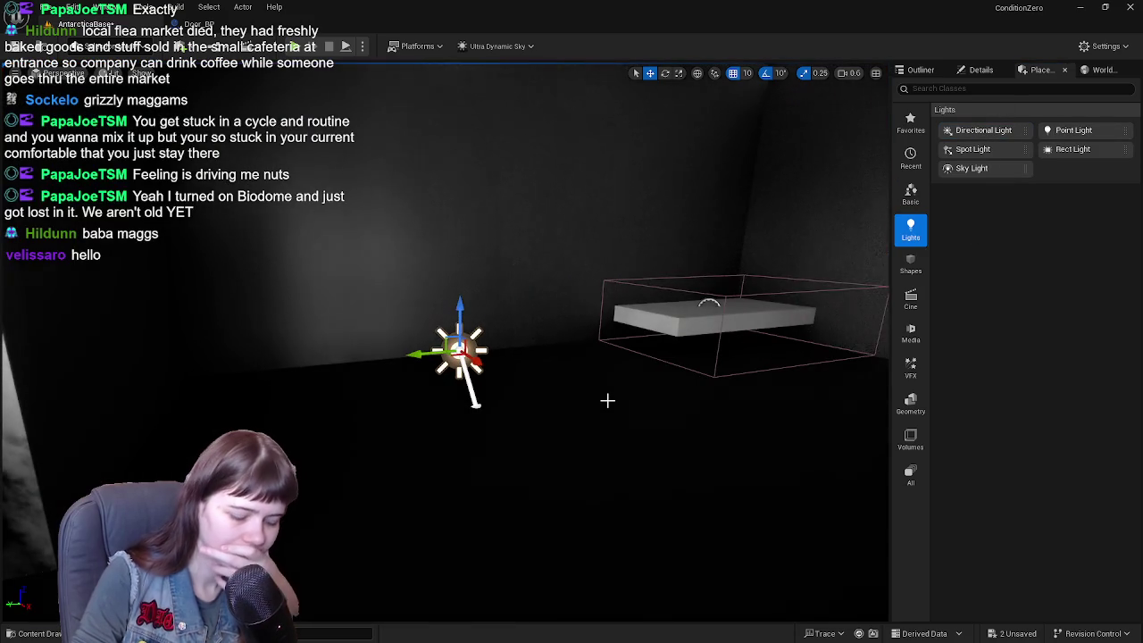
pyautogui.press('Delete')
pyautogui.moveTo(1040, 132); pyautogui.dragTo(681, 393)
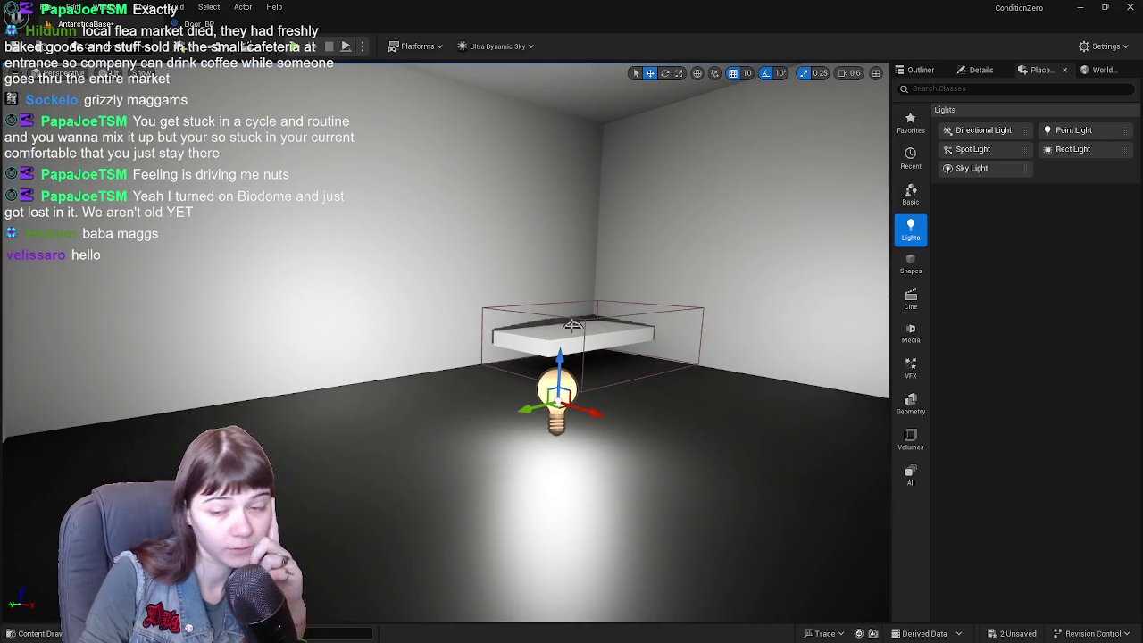
pyautogui.moveTo(559, 367)
pyautogui.mouseDown()
pyautogui.moveTo(572, 164)
pyautogui.moveTo(598, 249)
pyautogui.moveTo(602, 130)
pyautogui.moveTo(835, 106)
pyautogui.mouseUp()
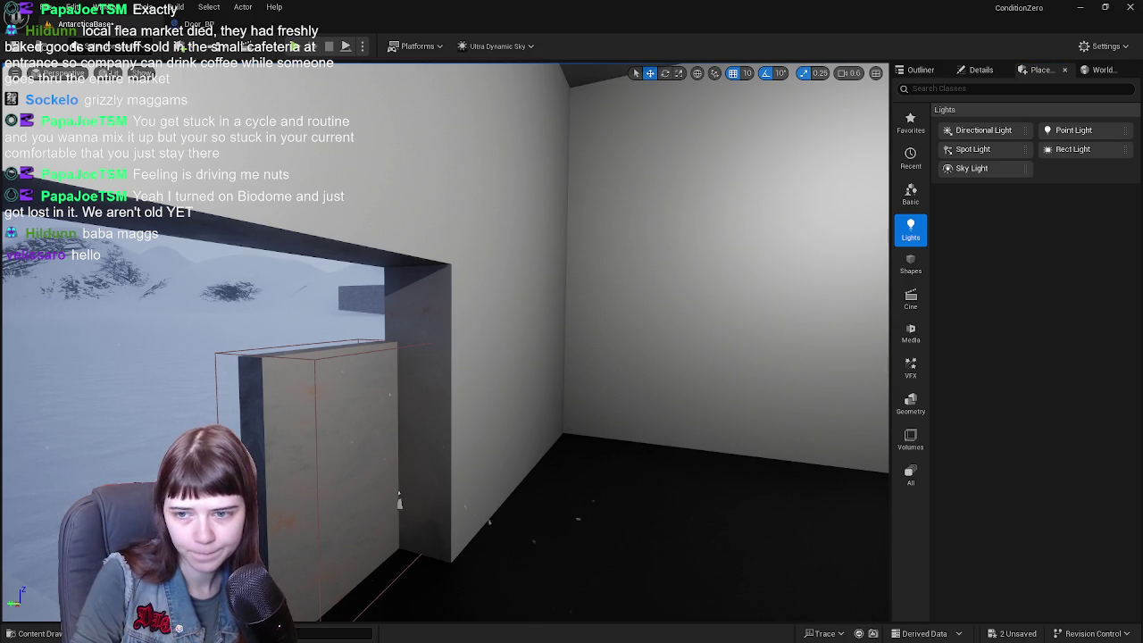
pyautogui.moveTo(399, 502); pyautogui.dragTo(399, 430)
pyautogui.moveTo(413, 332); pyautogui.dragTo(872, 374)
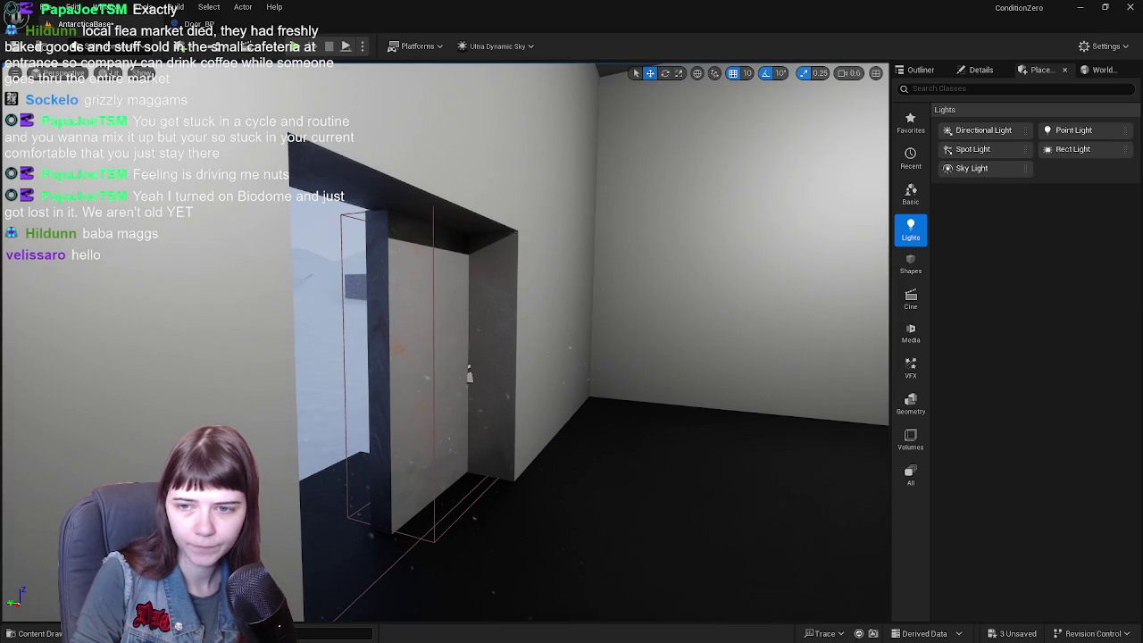
pyautogui.moveTo(446, 357); pyautogui.dragTo(518, 357)
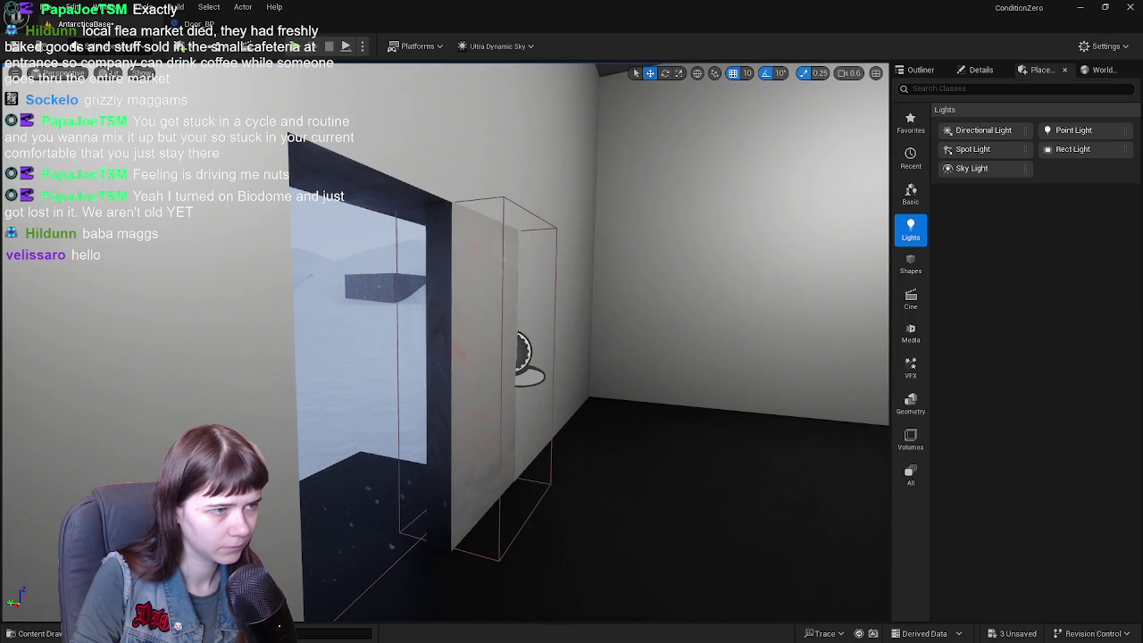
pyautogui.moveTo(586, 381)
pyautogui.mouseDown()
pyautogui.moveTo(514, 399)
pyautogui.moveTo(300, 349)
pyautogui.moveTo(592, 373)
pyautogui.mouseUp()
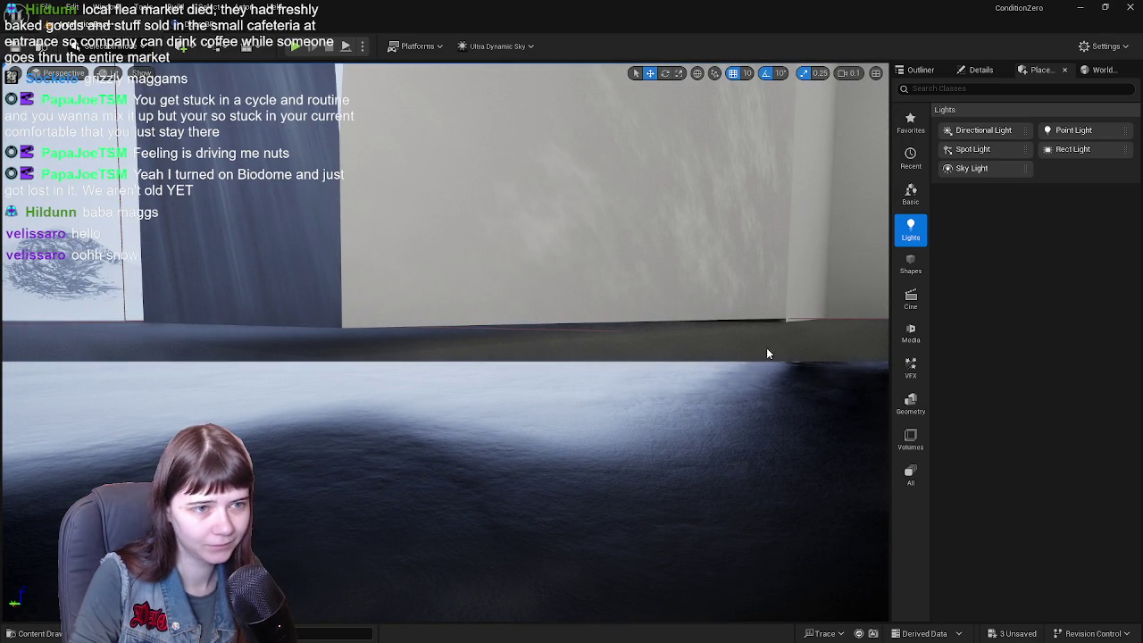
pyautogui.moveTo(447, 358)
pyautogui.mouseDown()
pyautogui.moveTo(429, 322)
pyautogui.moveTo(411, 326)
pyautogui.moveTo(431, 368)
pyautogui.mouseUp()
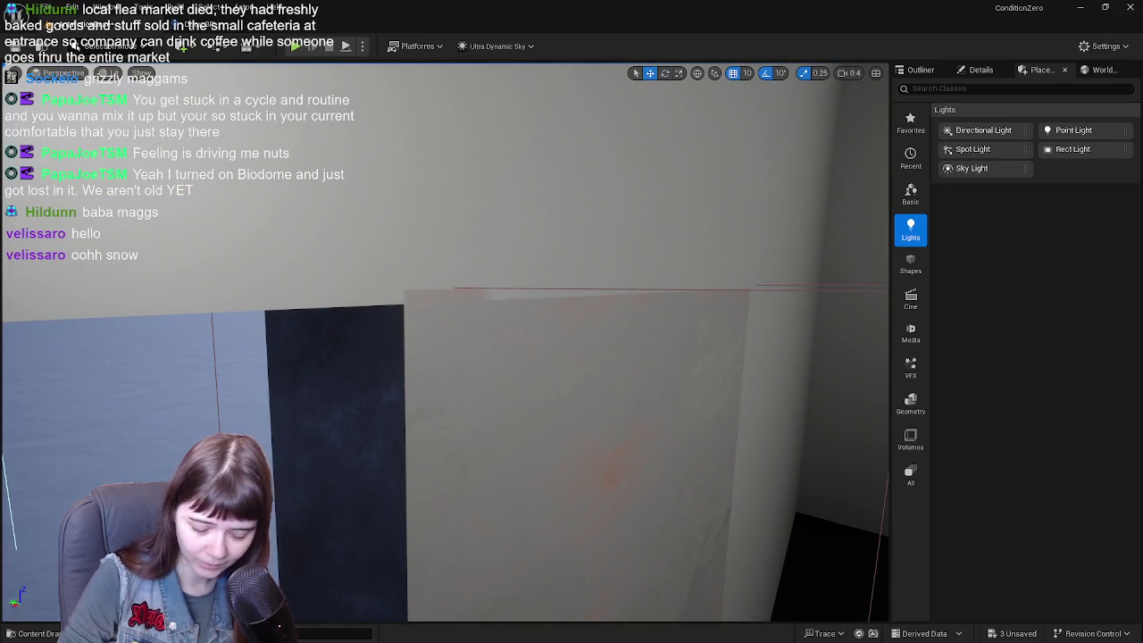
pyautogui.moveTo(431, 368); pyautogui.dragTo(431, 357)
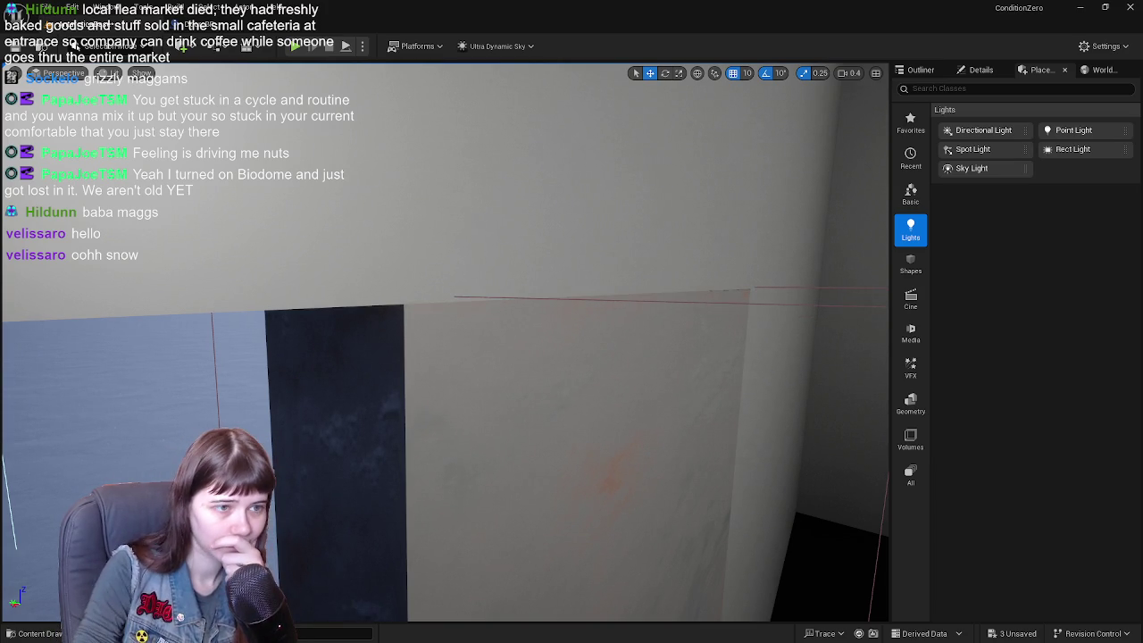
pyautogui.moveTo(641, 336)
pyautogui.mouseDown()
pyautogui.moveTo(768, 406)
pyautogui.moveTo(759, 447)
pyautogui.moveTo(732, 384)
pyautogui.moveTo(714, 384)
pyautogui.moveTo(696, 420)
pyautogui.moveTo(643, 375)
pyautogui.moveTo(607, 393)
pyautogui.moveTo(594, 384)
pyautogui.mouseUp()
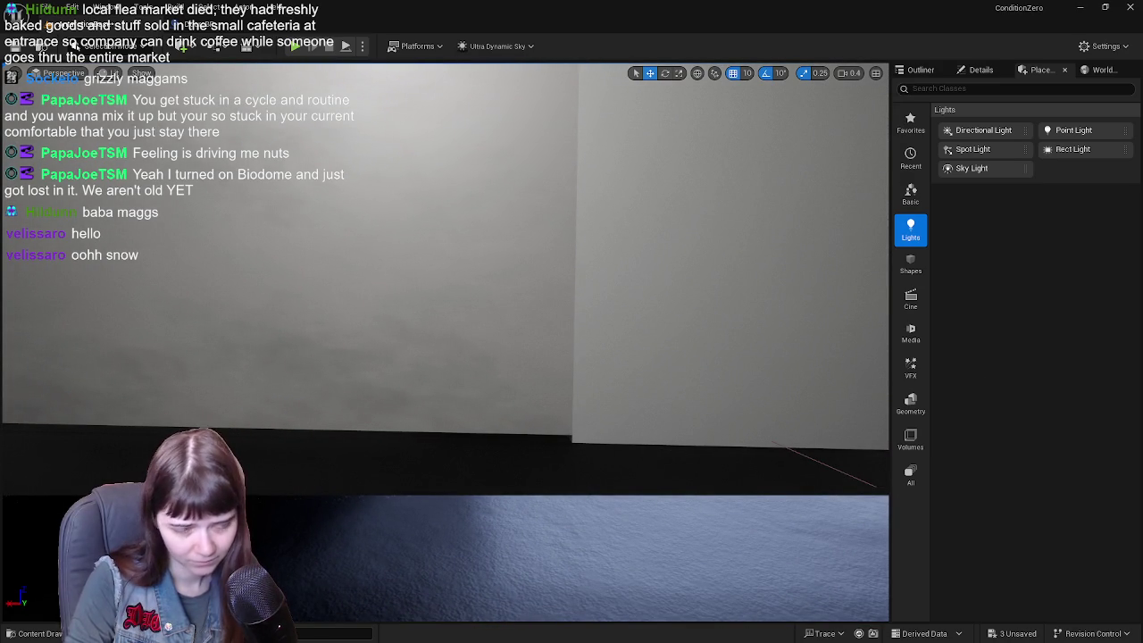
pyautogui.moveTo(594, 384); pyautogui.dragTo(592, 383)
pyautogui.moveTo(853, 358)
pyautogui.mouseDown()
pyautogui.moveTo(714, 366)
pyautogui.moveTo(625, 356)
pyautogui.moveTo(625, 374)
pyautogui.moveTo(589, 373)
pyautogui.moveTo(590, 384)
pyautogui.moveTo(594, 366)
pyautogui.mouseUp()
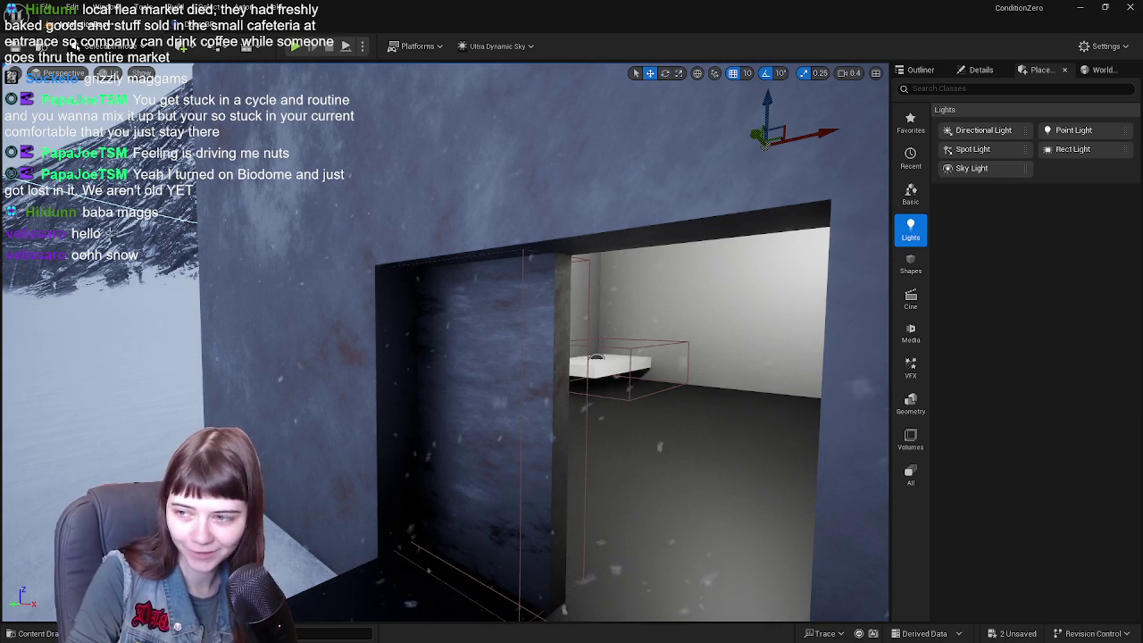
pyautogui.moveTo(683, 152); pyautogui.dragTo(500, 156)
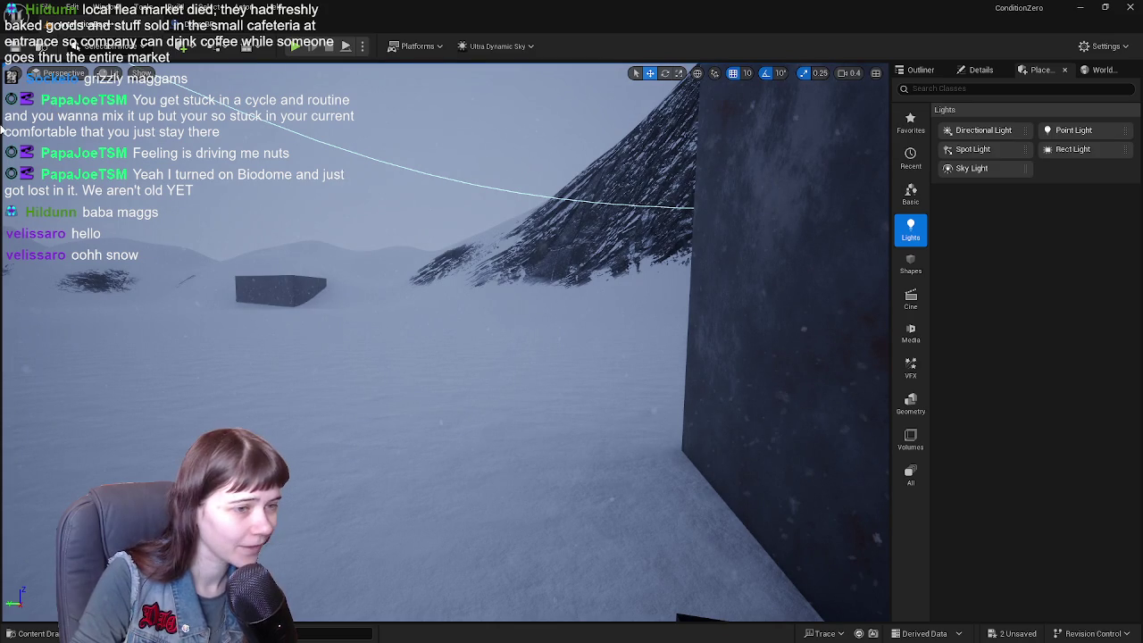
pyautogui.moveTo(500, 156); pyautogui.dragTo(420, 156)
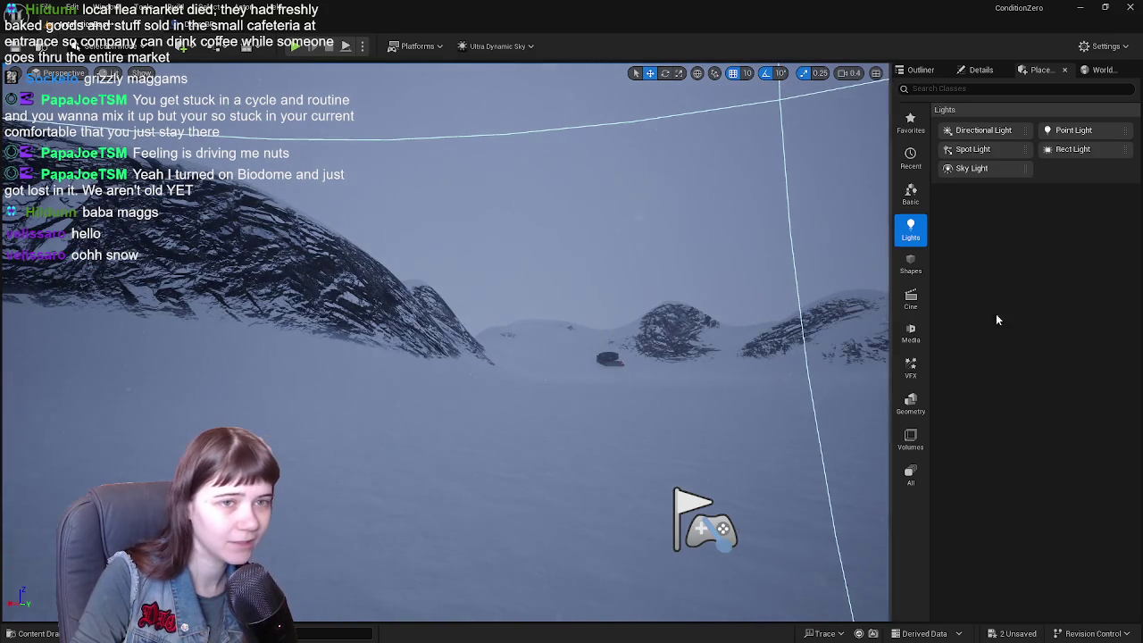
pyautogui.click(920, 70)
# - In the Outliner, focus PointLight and drag it under HomeHub to parent it
pyautogui.doubleClick(1089, 276)
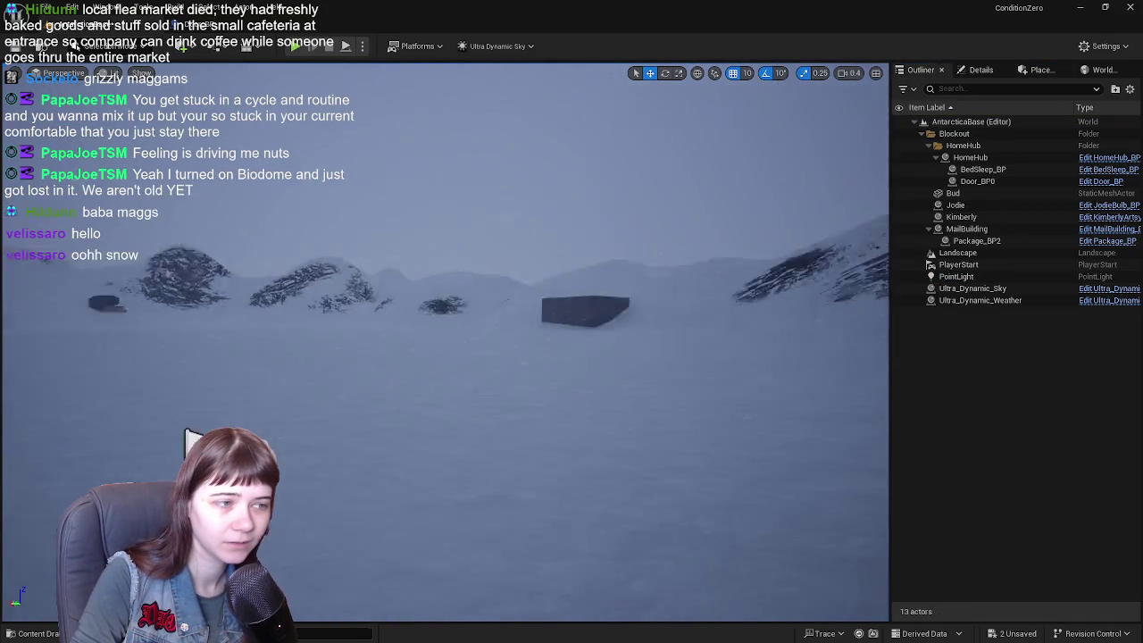
pyautogui.doubleClick(1092, 277)
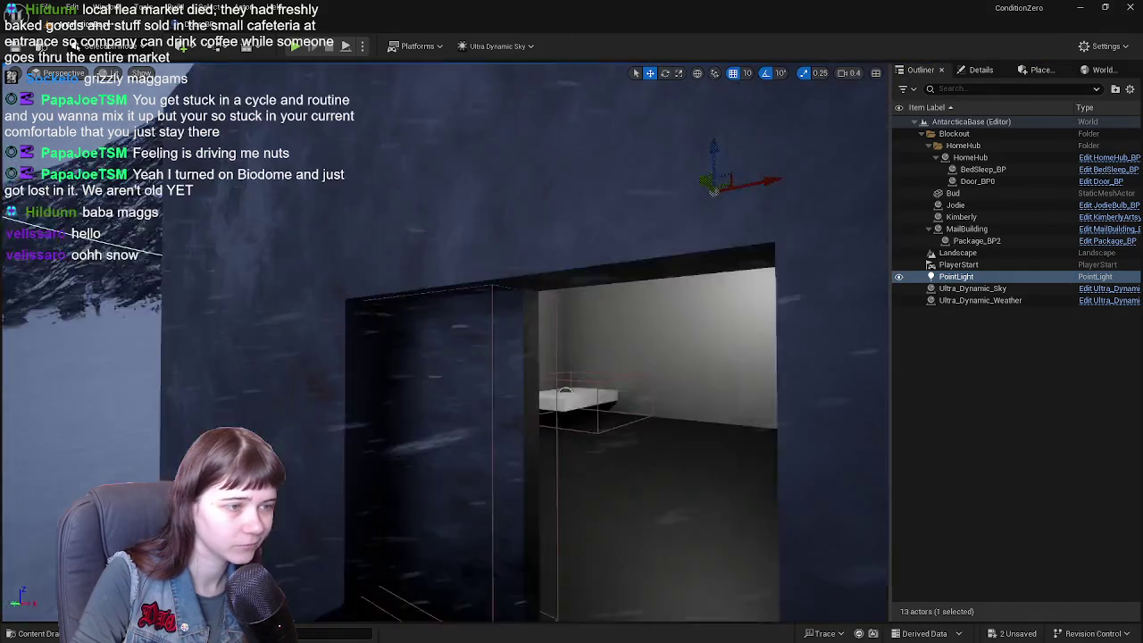
pyautogui.scroll(5, 507, 335)
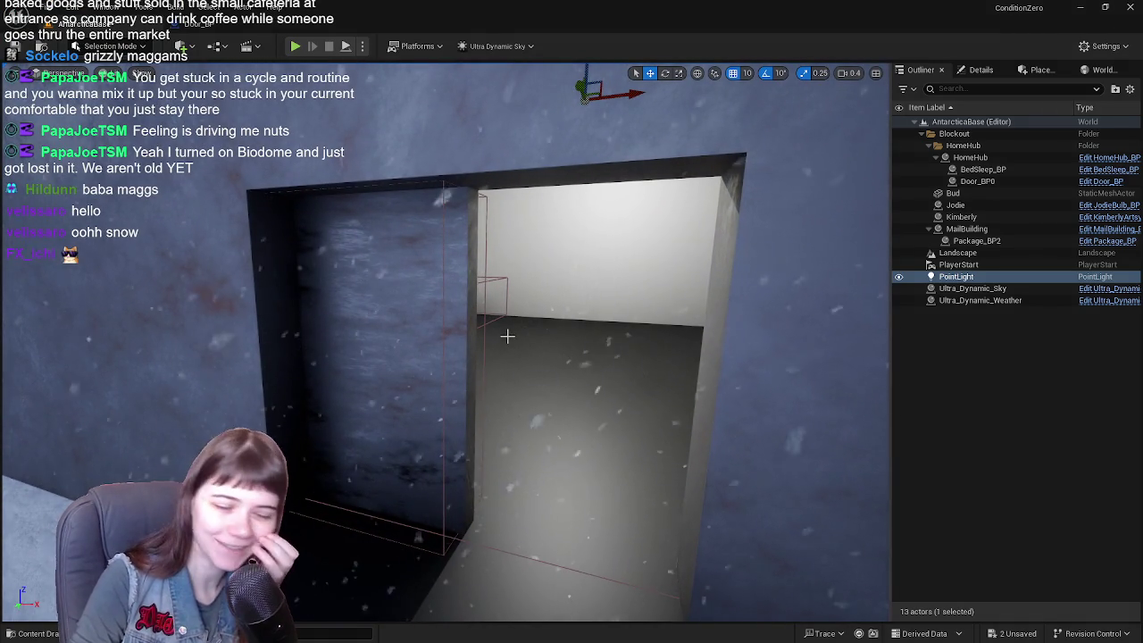
pyautogui.moveTo(955, 277)
pyautogui.mouseDown()
pyautogui.moveTo(953, 188)
pyautogui.moveTo(971, 161)
pyautogui.mouseUp()
pyautogui.click(968, 430)
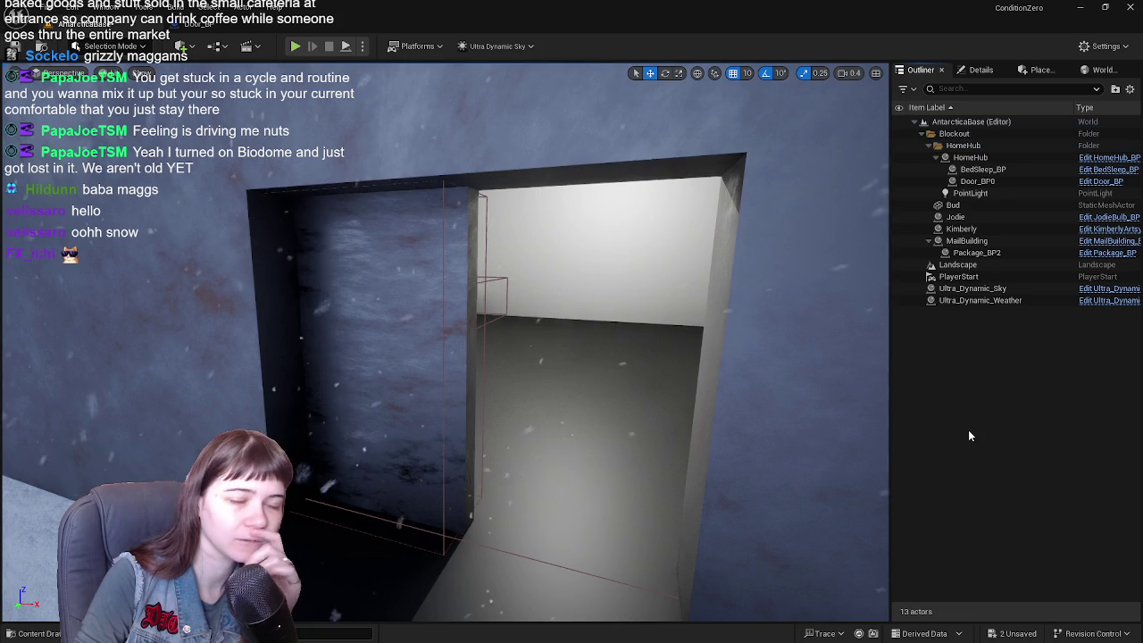
pyautogui.moveTo(607, 365)
pyautogui.mouseDown()
pyautogui.moveTo(571, 339)
pyautogui.moveTo(513, 231)
pyautogui.mouseUp()
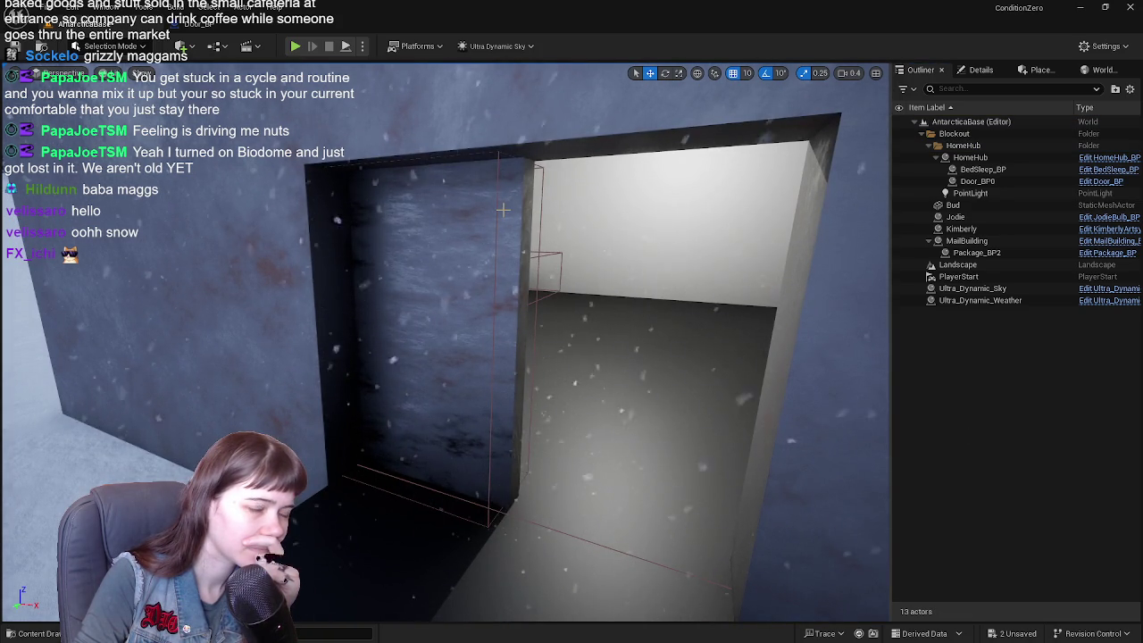
pyautogui.click(197, 24)
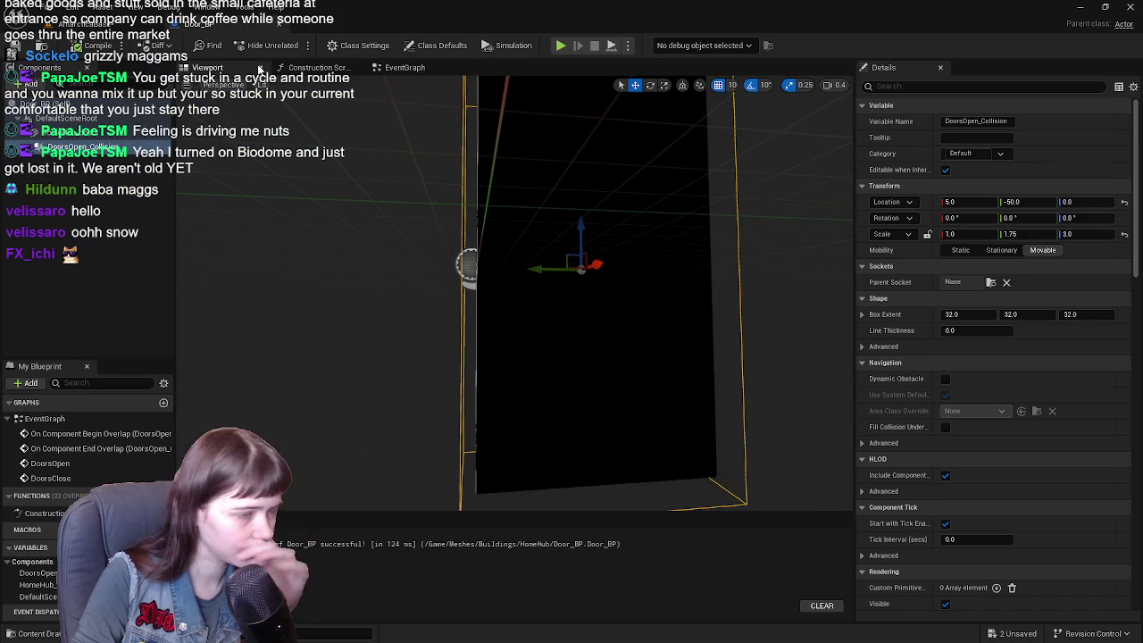
# - Drag the HomeHub_doors component into the EventGraph and place its node below DoorsClose
pyautogui.click(405, 68)
pyautogui.scroll(-4, 576, 245)
pyautogui.scroll(2, 573, 310)
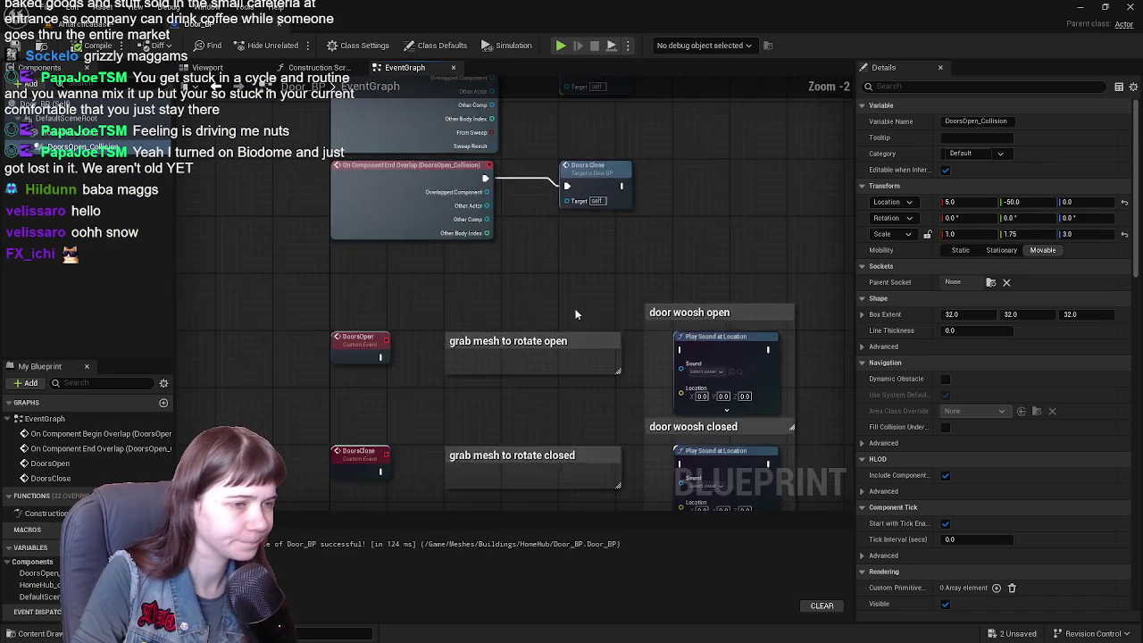
pyautogui.moveTo(575, 308); pyautogui.dragTo(527, 182)
pyautogui.moveTo(375, 259); pyautogui.dragTo(393, 280)
pyautogui.click(215, 68)
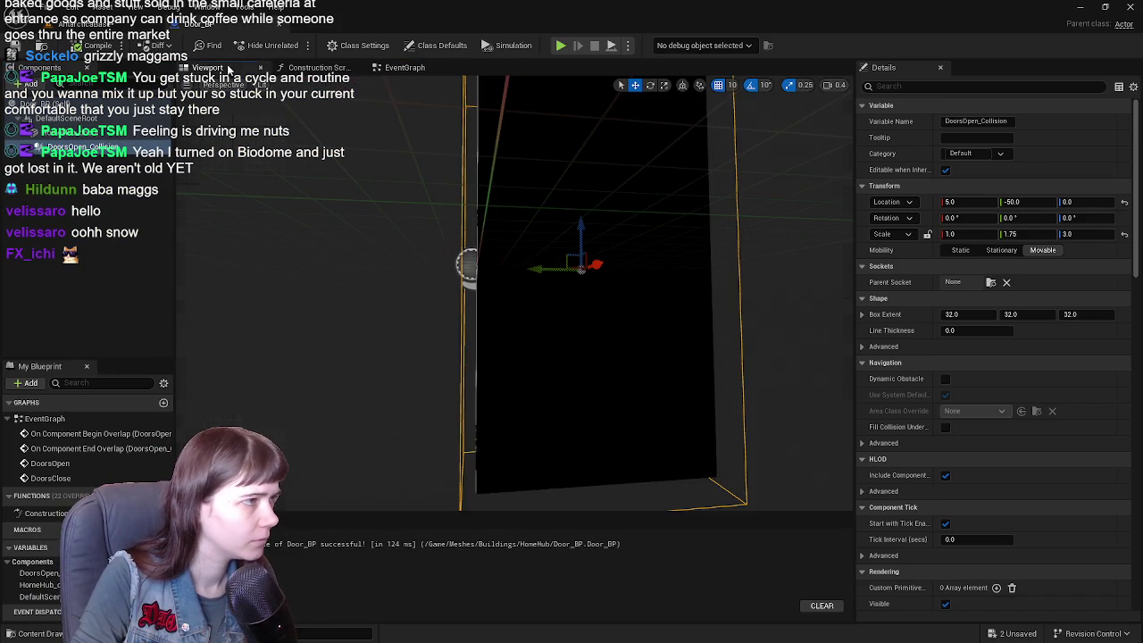
pyautogui.click(415, 70)
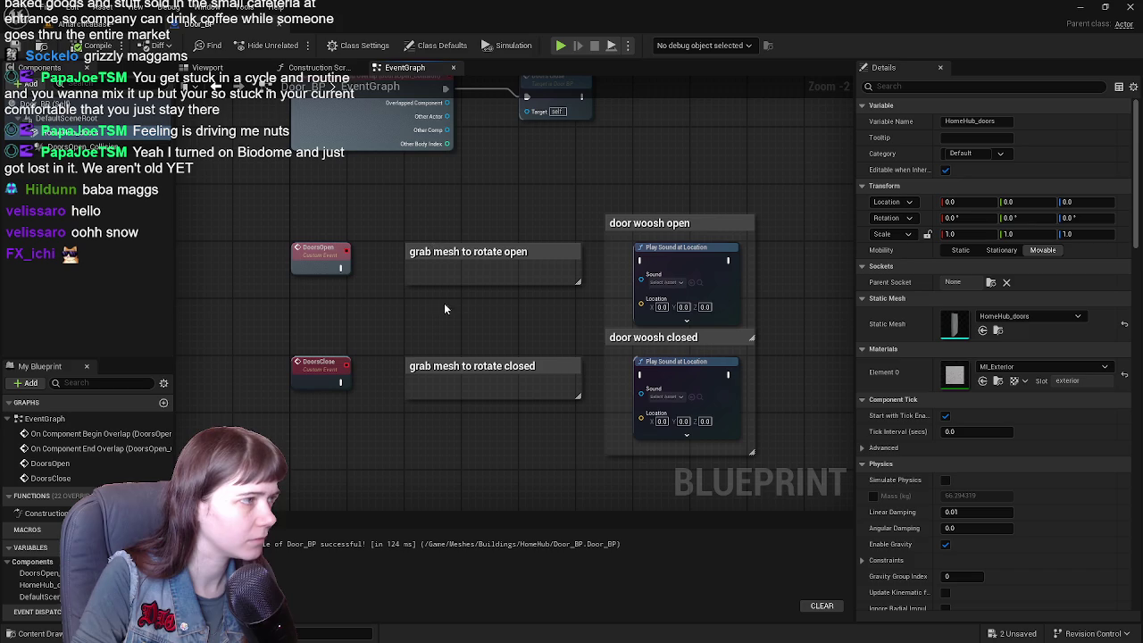
pyautogui.moveTo(89, 138); pyautogui.dragTo(398, 206)
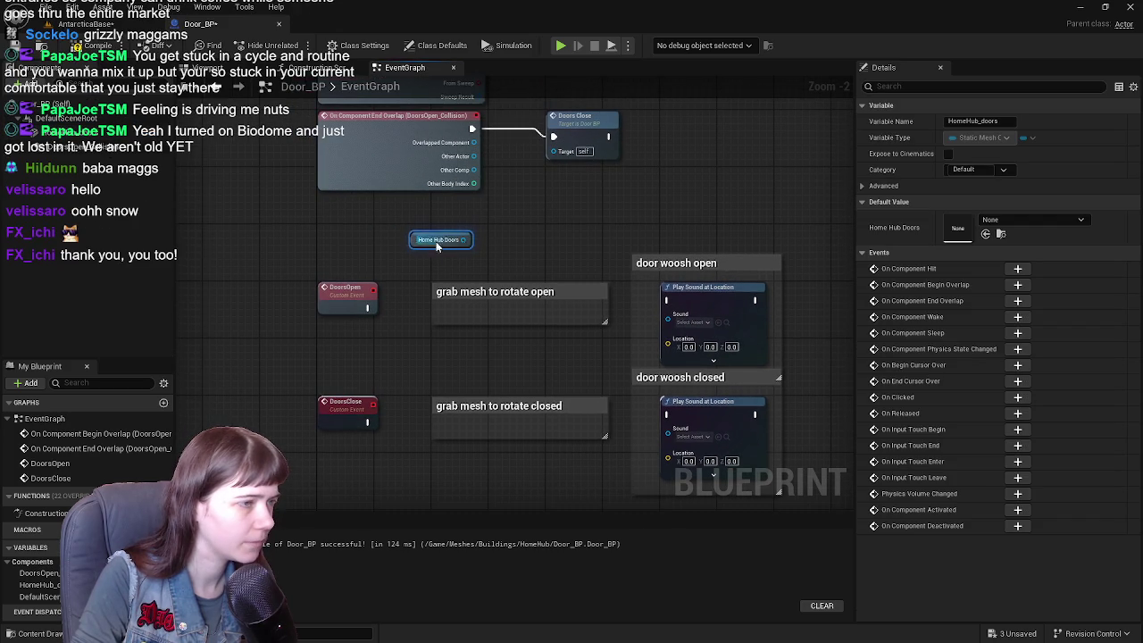
pyautogui.moveTo(414, 254)
pyautogui.mouseDown()
pyautogui.moveTo(406, 466)
pyautogui.moveTo(418, 353)
pyautogui.moveTo(337, 393)
pyautogui.moveTo(338, 408)
pyautogui.mouseUp()
# - Add a Timeline node named DoorOpening to the event graph
pyautogui.rightClick(439, 463)
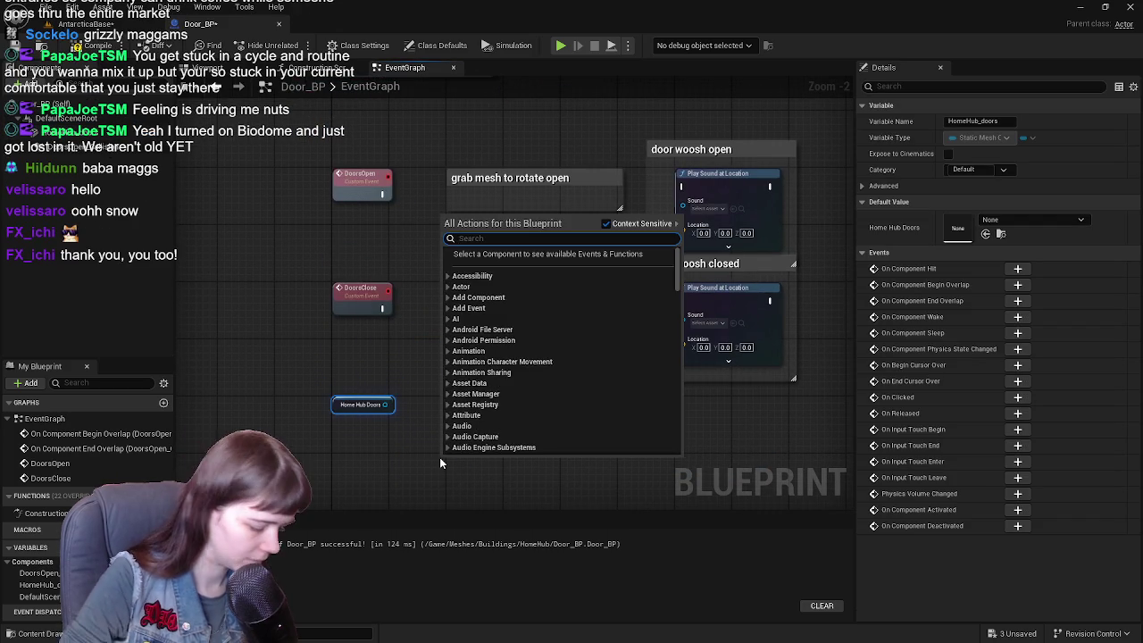
pyautogui.write('timeline')
pyautogui.press('Return')
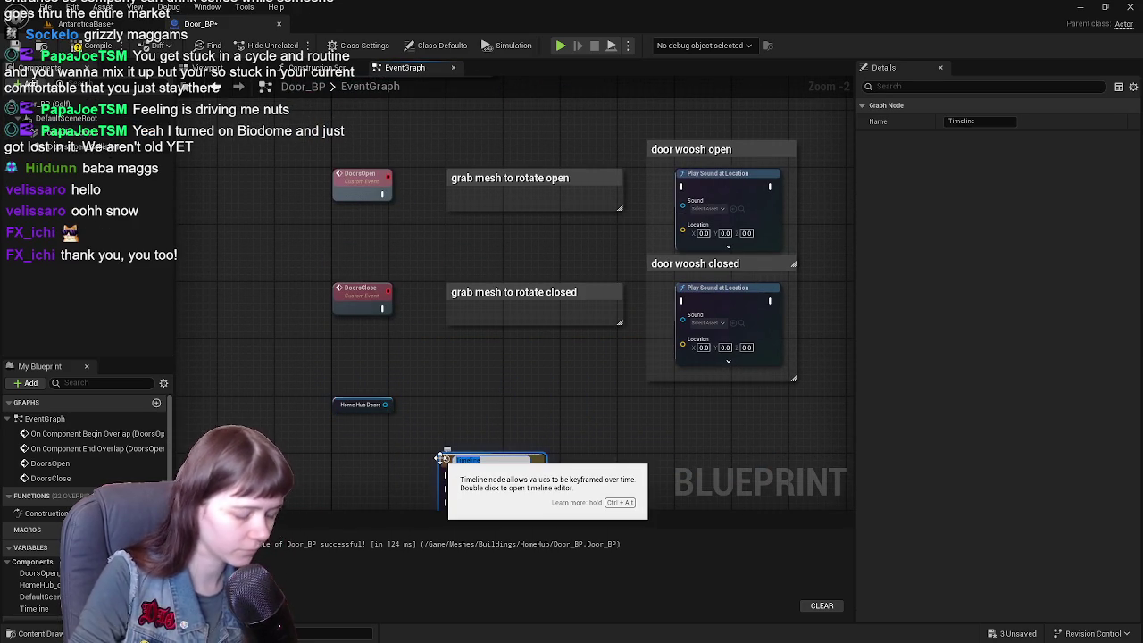
pyautogui.write('ng')
pyautogui.press('Return')
pyautogui.moveTo(486, 466); pyautogui.dragTo(486, 411)
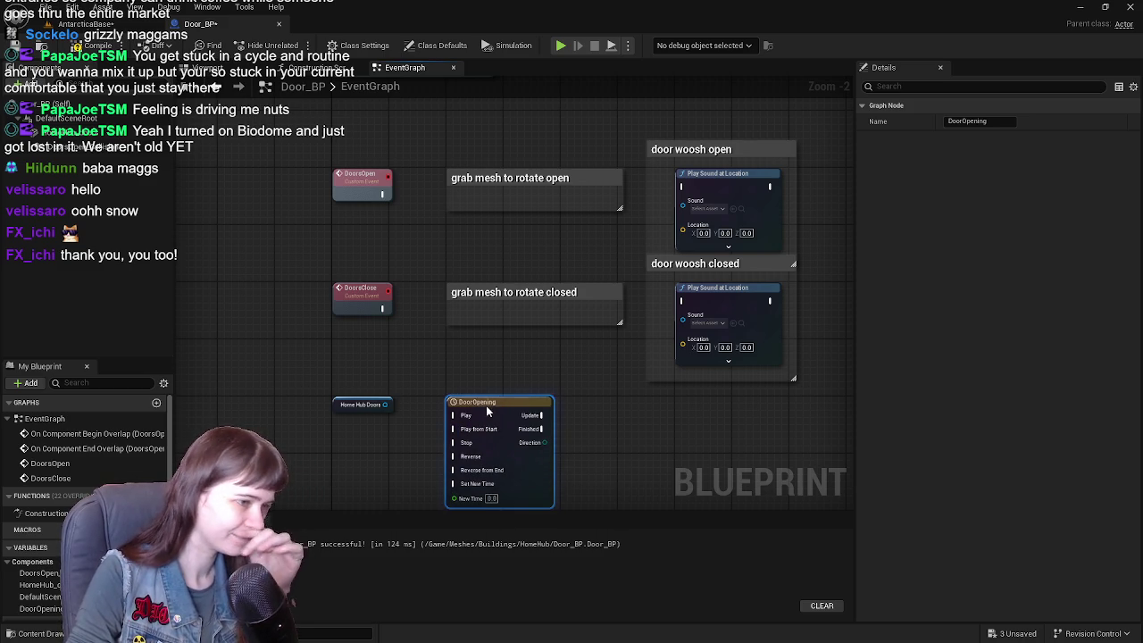
pyautogui.moveTo(650, 396); pyautogui.dragTo(657, 298)
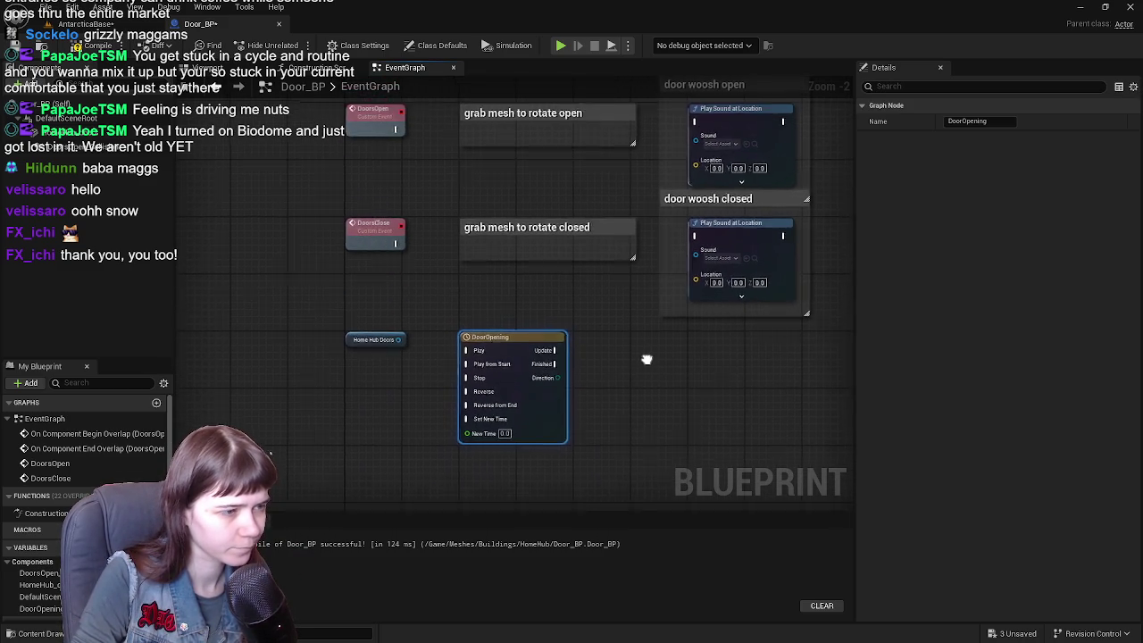
# - Rename the timeline node to DoorSwinging and open its timeline editor
pyautogui.scroll(1, 600, 345)
pyautogui.moveTo(600, 344); pyautogui.dragTo(600, 362)
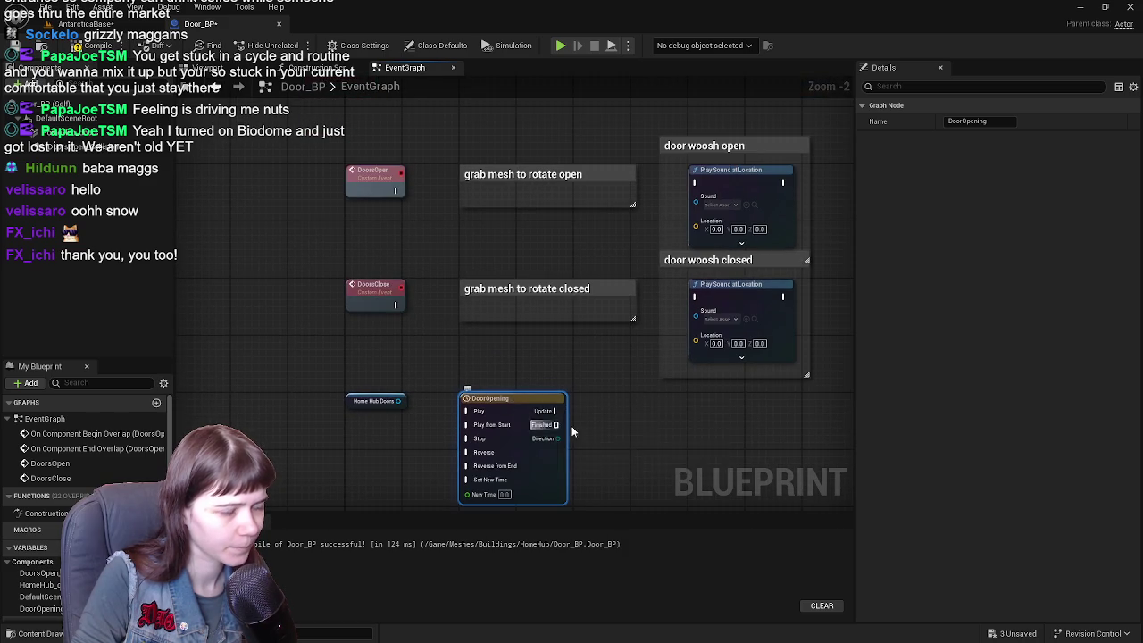
pyautogui.scroll(-1, 589, 367)
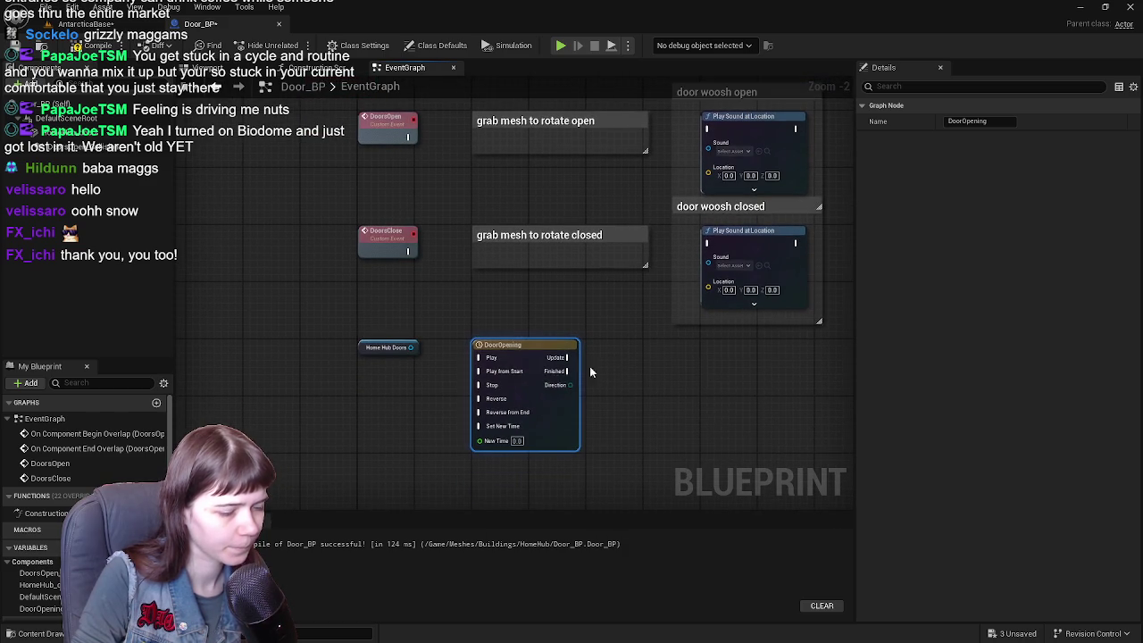
pyautogui.click(518, 346)
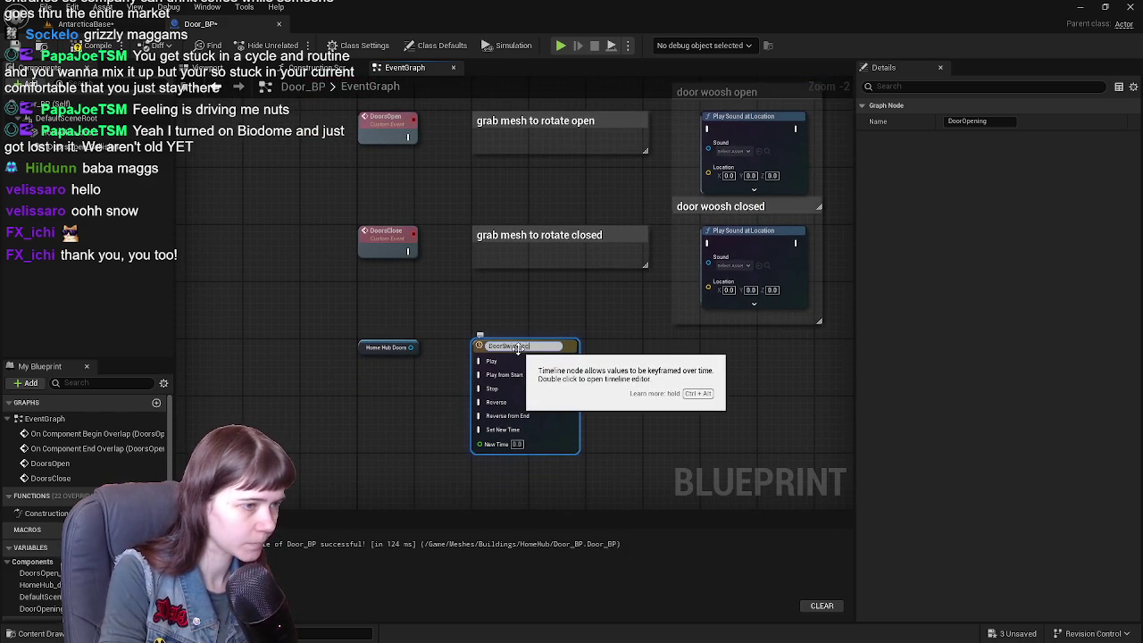
pyautogui.doubleClick(549, 395)
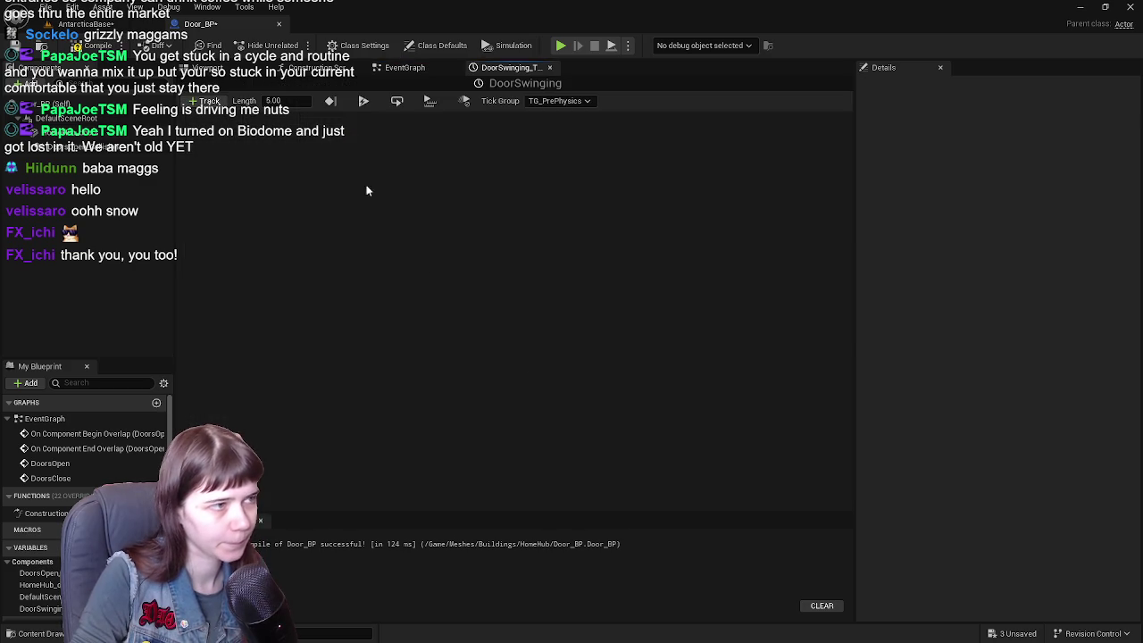
# - Add a float track named Open with keys at (0,0) and (1,1)
pyautogui.click(201, 101)
pyautogui.click(231, 118)
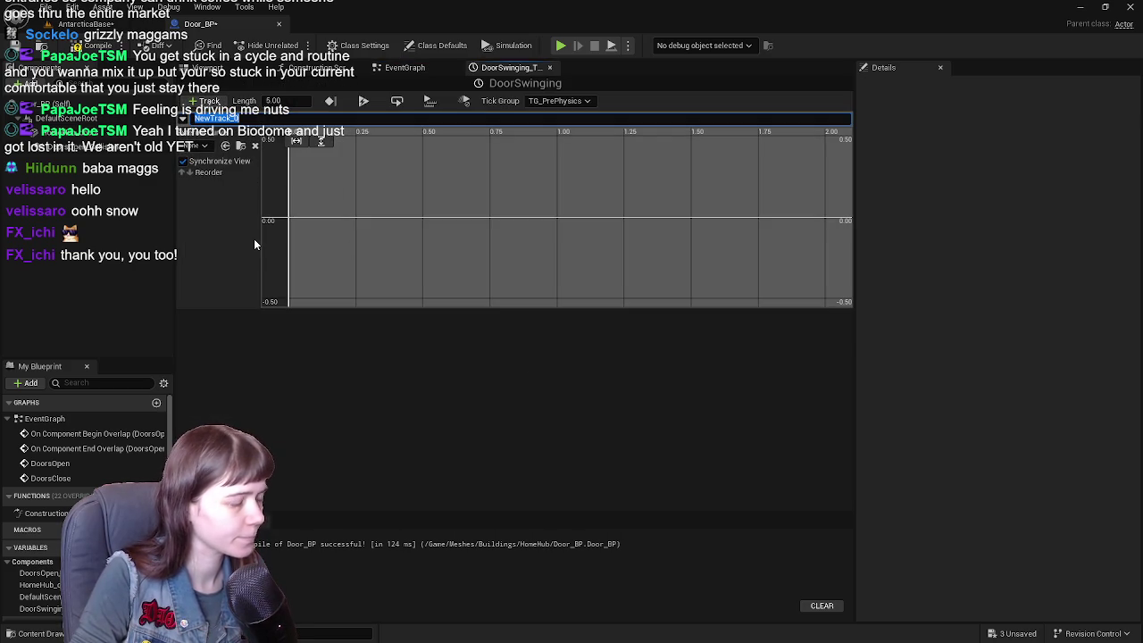
pyautogui.write('Open')
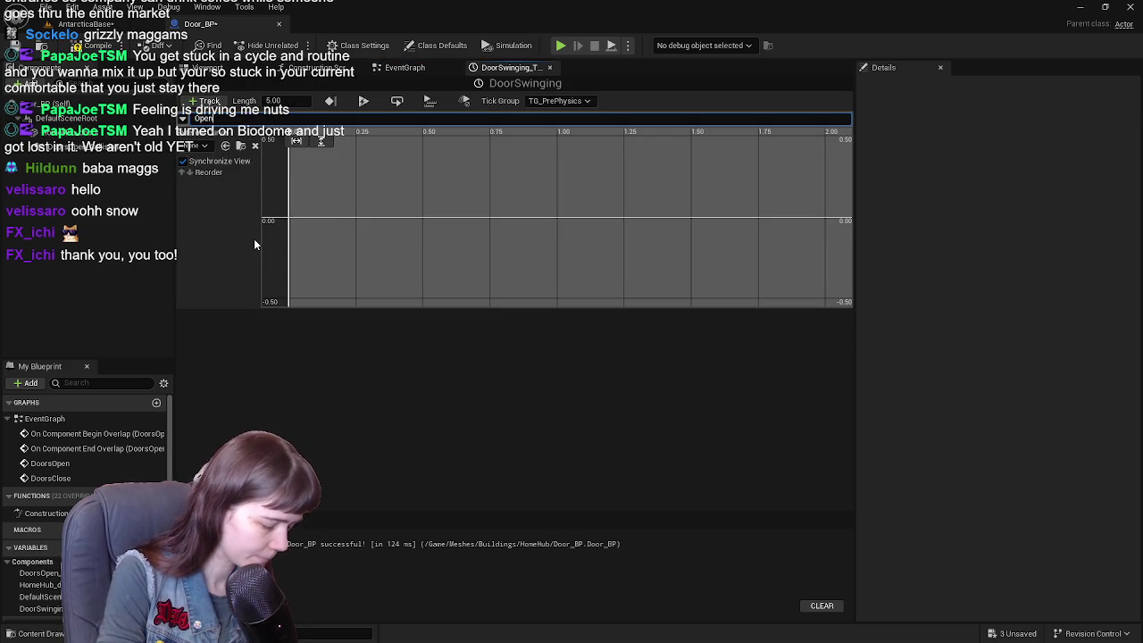
pyautogui.press('Return')
pyautogui.rightClick(306, 224)
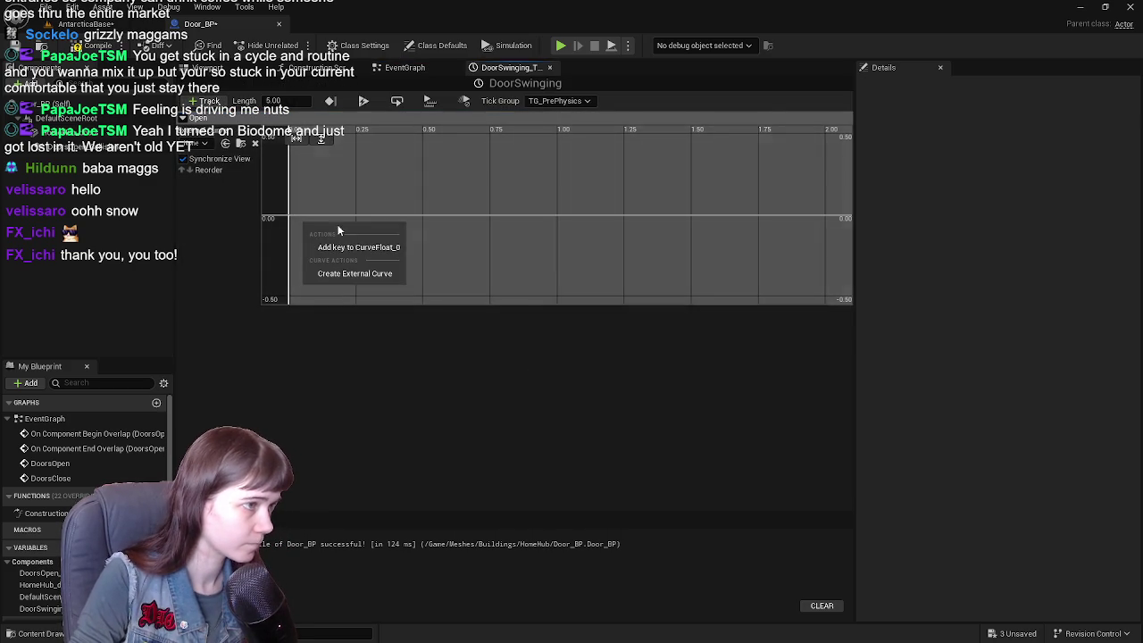
pyautogui.click(353, 248)
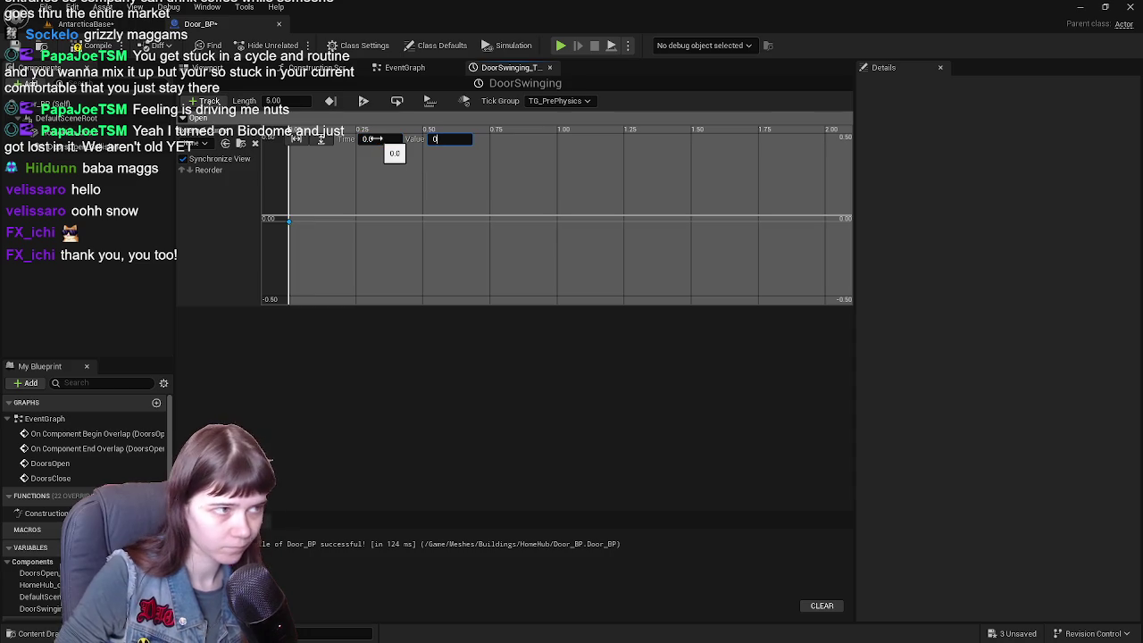
pyautogui.rightClick(396, 230)
pyautogui.click(438, 237)
pyautogui.write('1')
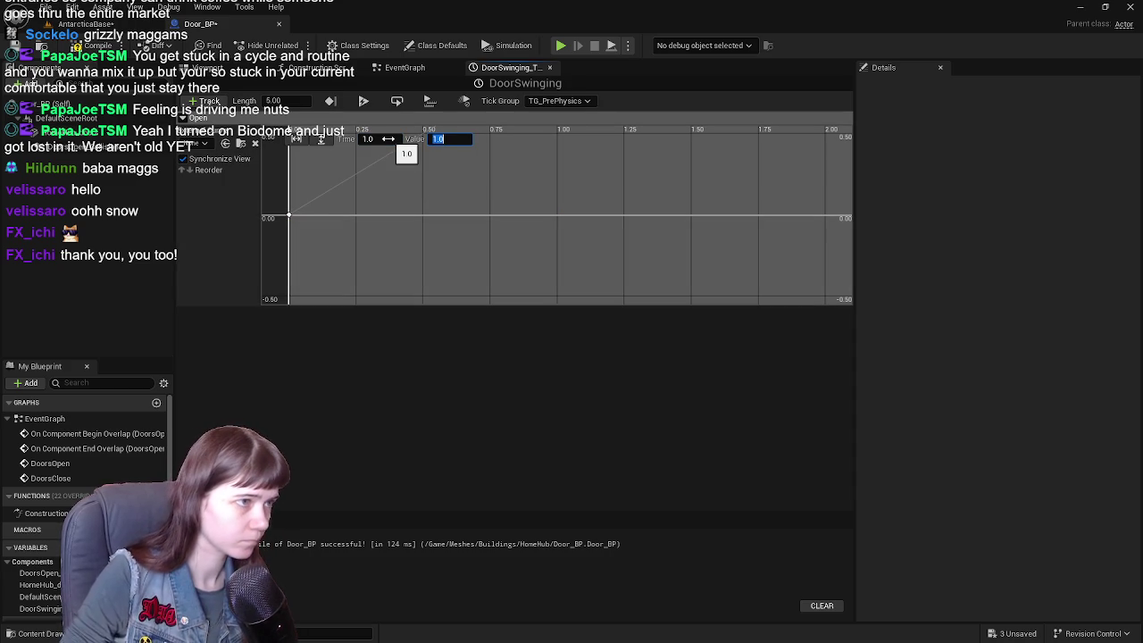
pyautogui.click(321, 143)
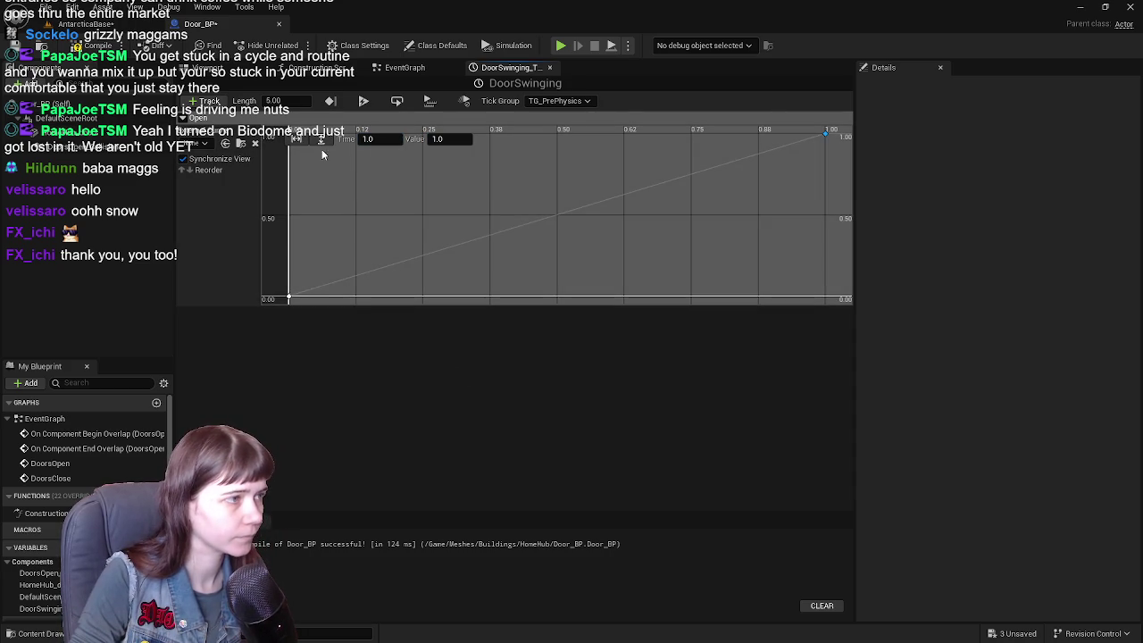
# - Set both Open curve keys to Auto interpolation for a smooth ease
pyautogui.moveTo(290, 299)
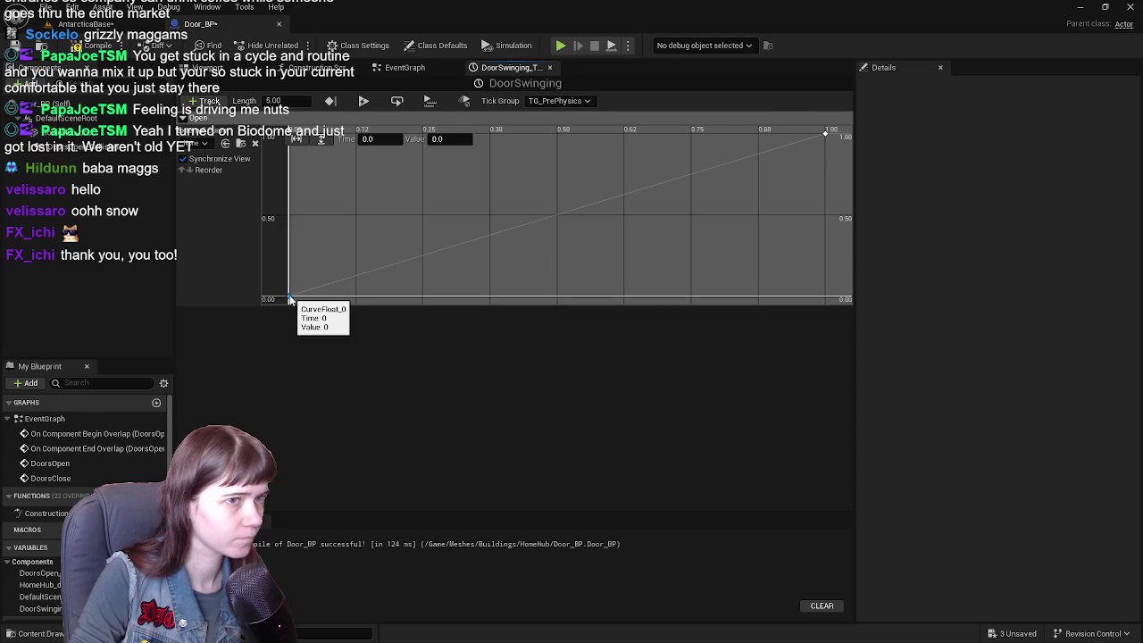
pyautogui.rightClick(290, 299)
pyautogui.click(329, 322)
pyautogui.rightClick(824, 136)
pyautogui.click(862, 158)
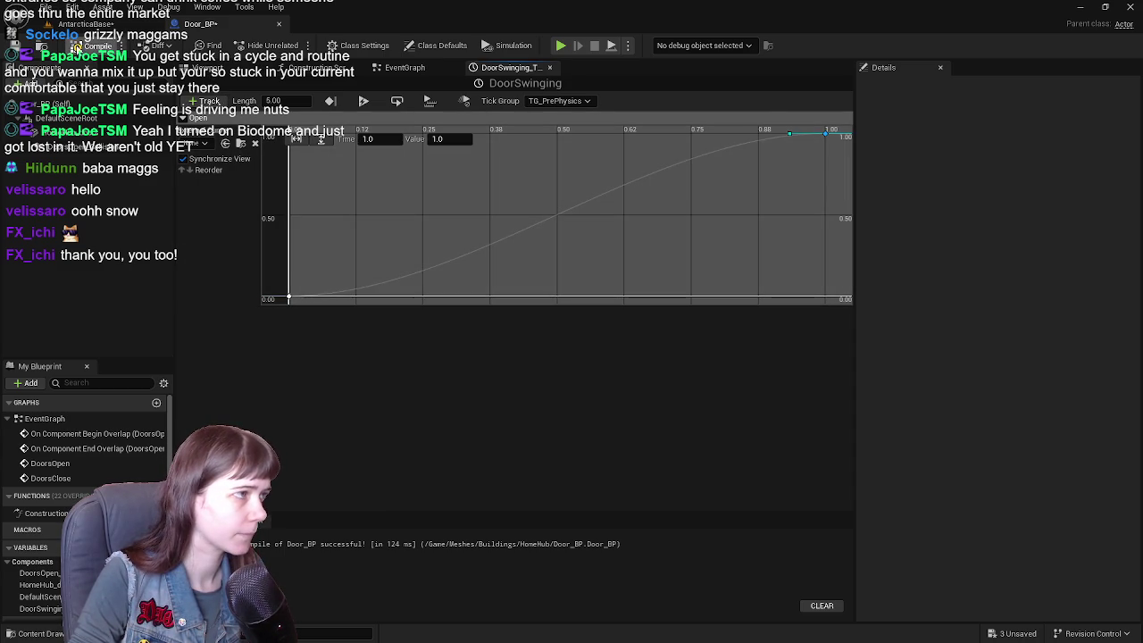
pyautogui.click(210, 69)
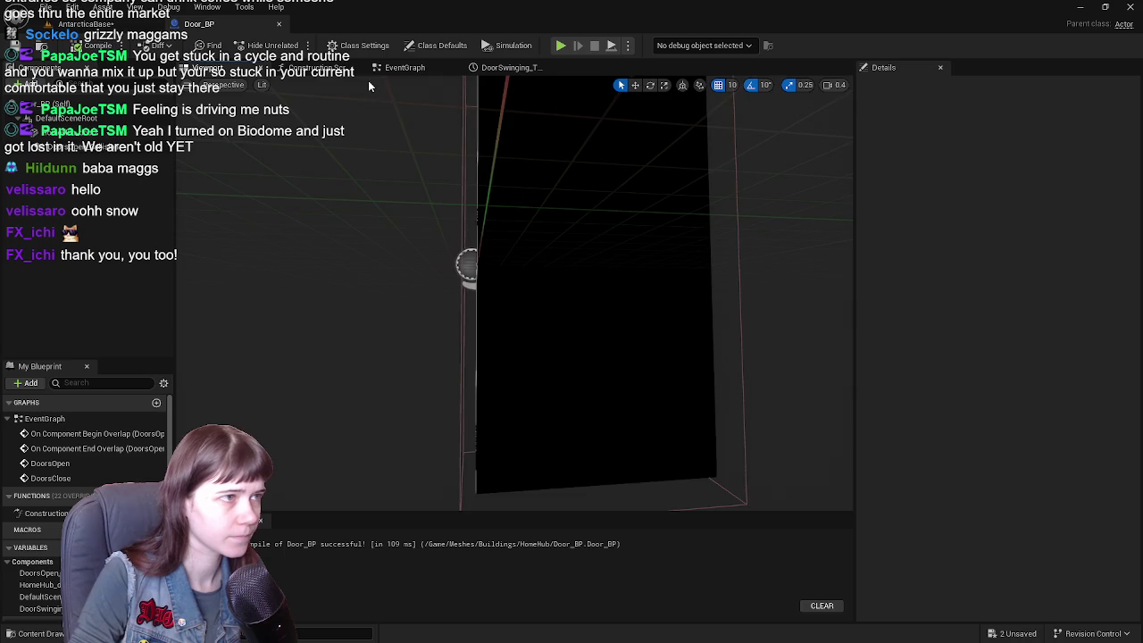
# - Add a Lerp node to the Door_BP event graph, discarding a mistaken Set Rotation node
pyautogui.click(398, 67)
pyautogui.scroll(1, 386, 274)
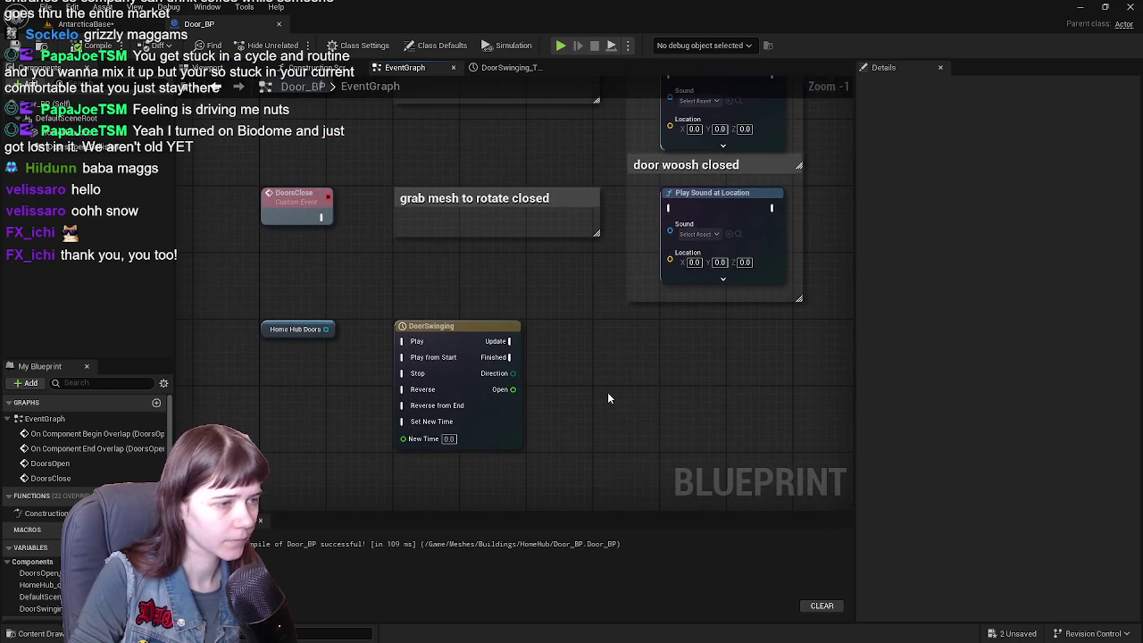
pyautogui.rightClick(609, 393)
pyautogui.write('lerp')
pyautogui.press('Return')
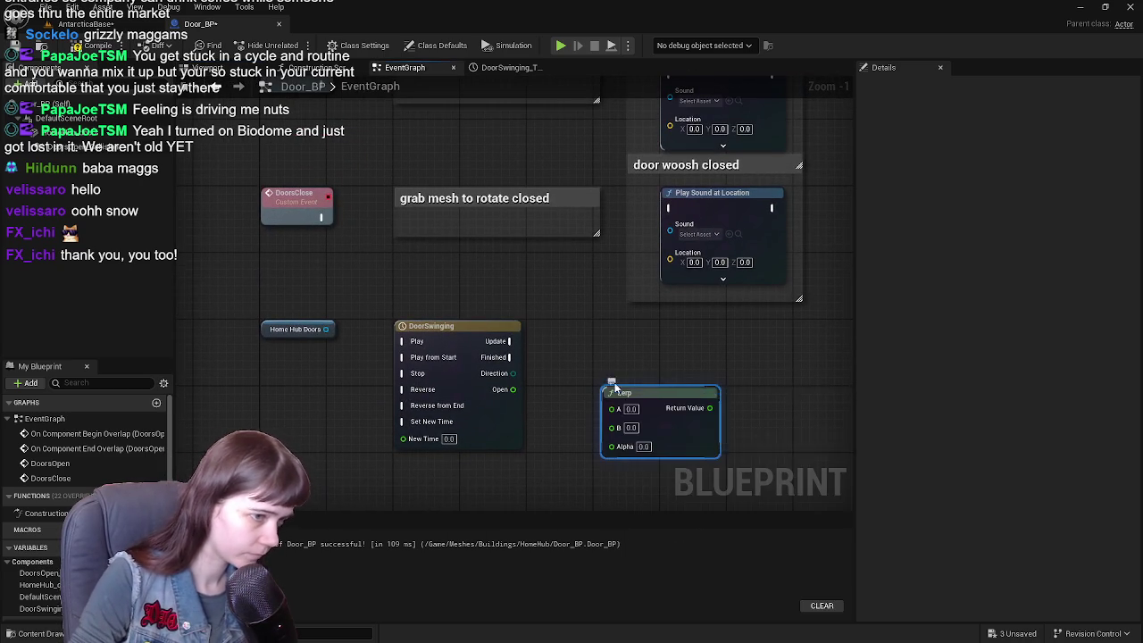
pyautogui.rightClick(707, 375)
pyautogui.write('set ro')
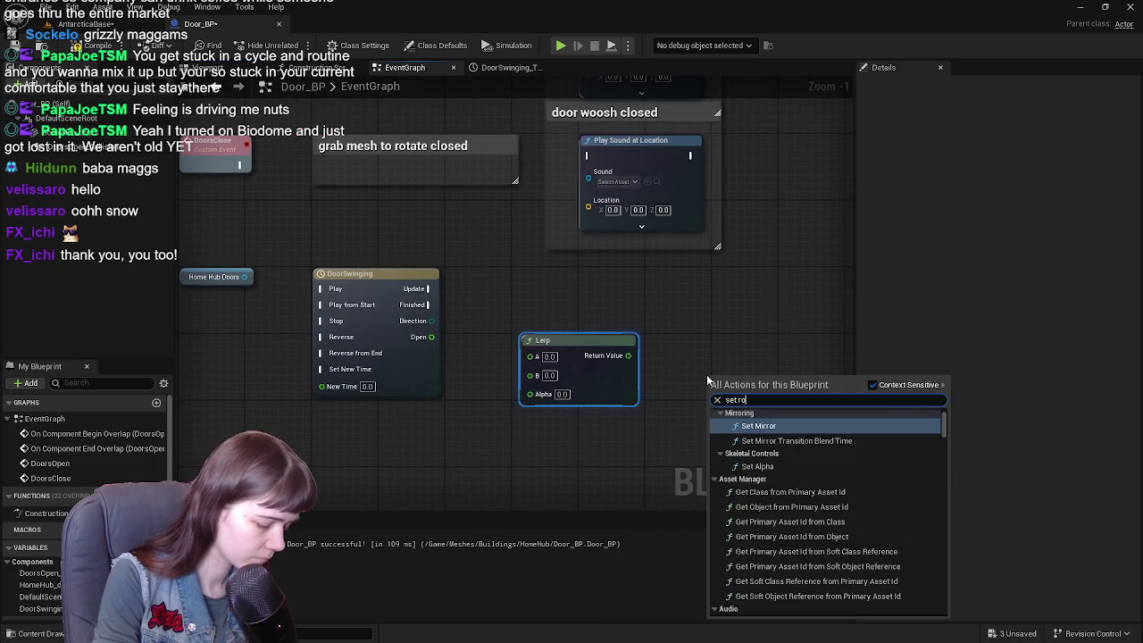
pyautogui.write('t')
pyautogui.press('Return')
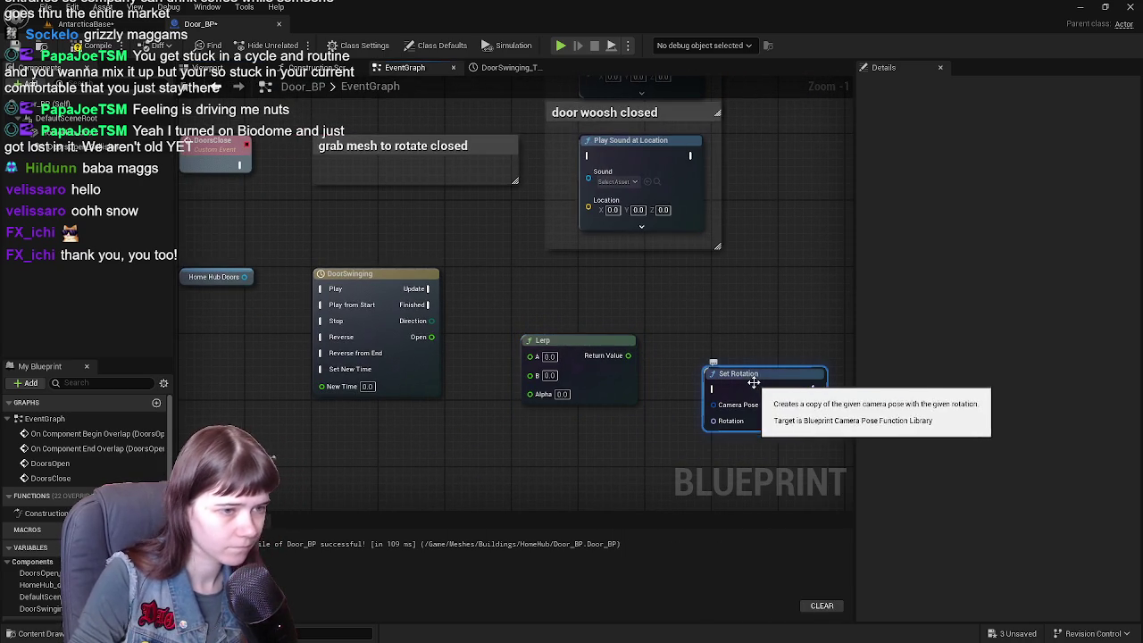
pyautogui.press('Delete')
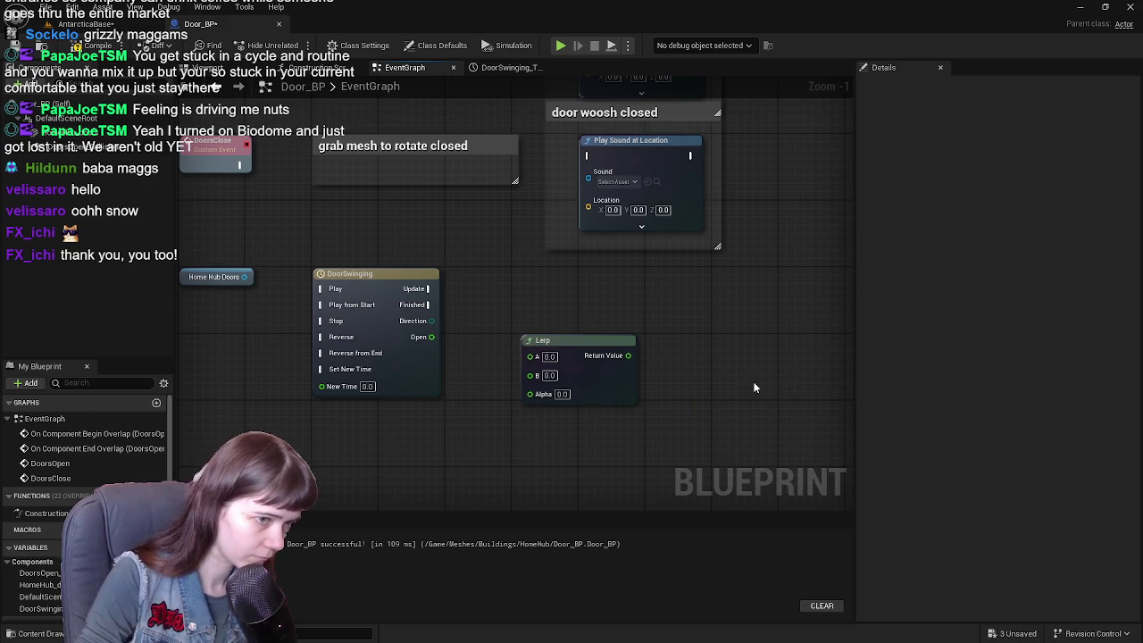
# - Add Set Relative Rotation targeting Home Hub Doors and split its New Rotation pin
pyautogui.rightClick(665, 356)
pyautogui.write('set rela')
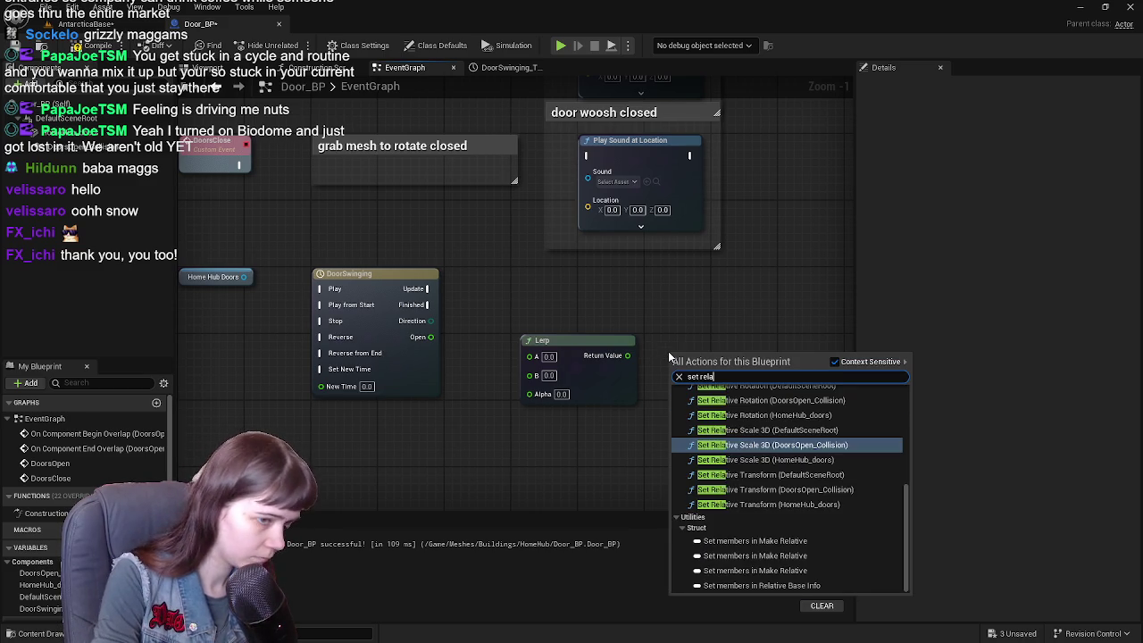
pyautogui.write('tive rotato')
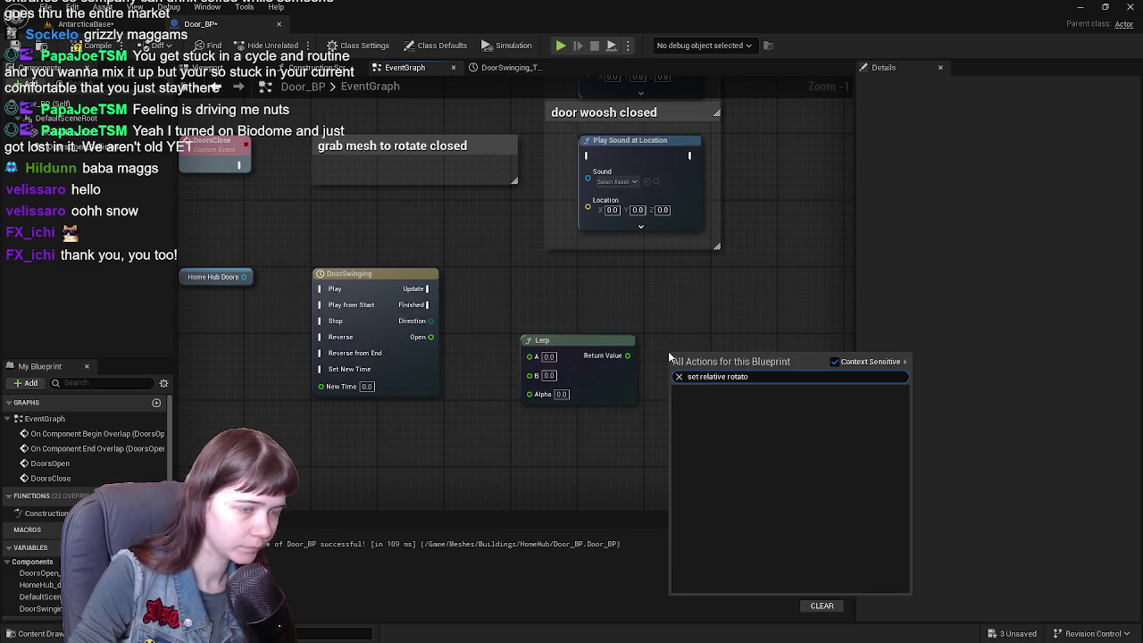
pyautogui.click(525, 337)
pyautogui.moveTo(180, 276)
pyautogui.mouseDown()
pyautogui.moveTo(485, 441)
pyautogui.moveTo(643, 442)
pyautogui.moveTo(489, 418)
pyautogui.moveTo(419, 437)
pyautogui.moveTo(554, 411)
pyautogui.mouseUp()
pyautogui.write('set relative rot')
pyautogui.press('Return')
pyautogui.moveTo(626, 420)
pyautogui.mouseDown()
pyautogui.moveTo(721, 338)
pyautogui.moveTo(667, 329)
pyautogui.mouseUp()
pyautogui.moveTo(573, 316); pyautogui.dragTo(609, 324)
pyautogui.rightClick(639, 393)
pyautogui.click(679, 431)
# - Wire Lerp's Return Value into New Rotation Yaw and DoorSwinging's Open into Lerp Alpha
pyautogui.moveTo(589, 420)
pyautogui.mouseDown()
pyautogui.moveTo(566, 377)
pyautogui.moveTo(575, 349)
pyautogui.mouseUp()
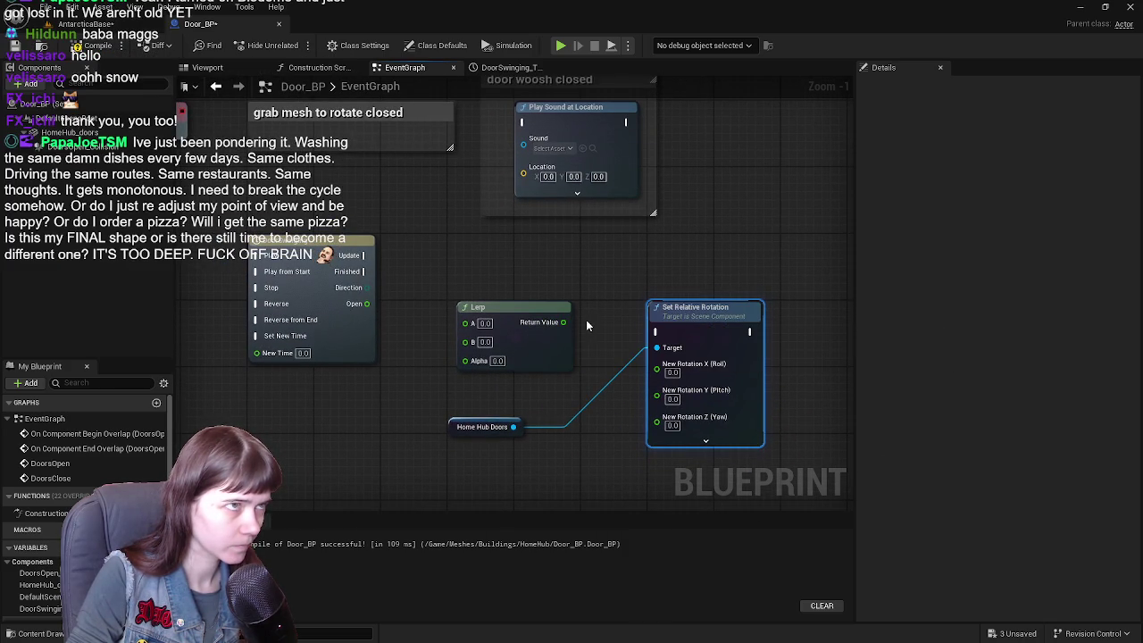
pyautogui.moveTo(564, 322)
pyautogui.mouseDown()
pyautogui.moveTo(665, 447)
pyautogui.moveTo(660, 427)
pyautogui.mouseUp()
pyautogui.moveTo(571, 376)
pyautogui.mouseDown()
pyautogui.moveTo(746, 399)
pyautogui.moveTo(618, 360)
pyautogui.mouseUp()
pyautogui.moveTo(417, 300)
pyautogui.mouseDown()
pyautogui.moveTo(514, 358)
pyautogui.moveTo(466, 328)
pyautogui.mouseUp()
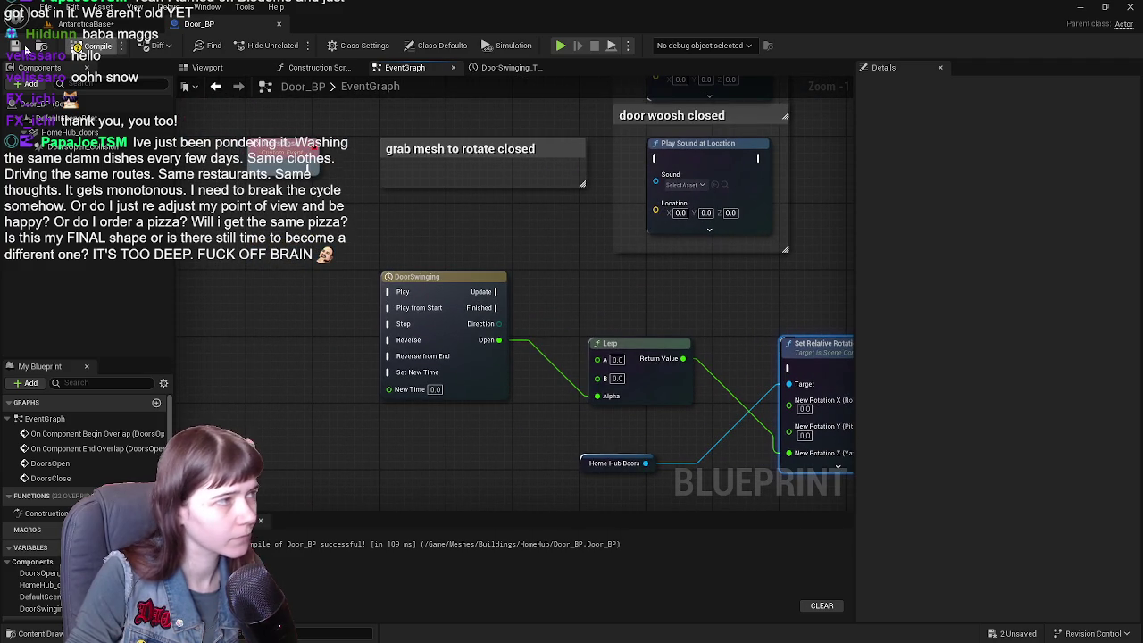
pyautogui.moveTo(632, 345)
pyautogui.mouseDown()
pyautogui.moveTo(597, 329)
pyautogui.moveTo(578, 256)
pyautogui.moveTo(589, 250)
pyautogui.moveTo(563, 243)
pyautogui.moveTo(670, 294)
pyautogui.moveTo(592, 224)
pyautogui.mouseUp()
pyautogui.scroll(-2, 381, 263)
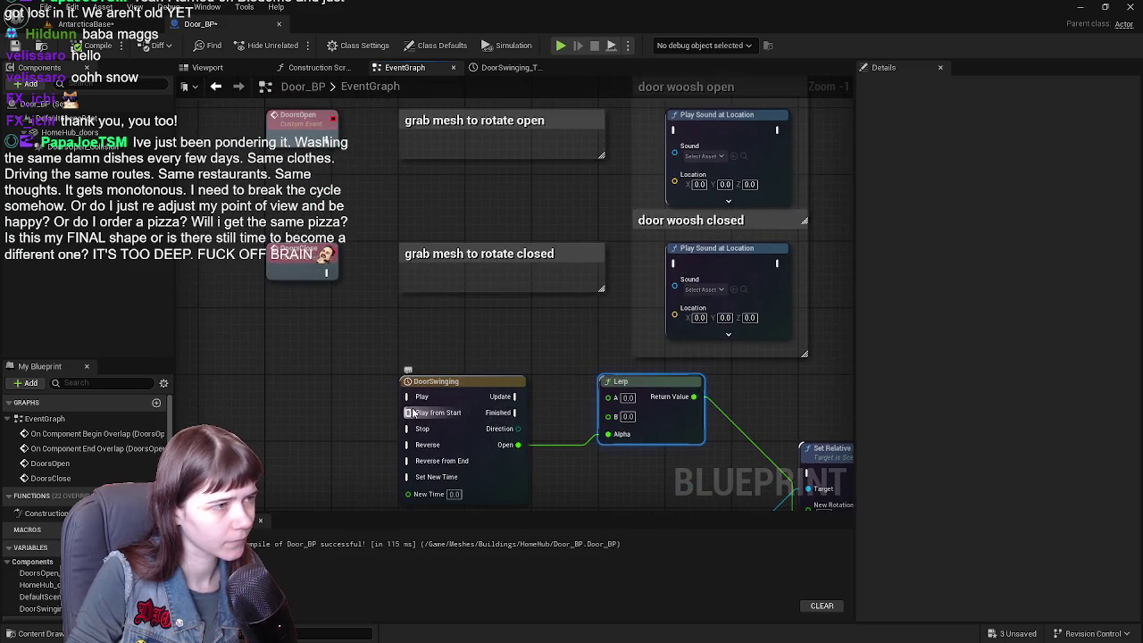
# - Lower the Lerp node and wire DoorSwinging's Update exec pin to Set Relative Rotation
pyautogui.scroll(1, 581, 294)
pyautogui.moveTo(580, 295); pyautogui.dragTo(581, 352)
pyautogui.moveTo(438, 268)
pyautogui.mouseDown()
pyautogui.moveTo(688, 317)
pyautogui.moveTo(607, 311)
pyautogui.moveTo(692, 335)
pyautogui.moveTo(538, 287)
pyautogui.mouseUp()
pyautogui.click(495, 304)
pyautogui.moveTo(433, 270); pyautogui.dragTo(681, 330)
pyautogui.click(442, 248)
# - Reposition the DoorSwinging timeline node and zoom out to view all the door nodes
pyautogui.moveTo(445, 268)
pyautogui.mouseDown()
pyautogui.moveTo(610, 305)
pyautogui.moveTo(438, 273)
pyautogui.moveTo(697, 346)
pyautogui.moveTo(693, 333)
pyautogui.mouseUp()
pyautogui.scroll(-1, 571, 342)
pyautogui.moveTo(549, 323)
pyautogui.mouseDown()
pyautogui.moveTo(535, 368)
pyautogui.moveTo(487, 283)
pyautogui.mouseUp()
pyautogui.moveTo(501, 206)
pyautogui.mouseDown()
pyautogui.moveTo(658, 301)
pyautogui.moveTo(609, 258)
pyautogui.mouseUp()
pyautogui.scroll(-2, 658, 302)
pyautogui.scroll(1, 610, 259)
pyautogui.click(421, 204)
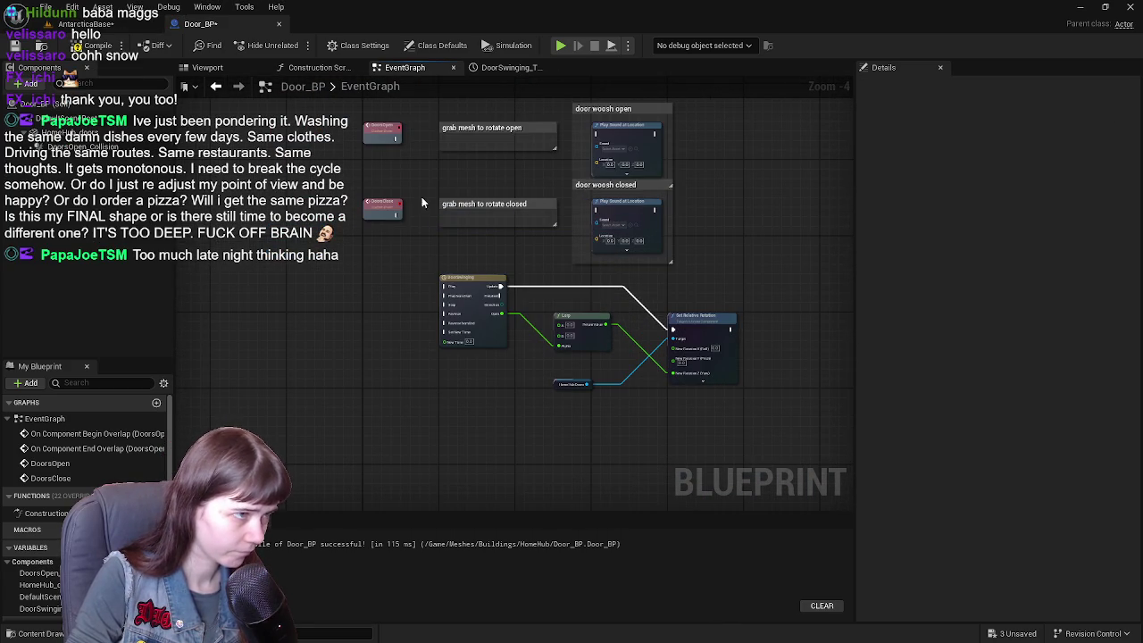
# - Move the door-closing nodes below the timeline and raise the door woosh open group
pyautogui.moveTo(356, 206)
pyautogui.mouseDown()
pyautogui.moveTo(669, 259)
pyautogui.moveTo(706, 279)
pyautogui.mouseUp()
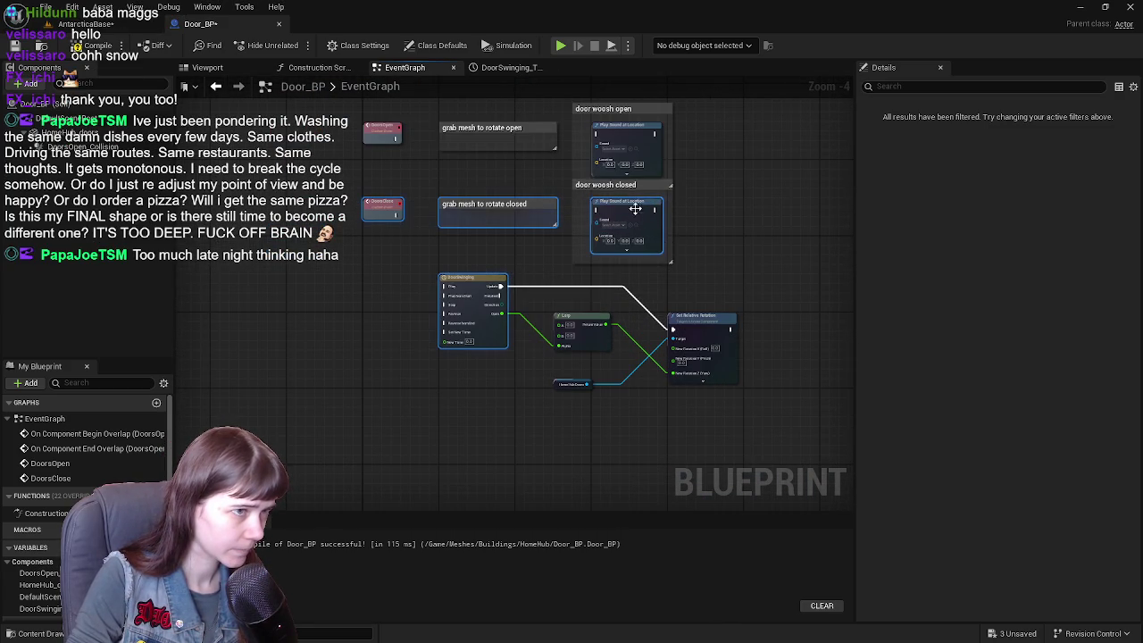
pyautogui.moveTo(339, 191)
pyautogui.mouseDown()
pyautogui.moveTo(702, 257)
pyautogui.moveTo(404, 244)
pyautogui.moveTo(401, 490)
pyautogui.moveTo(382, 489)
pyautogui.mouseUp()
pyautogui.click(602, 185)
pyautogui.click(653, 205)
pyautogui.moveTo(378, 249)
pyautogui.mouseDown()
pyautogui.moveTo(510, 350)
pyautogui.moveTo(728, 405)
pyautogui.mouseUp()
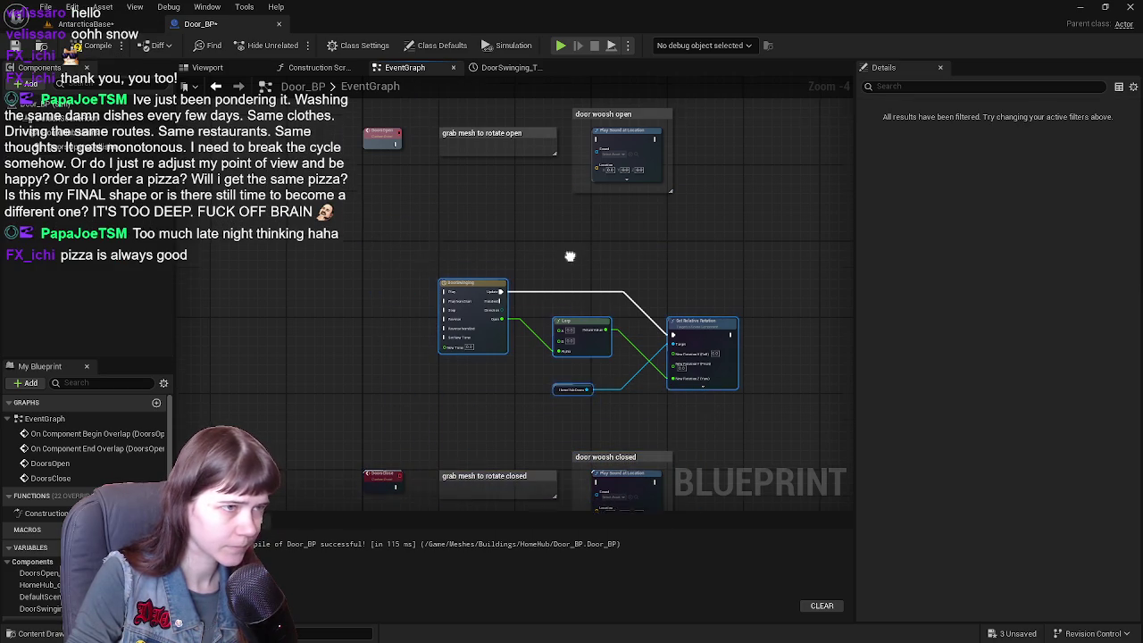
pyautogui.moveTo(475, 361); pyautogui.dragTo(478, 250)
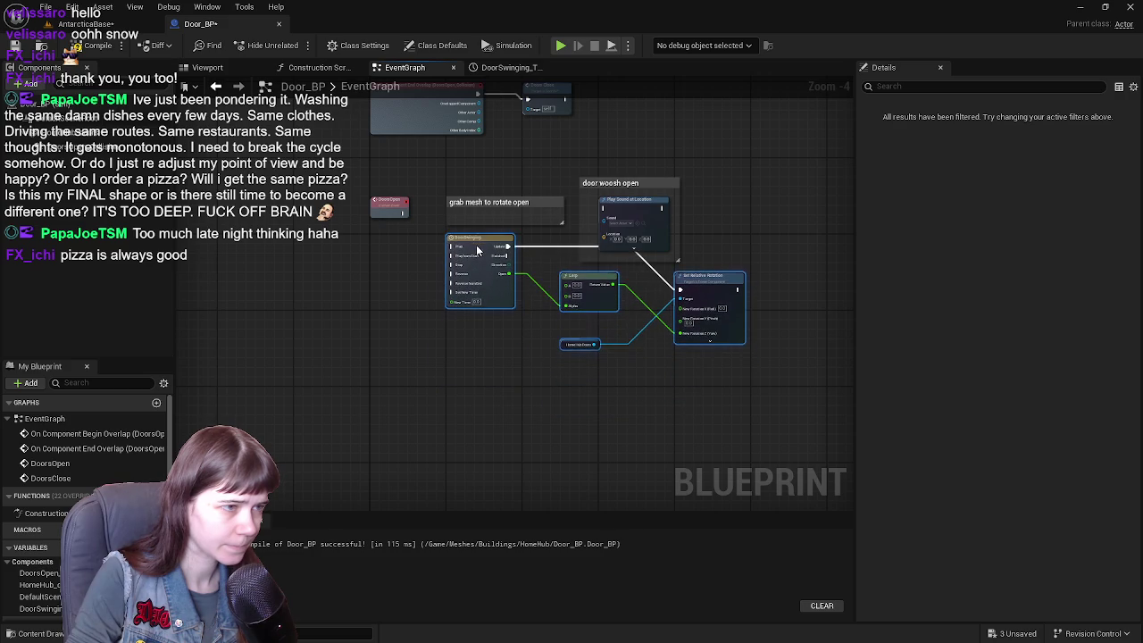
pyautogui.scroll(2, 554, 231)
pyautogui.click(581, 187)
pyautogui.scroll(-1, 623, 241)
pyautogui.moveTo(623, 241)
pyautogui.mouseDown()
pyautogui.moveTo(670, 224)
pyautogui.moveTo(677, 179)
pyautogui.moveTo(663, 153)
pyautogui.mouseUp()
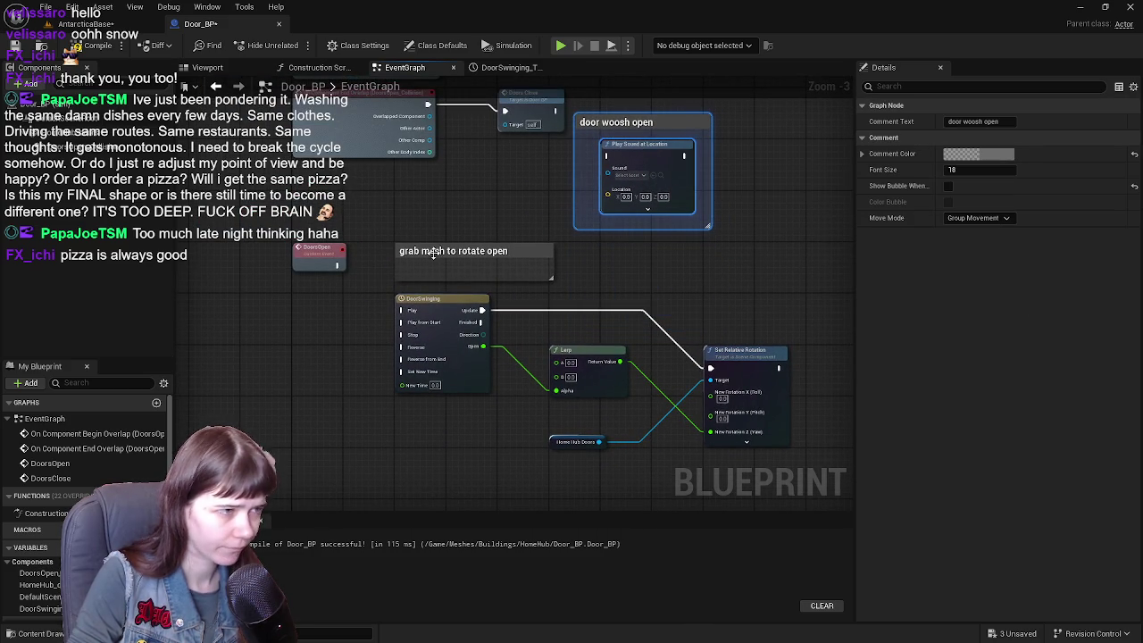
# - Widen the rotate open comment box and gather DoorSwinging, Lerp, Set Relative Rotation and Home Hub Doors inside it
pyautogui.moveTo(457, 309); pyautogui.dragTo(455, 283)
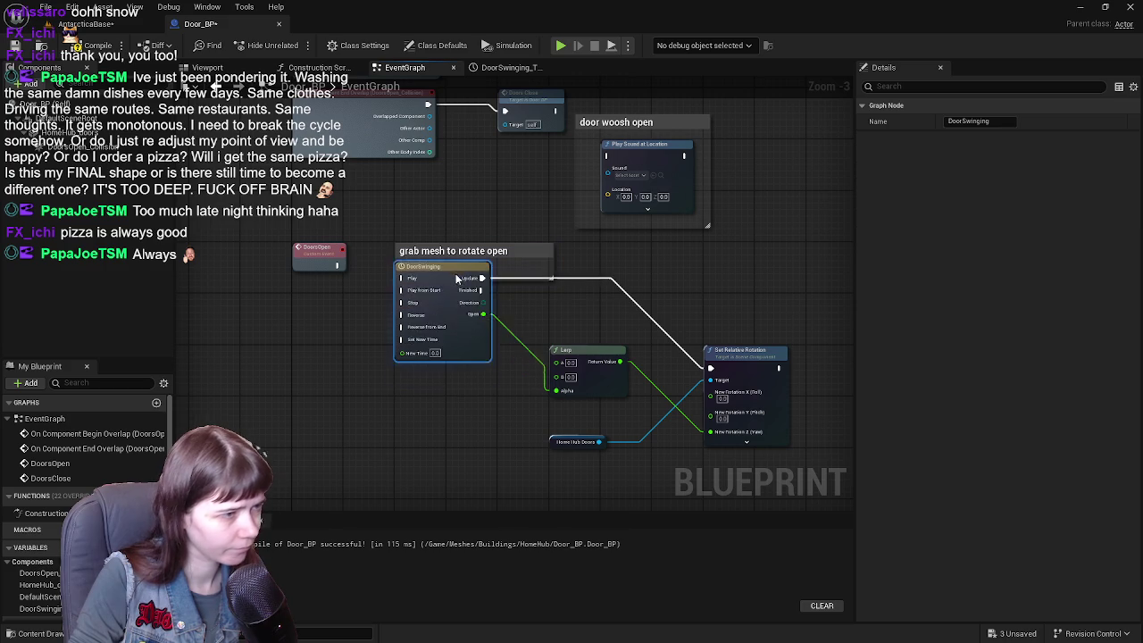
pyautogui.scroll(1, 458, 268)
pyautogui.moveTo(489, 231); pyautogui.dragTo(527, 390)
pyautogui.moveTo(535, 283); pyautogui.dragTo(879, 312)
pyautogui.moveTo(579, 323); pyautogui.dragTo(580, 266)
pyautogui.moveTo(750, 329)
pyautogui.mouseDown()
pyautogui.moveTo(763, 264)
pyautogui.moveTo(752, 250)
pyautogui.mouseUp()
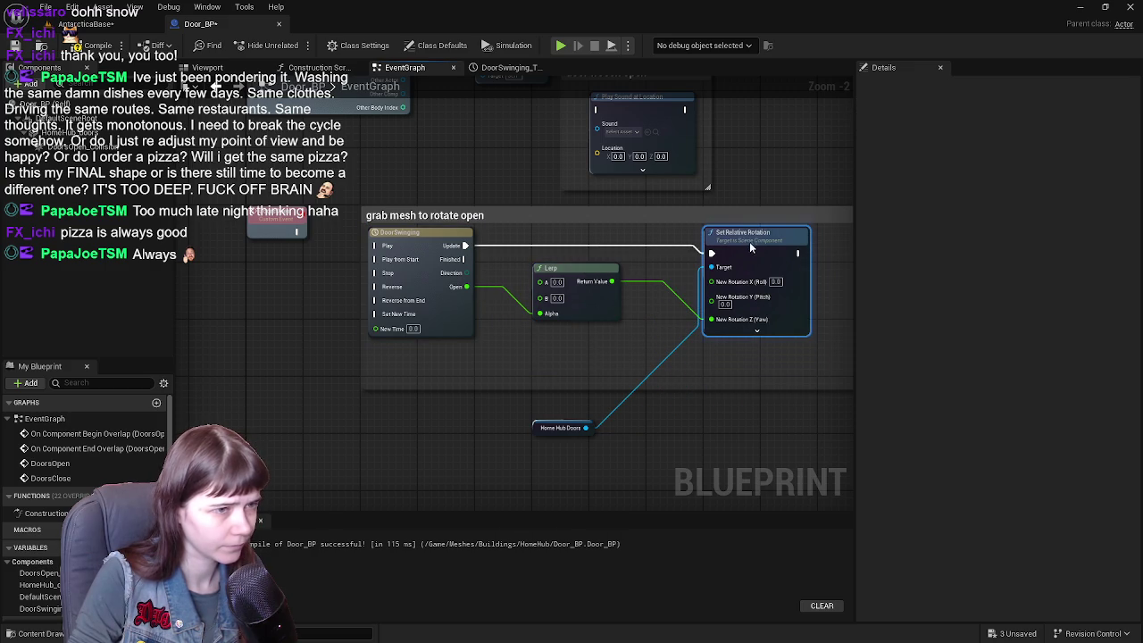
pyautogui.moveTo(537, 430); pyautogui.dragTo(547, 338)
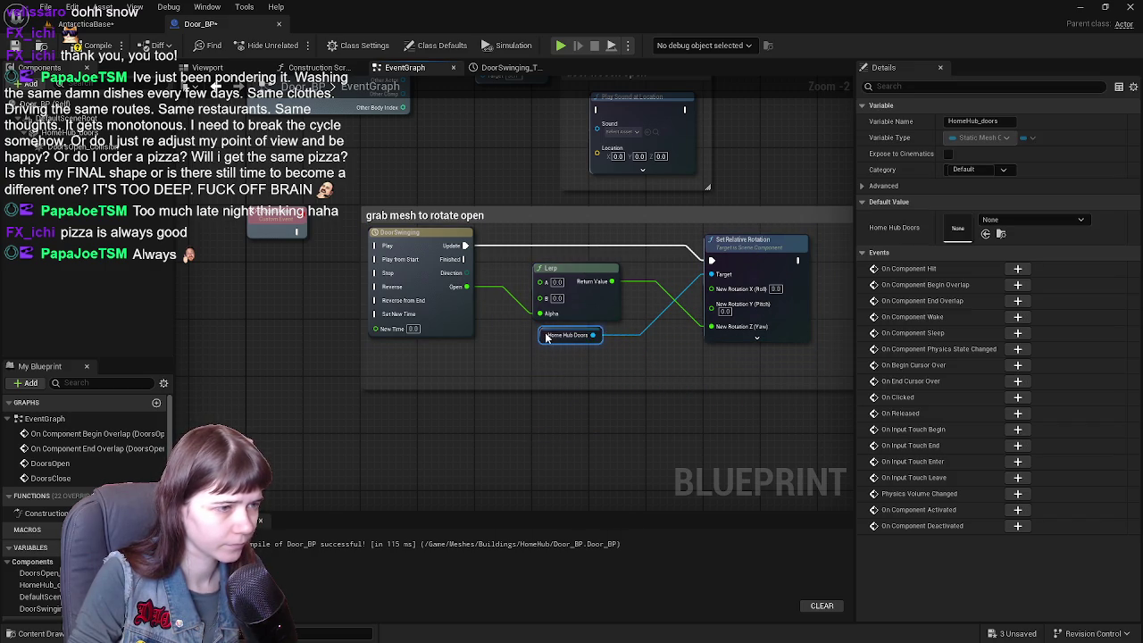
pyautogui.click(474, 416)
# - Connect DoorsOpen to the DoorSwinging timeline's Play from Start pin
pyautogui.moveTo(293, 233); pyautogui.dragTo(375, 248)
pyautogui.scroll(-1, 277, 244)
pyautogui.moveTo(275, 245); pyautogui.dragTo(342, 270)
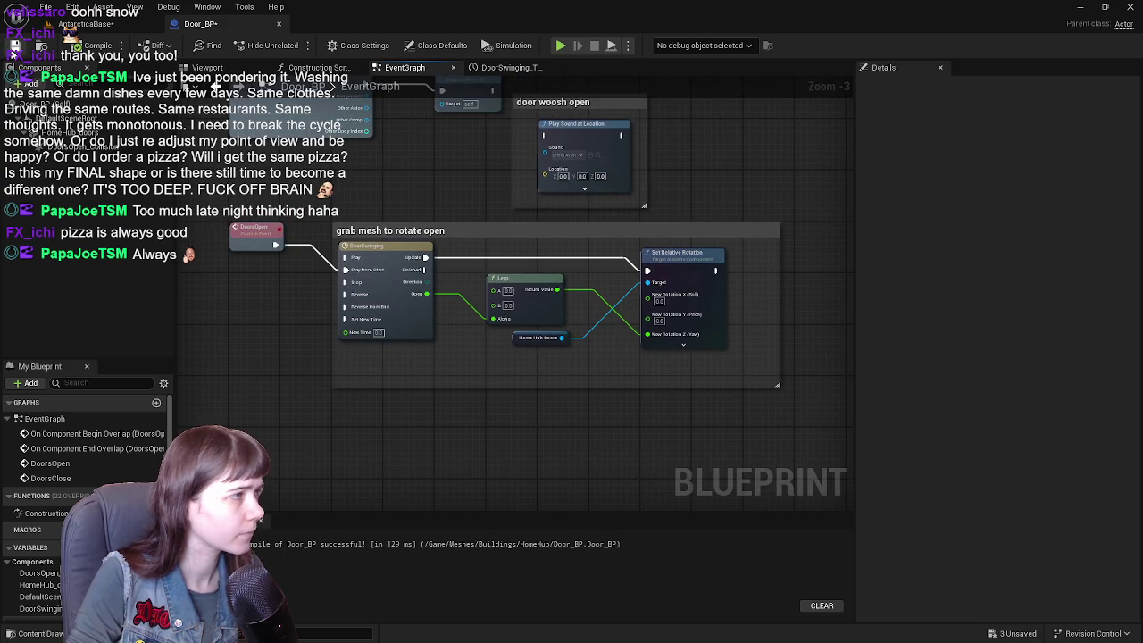
pyautogui.moveTo(432, 221); pyautogui.dragTo(463, 236)
pyautogui.moveTo(417, 265); pyautogui.dragTo(434, 270)
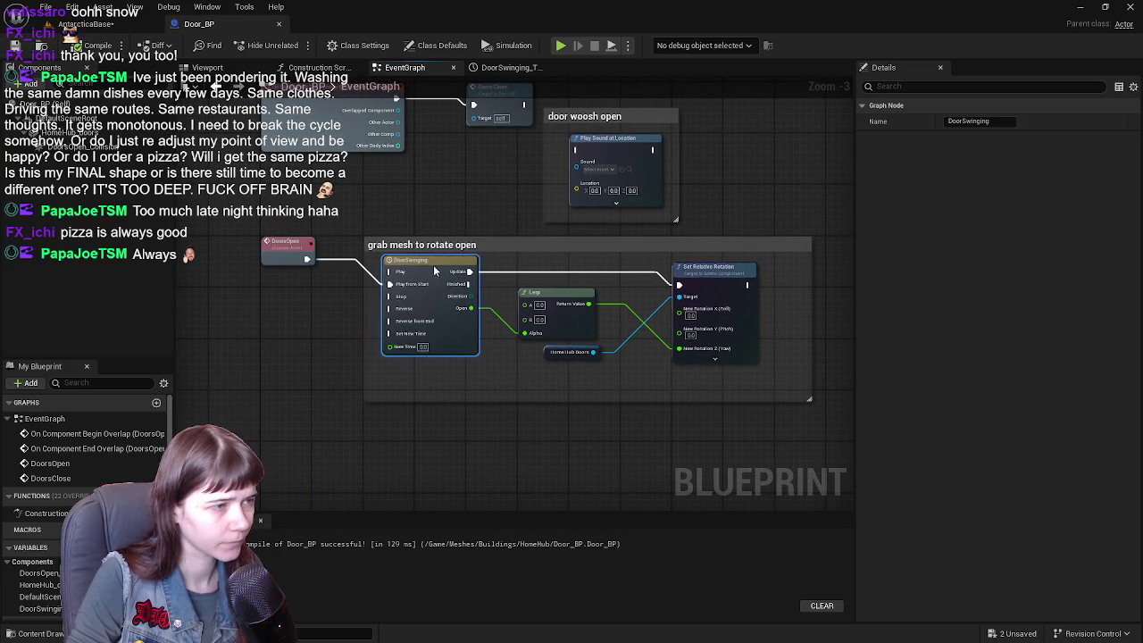
# - Add a Print String node after Set Relative Rotation
pyautogui.scroll(1, 723, 291)
pyautogui.moveTo(587, 274)
pyautogui.mouseDown()
pyautogui.moveTo(651, 298)
pyautogui.moveTo(762, 306)
pyautogui.mouseUp()
pyautogui.write('print')
pyautogui.press('Return')
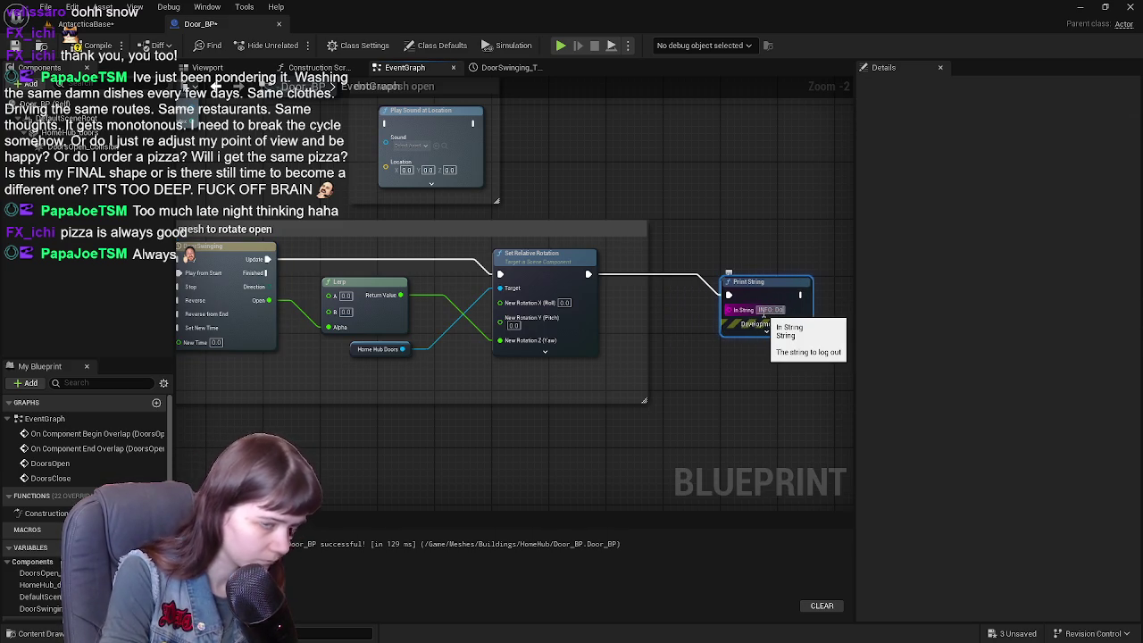
# - Set Print String's message to 'INFO: Door should now be open.' and play-test walking to the door
pyautogui.click(764, 310)
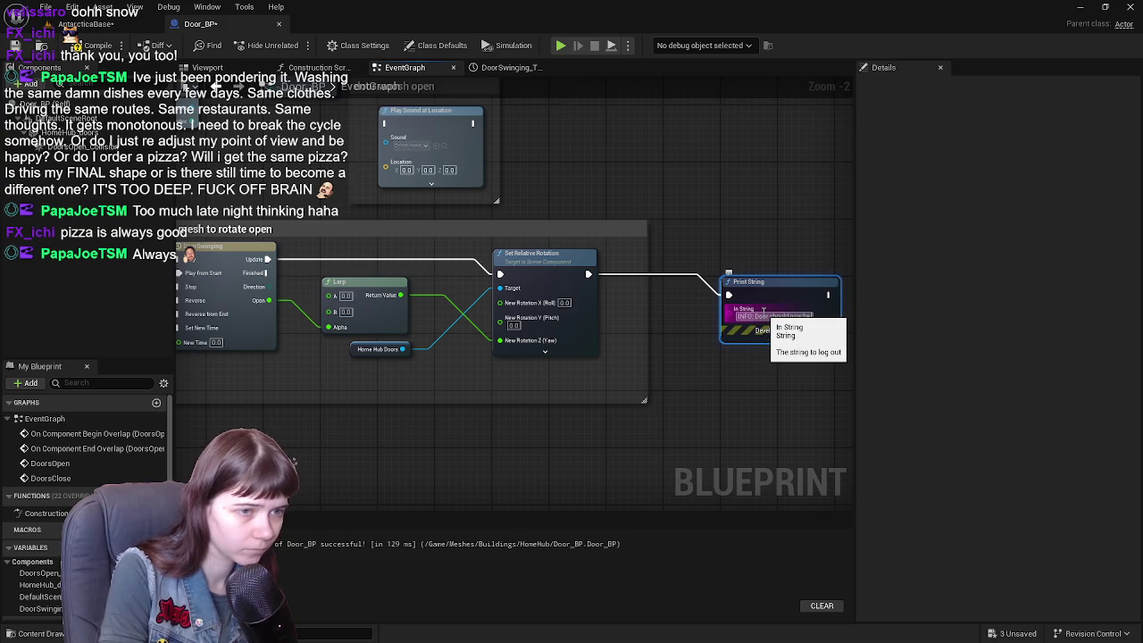
pyautogui.press('Return')
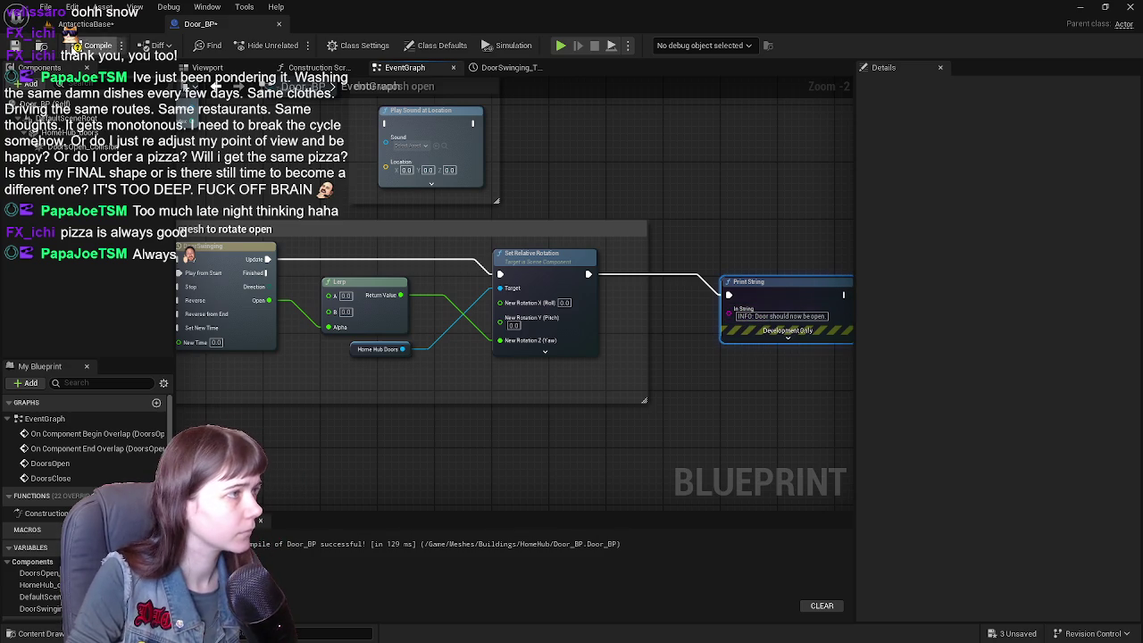
pyautogui.click(98, 24)
pyautogui.click(295, 47)
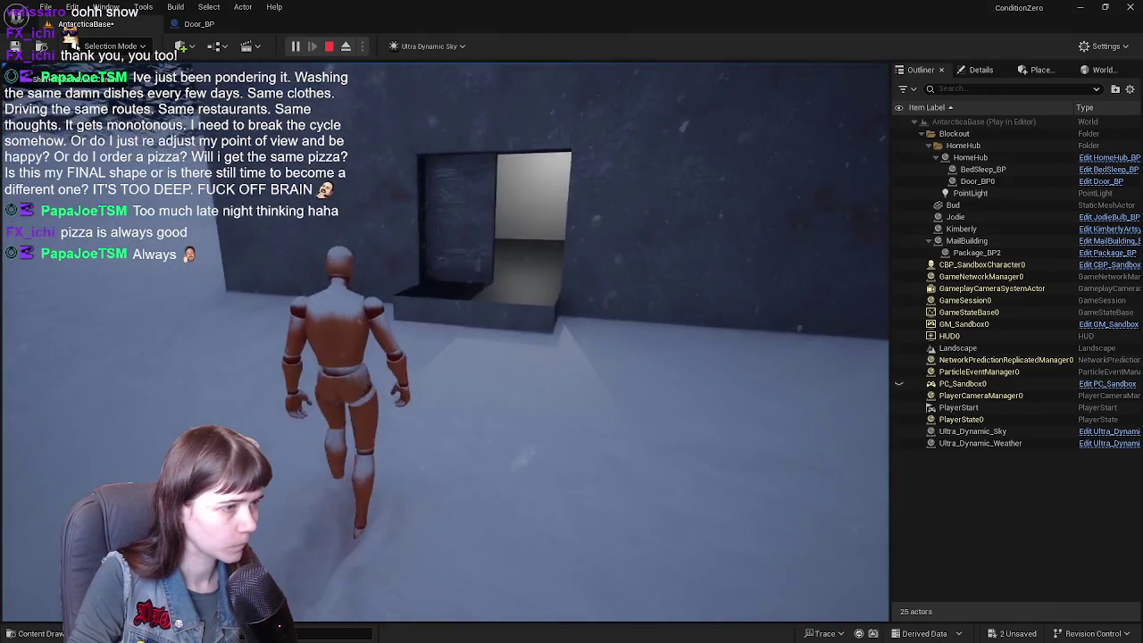
pyautogui.press('space')
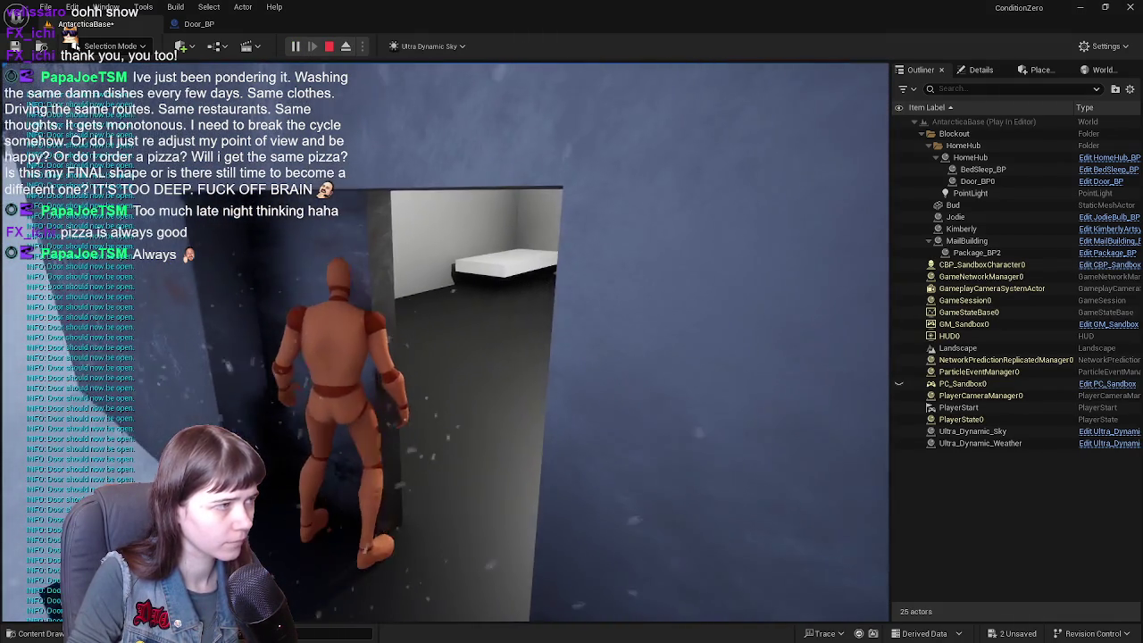
pyautogui.press('Escape')
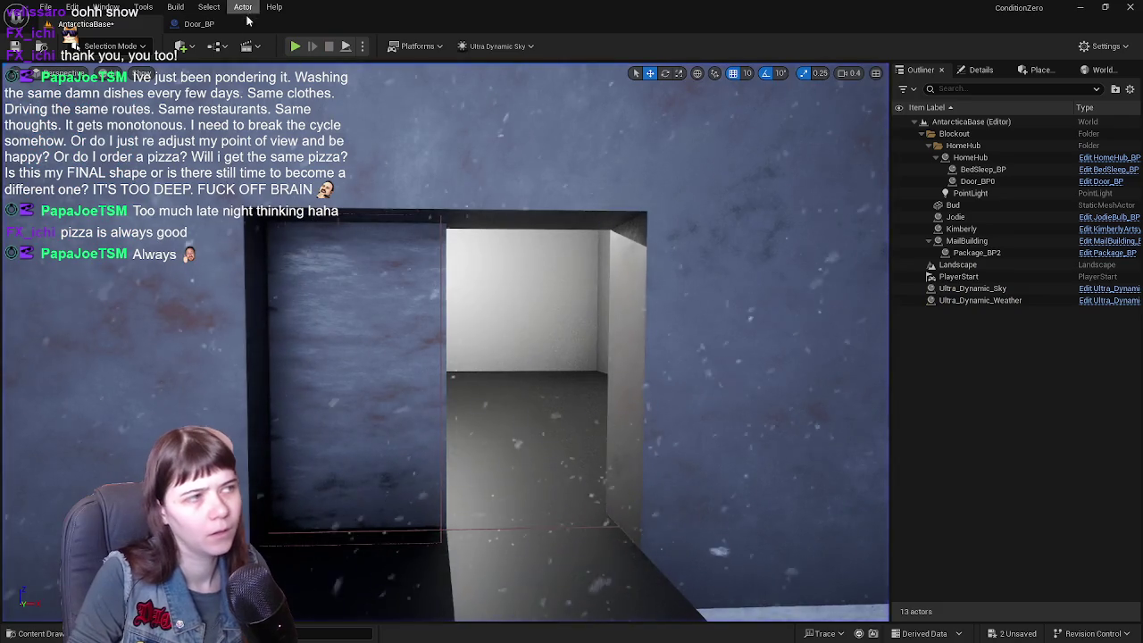
pyautogui.click(199, 24)
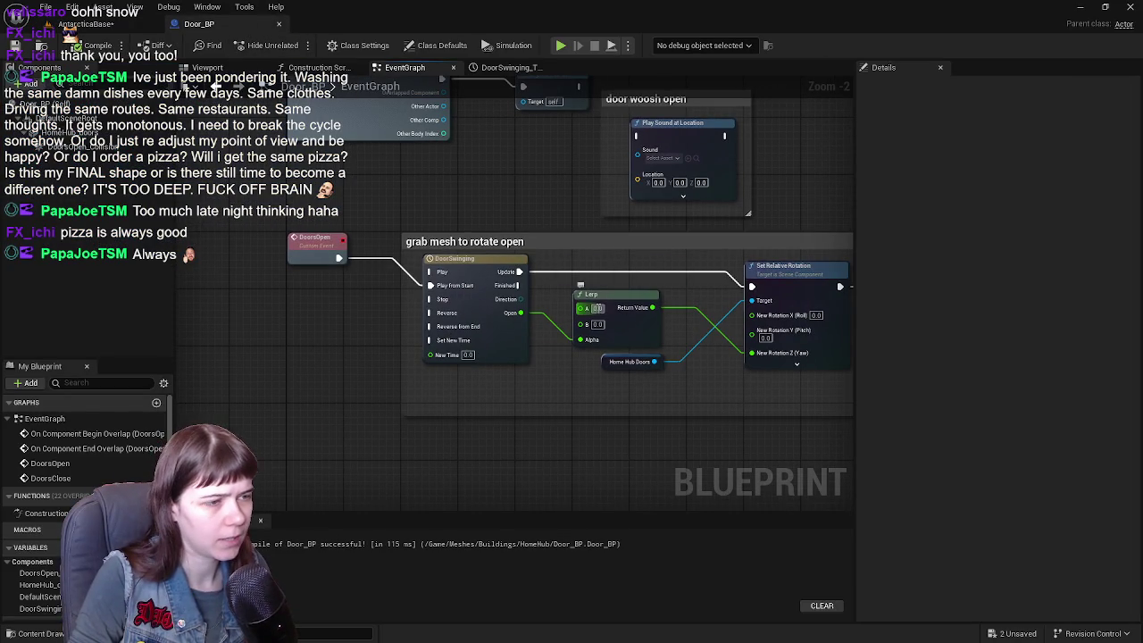
# - Open the DoorSwinging timeline's curve editor and save Door_BP
pyautogui.scroll(1, 633, 301)
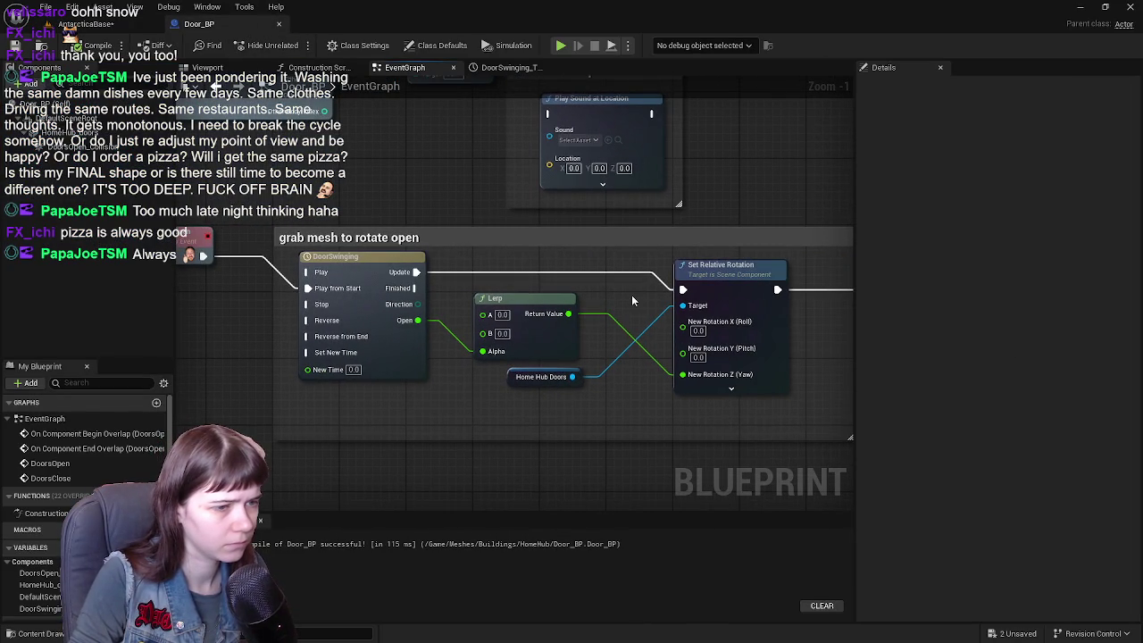
pyautogui.doubleClick(357, 268)
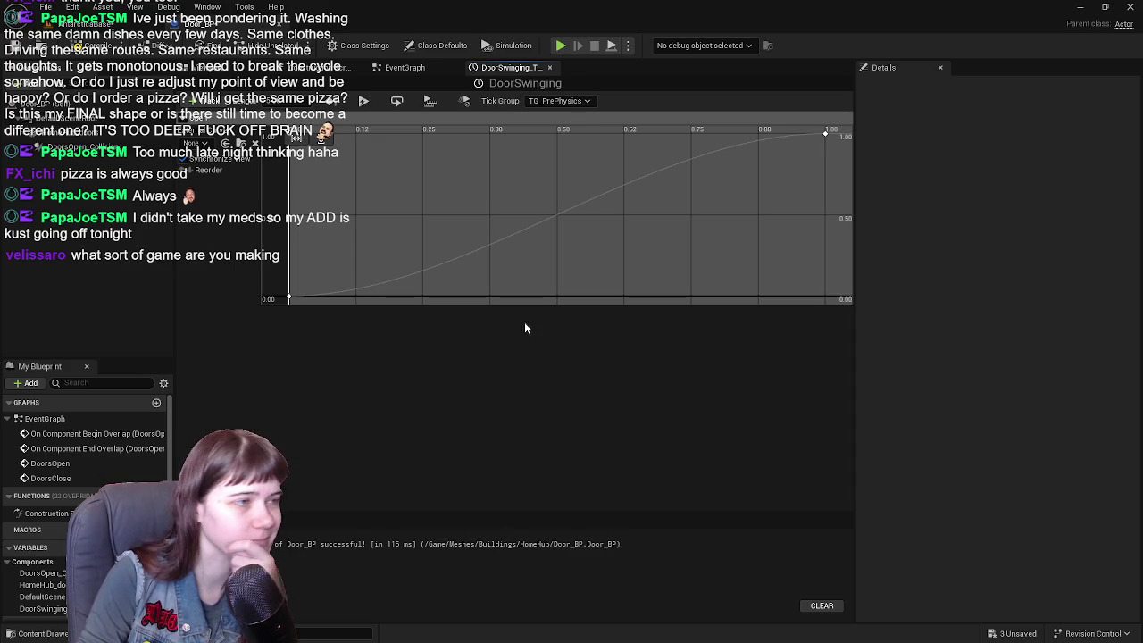
pyautogui.click(82, 49)
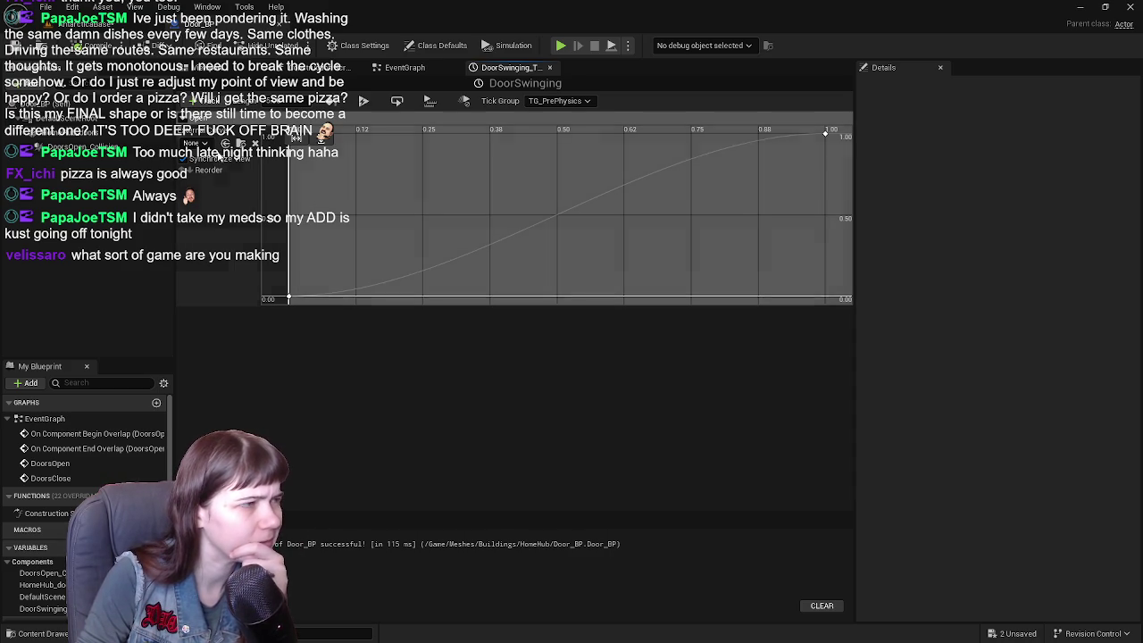
# - Add a trial vector track to the DoorSwinging timeline, then delete it
pyautogui.click(198, 104)
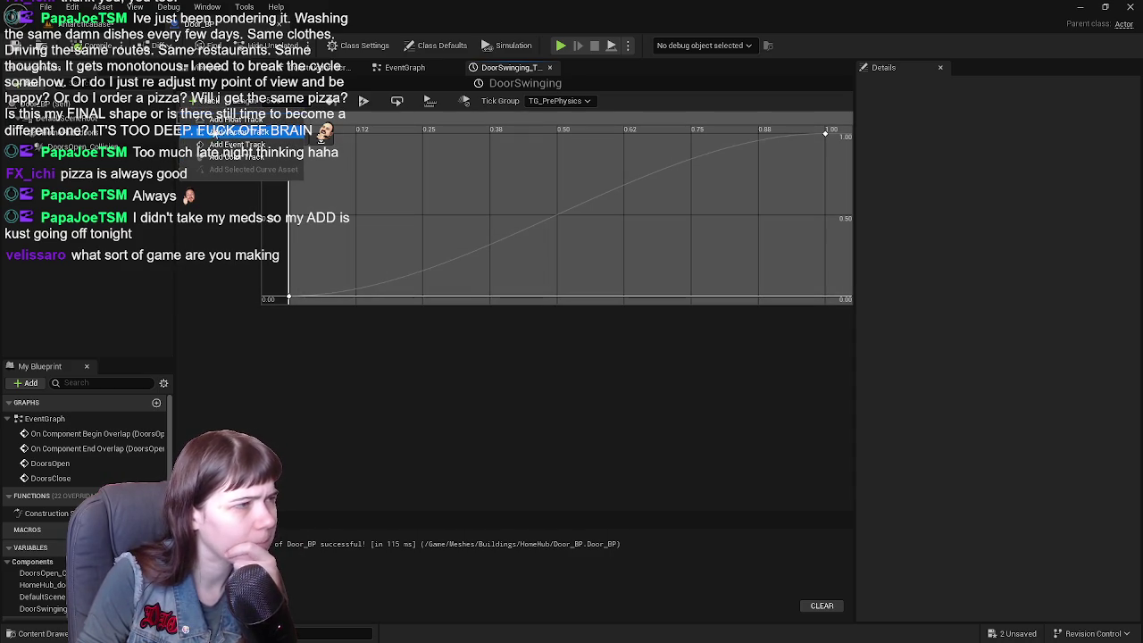
pyautogui.click(255, 132)
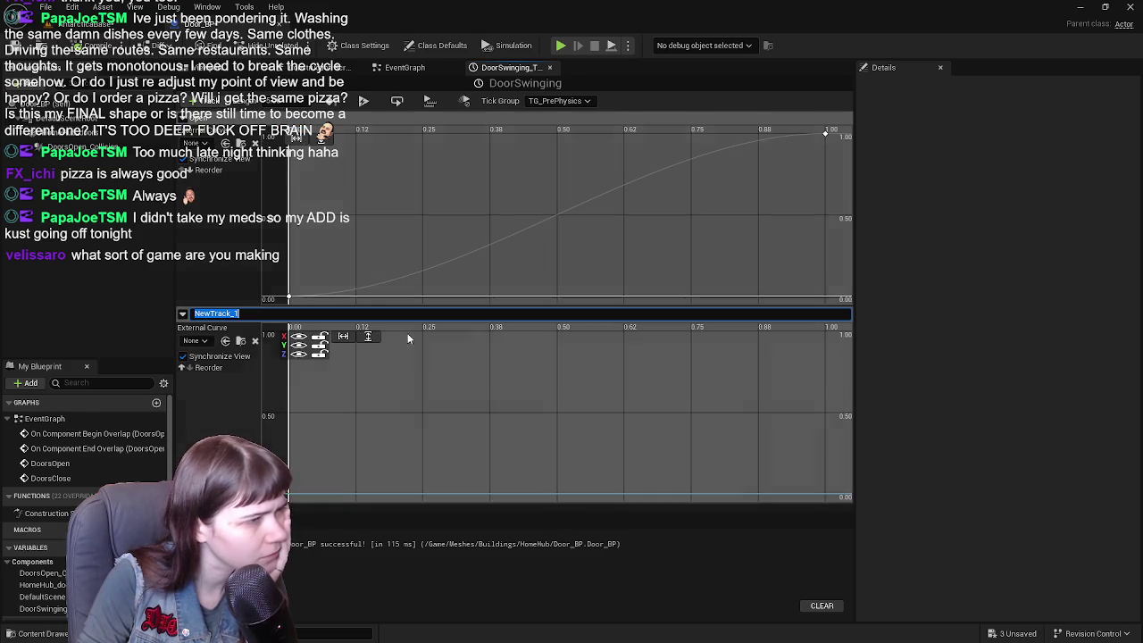
pyautogui.rightClick(234, 313)
pyautogui.click(266, 332)
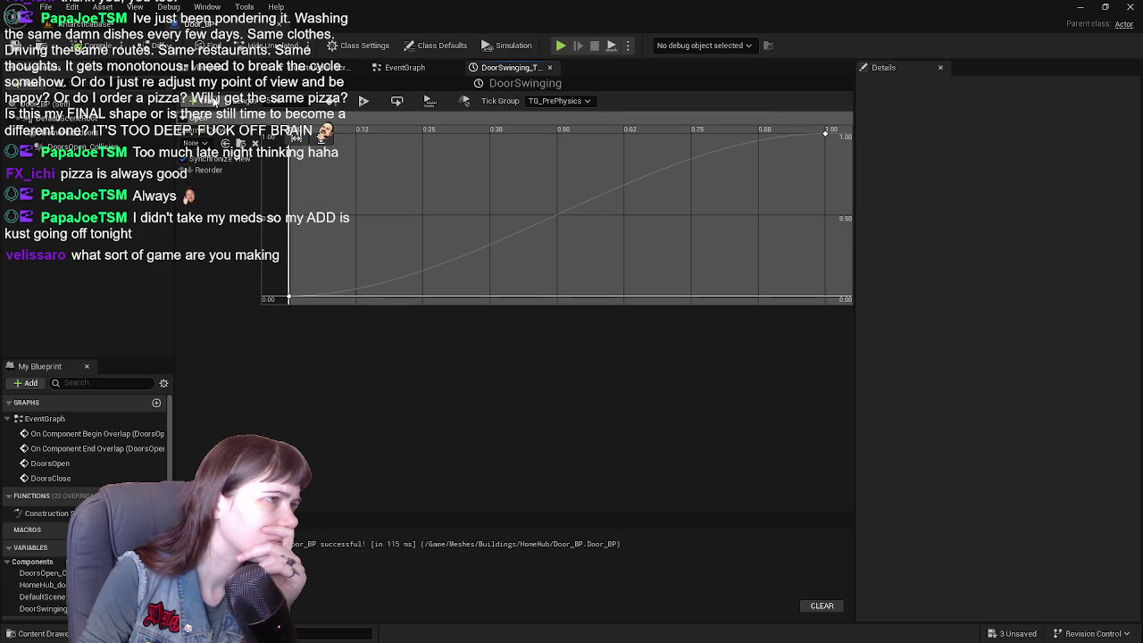
pyautogui.click(198, 105)
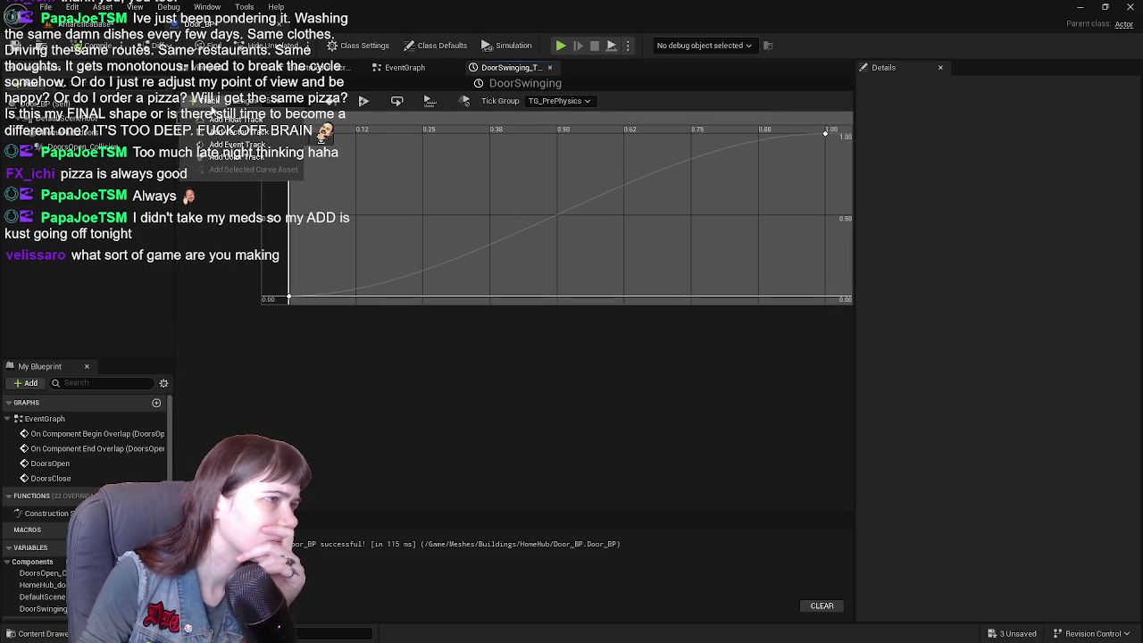
pyautogui.click(261, 263)
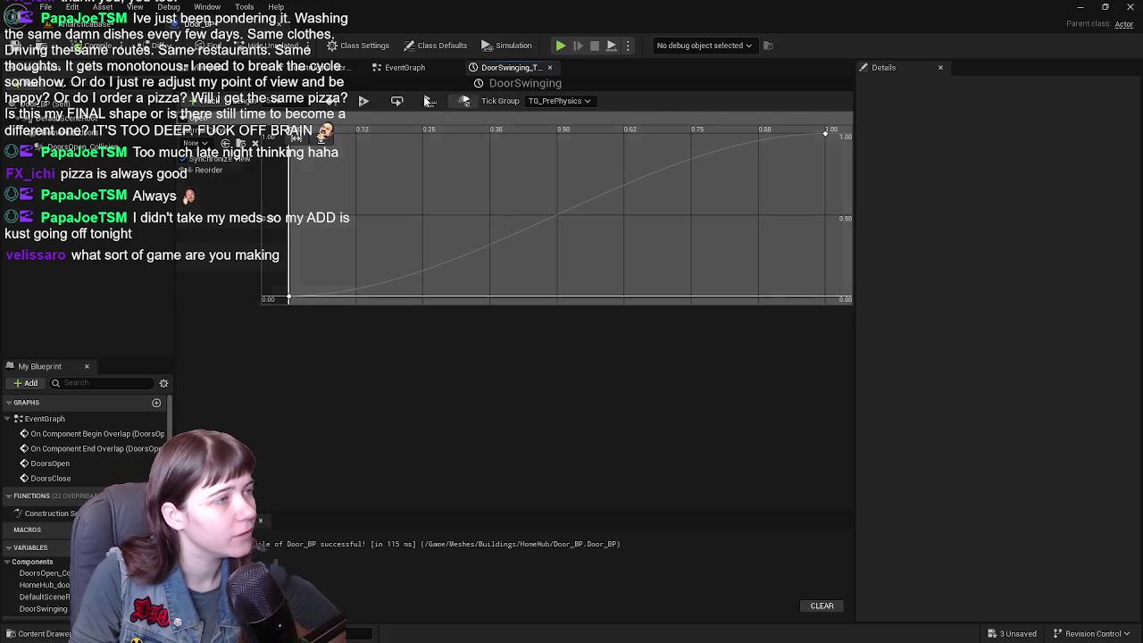
pyautogui.click(148, 27)
# - Return to the Door_BP timeline, save it with Ctrl+S, and go back to the EventGraph
pyautogui.moveTo(446, 357)
pyautogui.mouseDown()
pyautogui.moveTo(447, 384)
pyautogui.moveTo(375, 464)
pyautogui.moveTo(357, 447)
pyautogui.moveTo(375, 357)
pyautogui.mouseUp()
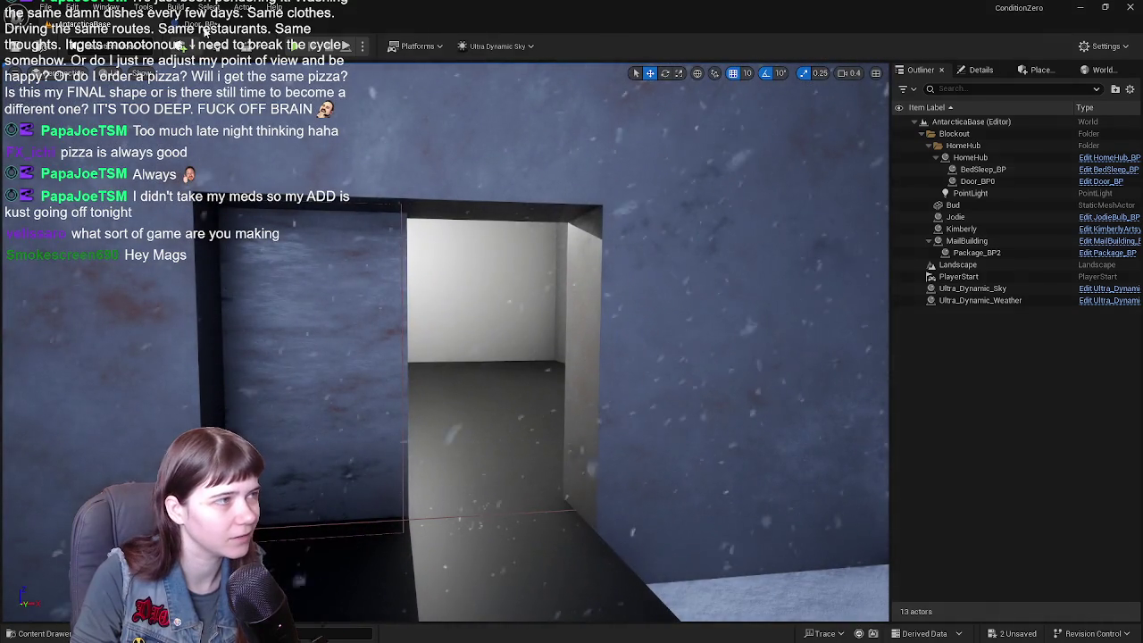
pyautogui.click(194, 25)
pyautogui.hotkey('ctrl', 's')
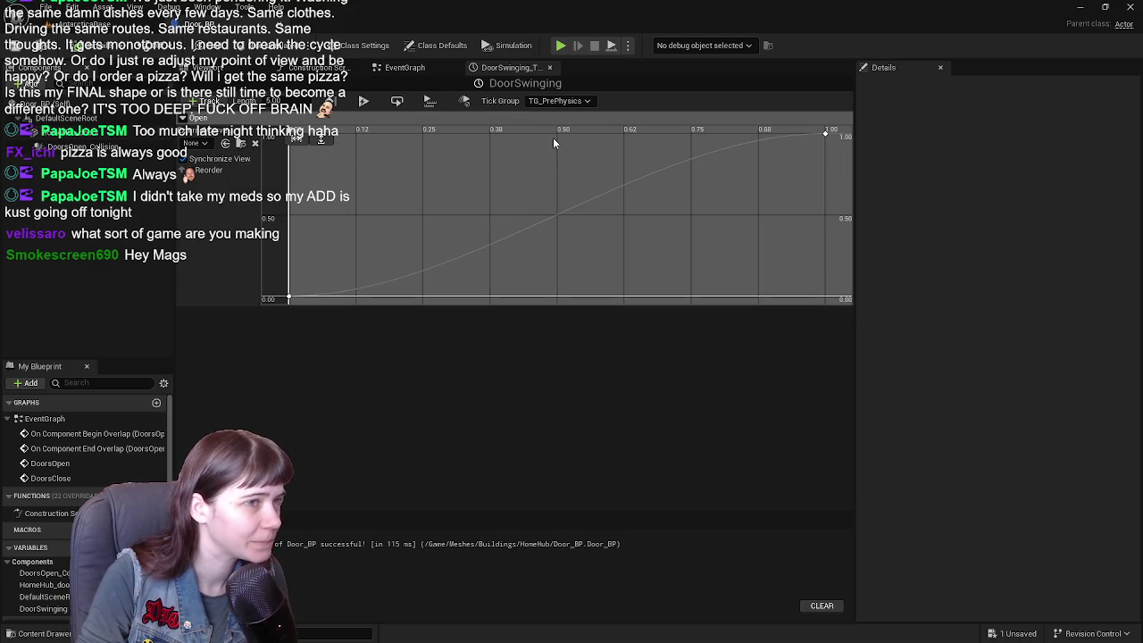
pyautogui.scroll(-3, 336, 171)
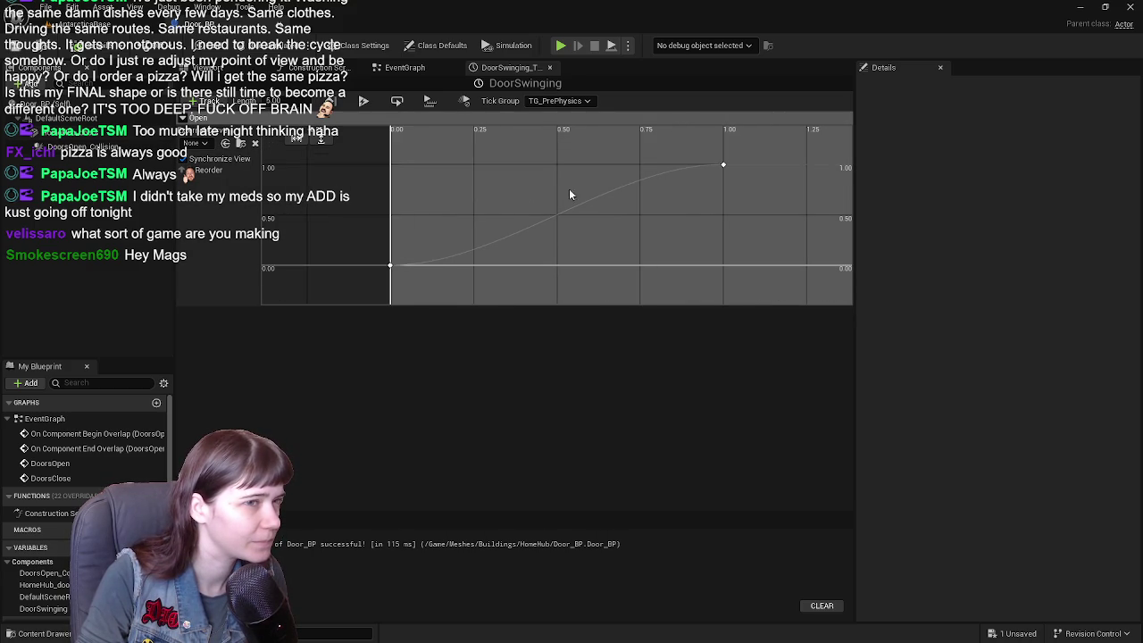
pyautogui.moveTo(657, 210)
pyautogui.mouseDown()
pyautogui.moveTo(536, 242)
pyautogui.moveTo(610, 215)
pyautogui.mouseUp()
pyautogui.click(404, 67)
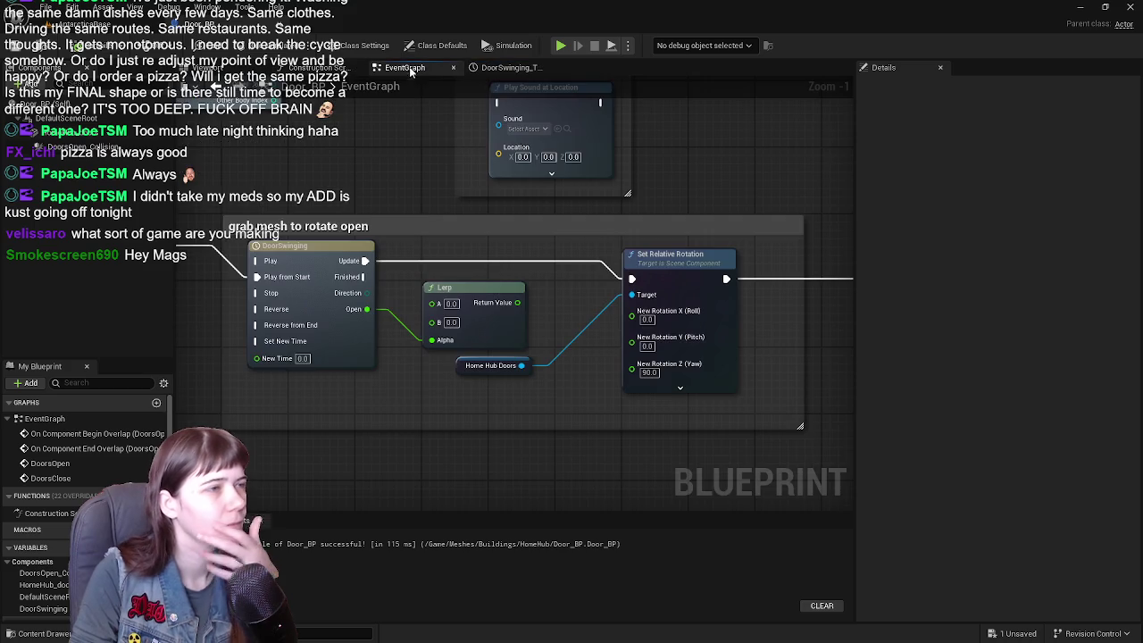
# - Set the Lerp's B to 90 and wire its Return Value into New Rotation Z (Yaw)
pyautogui.moveTo(561, 408)
pyautogui.mouseDown()
pyautogui.moveTo(451, 370)
pyautogui.moveTo(586, 384)
pyautogui.mouseUp()
pyautogui.click(478, 330)
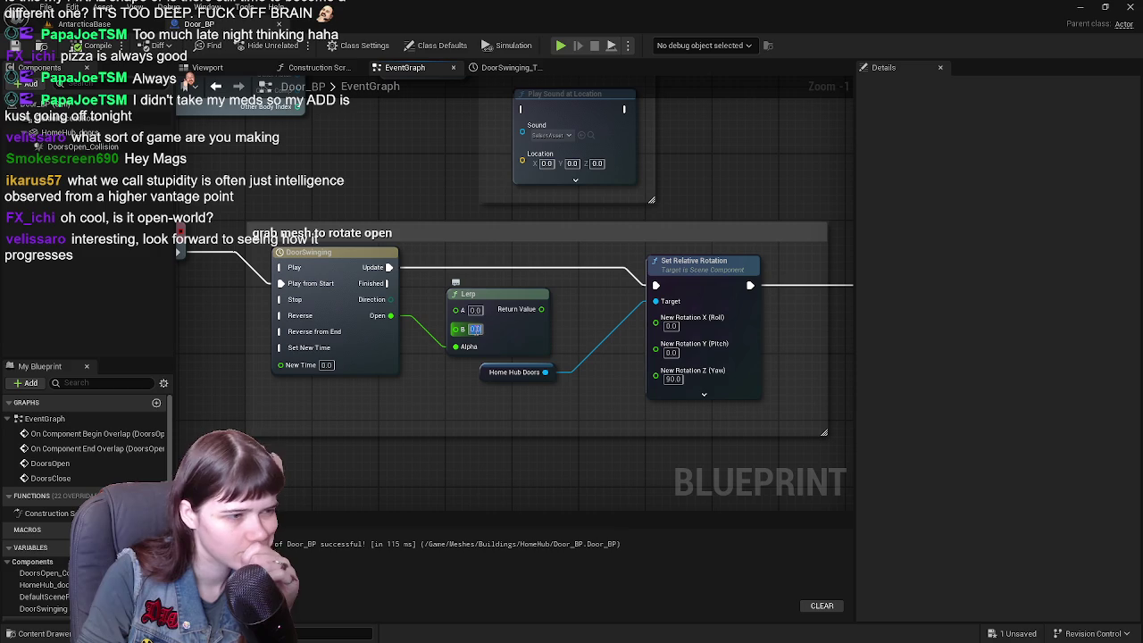
pyautogui.write('90')
pyautogui.press('Return')
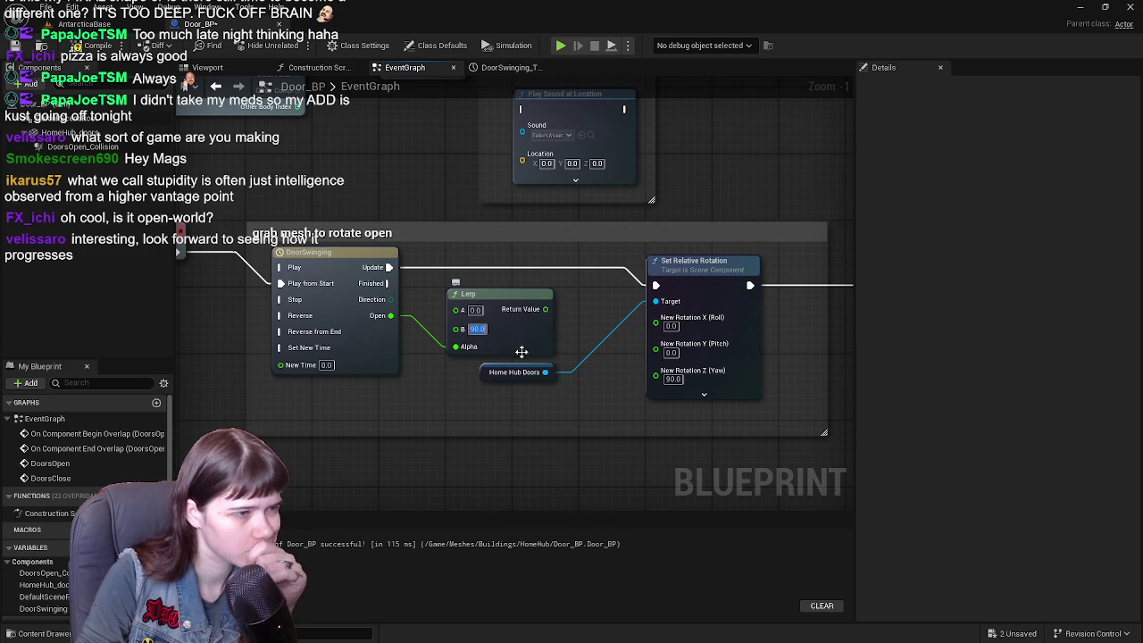
pyautogui.moveTo(545, 309)
pyautogui.mouseDown()
pyautogui.moveTo(670, 381)
pyautogui.moveTo(661, 380)
pyautogui.mouseUp()
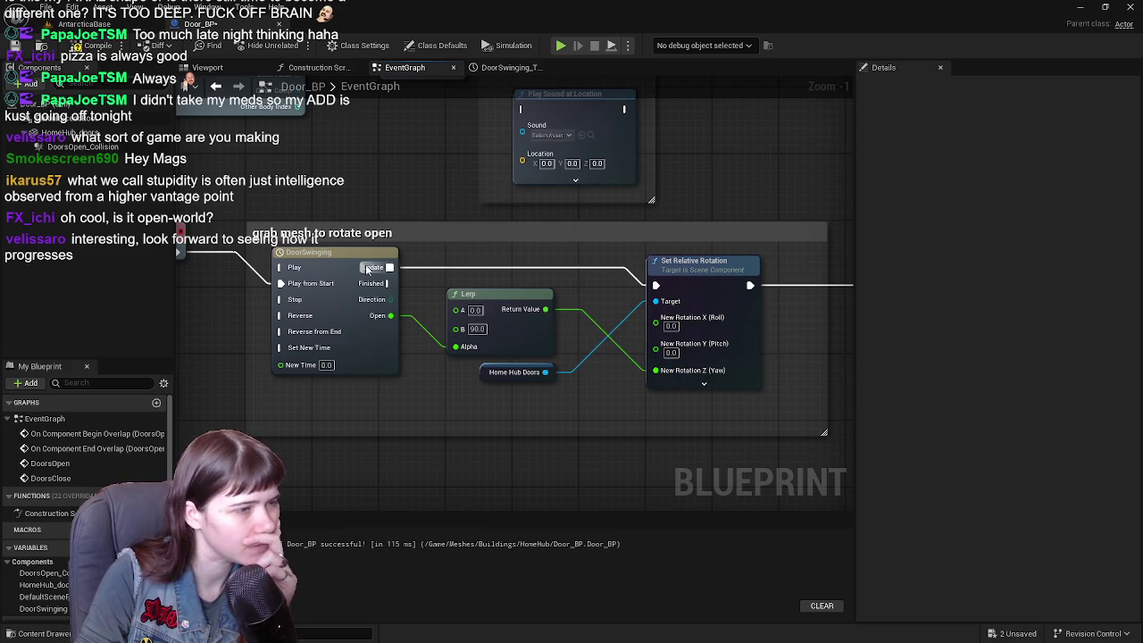
pyautogui.click(89, 46)
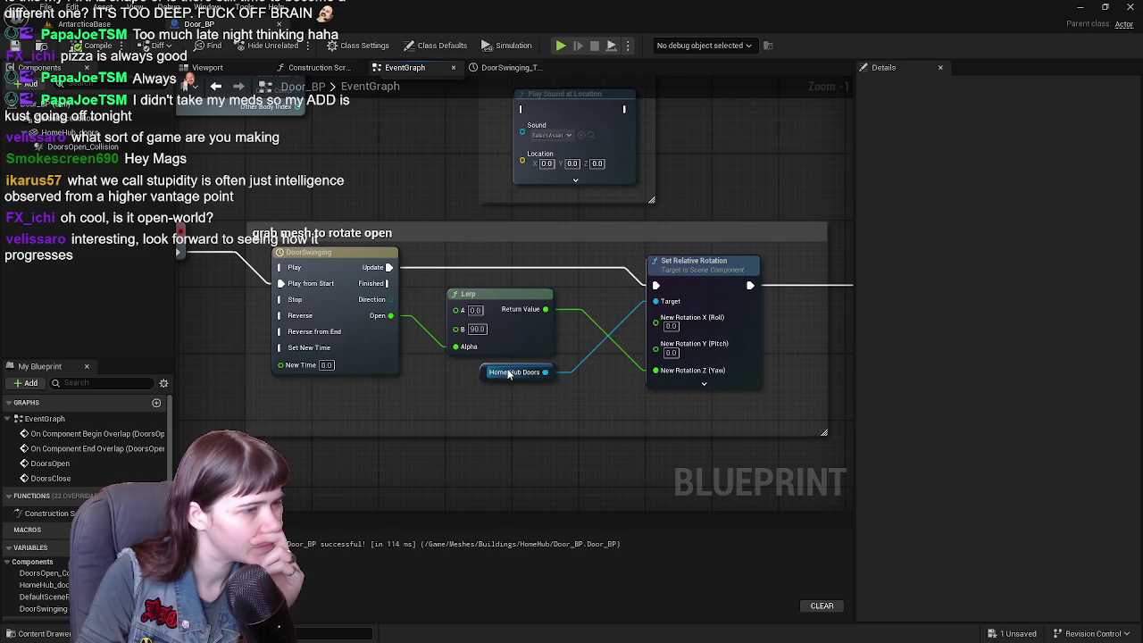
pyautogui.moveTo(437, 393)
pyautogui.mouseDown()
pyautogui.moveTo(543, 388)
pyautogui.moveTo(466, 399)
pyautogui.mouseUp()
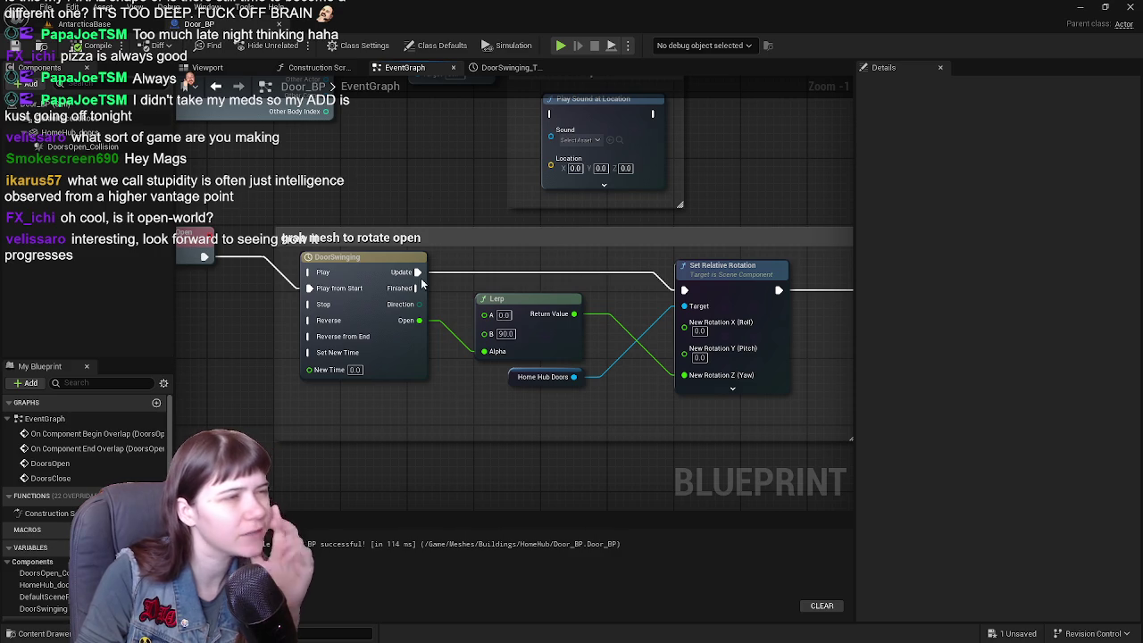
pyautogui.click(510, 67)
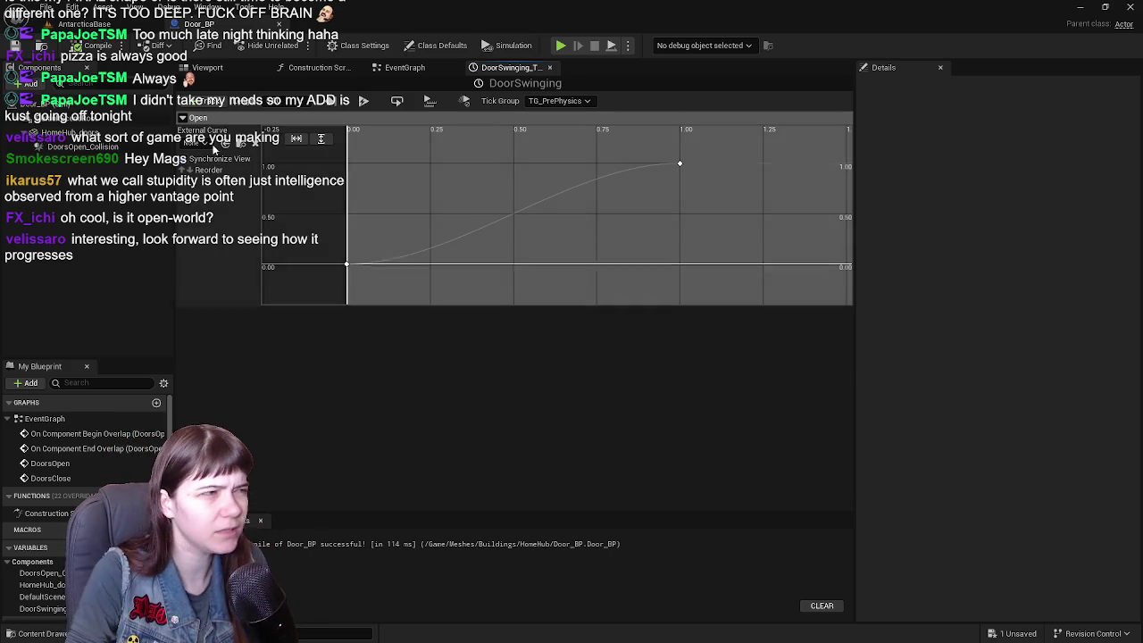
# - Switch to the AntarcticaBase level and fly the camera back outside the HomeHub building
pyautogui.click(74, 25)
pyautogui.moveTo(446, 357)
pyautogui.mouseDown()
pyautogui.moveTo(447, 429)
pyautogui.moveTo(482, 446)
pyautogui.moveTo(489, 593)
pyautogui.moveTo(498, 446)
pyautogui.moveTo(298, 523)
pyautogui.moveTo(295, 459)
pyautogui.moveTo(524, 365)
pyautogui.mouseUp()
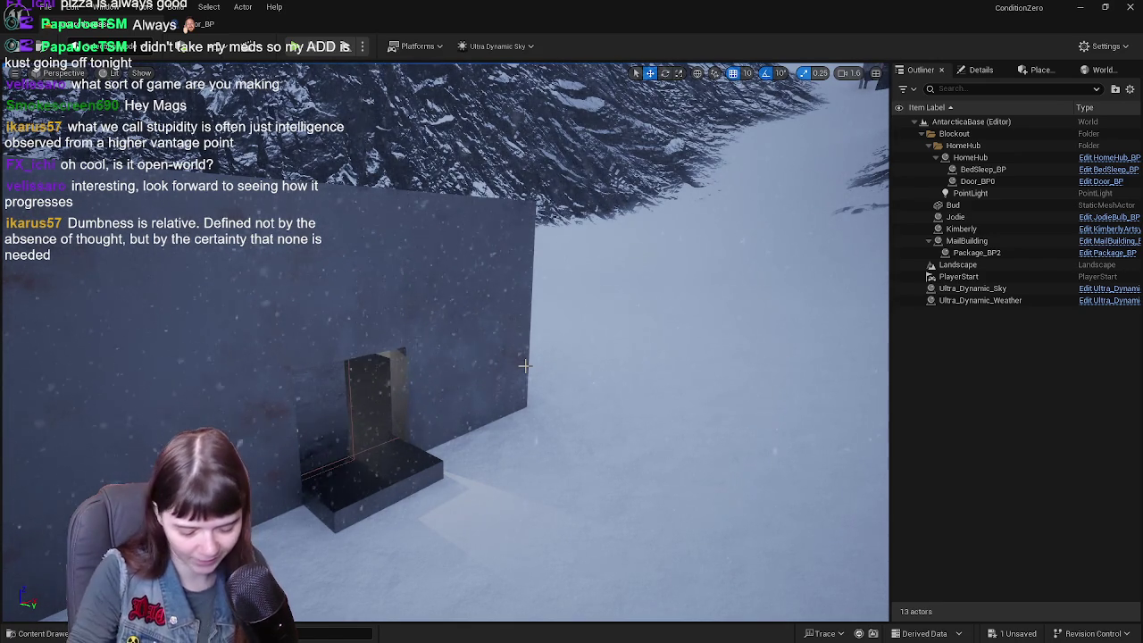
# - Fly toward the HomeHub doorway and nudge the door's box volume into it
pyautogui.moveTo(518, 362)
pyautogui.mouseDown()
pyautogui.moveTo(482, 268)
pyautogui.moveTo(464, 264)
pyautogui.moveTo(487, 263)
pyautogui.moveTo(468, 268)
pyautogui.moveTo(478, 299)
pyautogui.moveTo(505, 295)
pyautogui.moveTo(496, 286)
pyautogui.mouseUp()
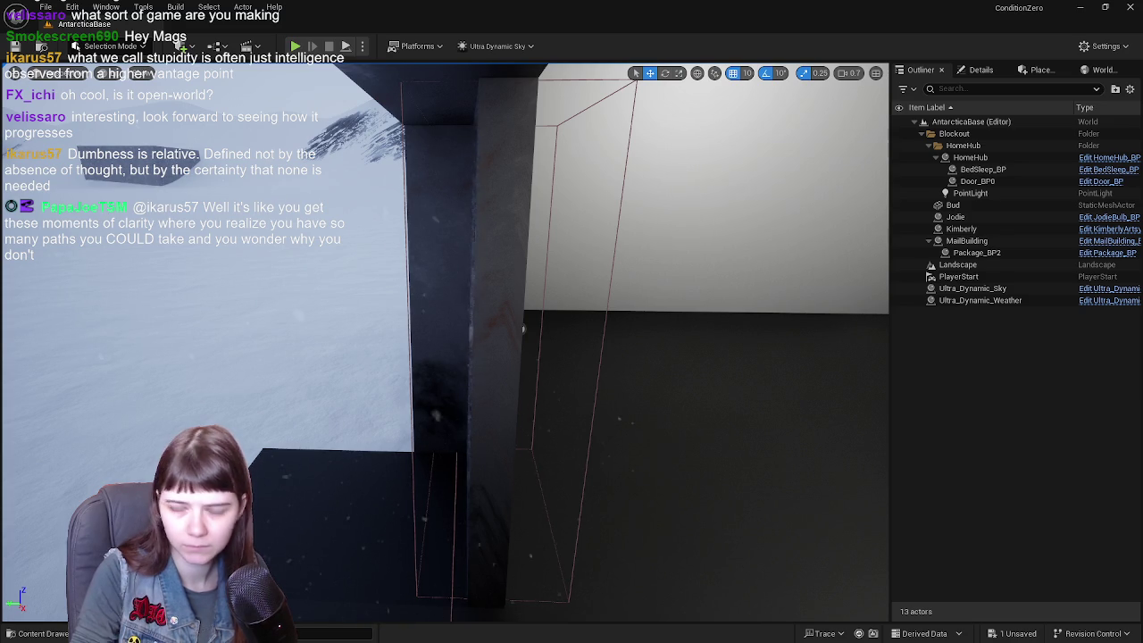
pyautogui.press('End')
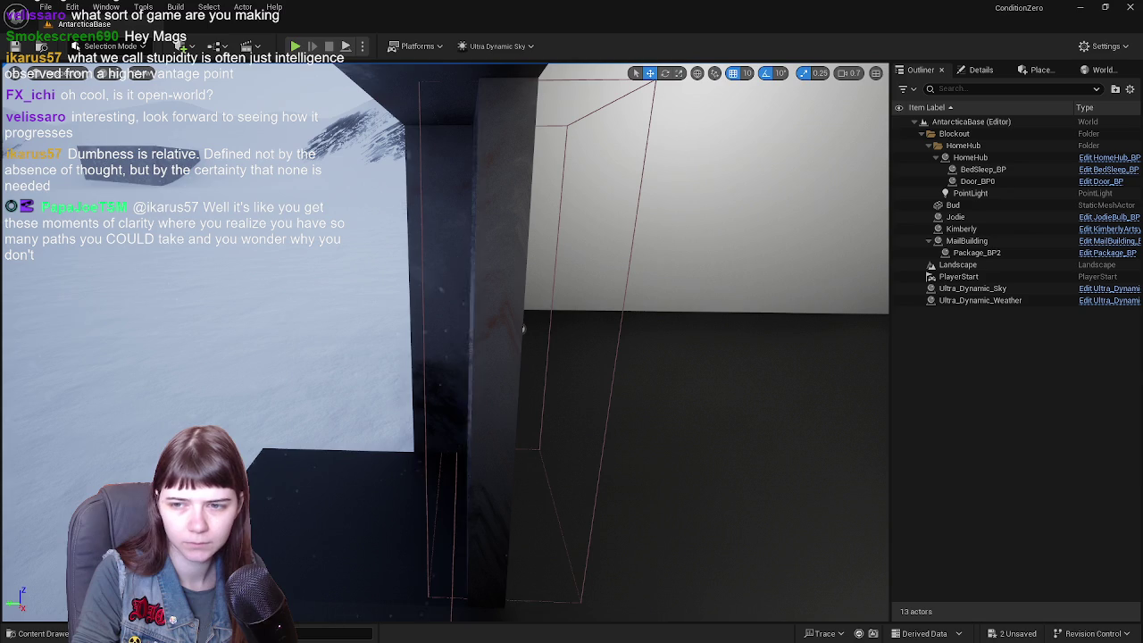
# - Shift and widen the door's box volume to span the doorway, then start a play test
pyautogui.hotkey('ctrl', 'z')
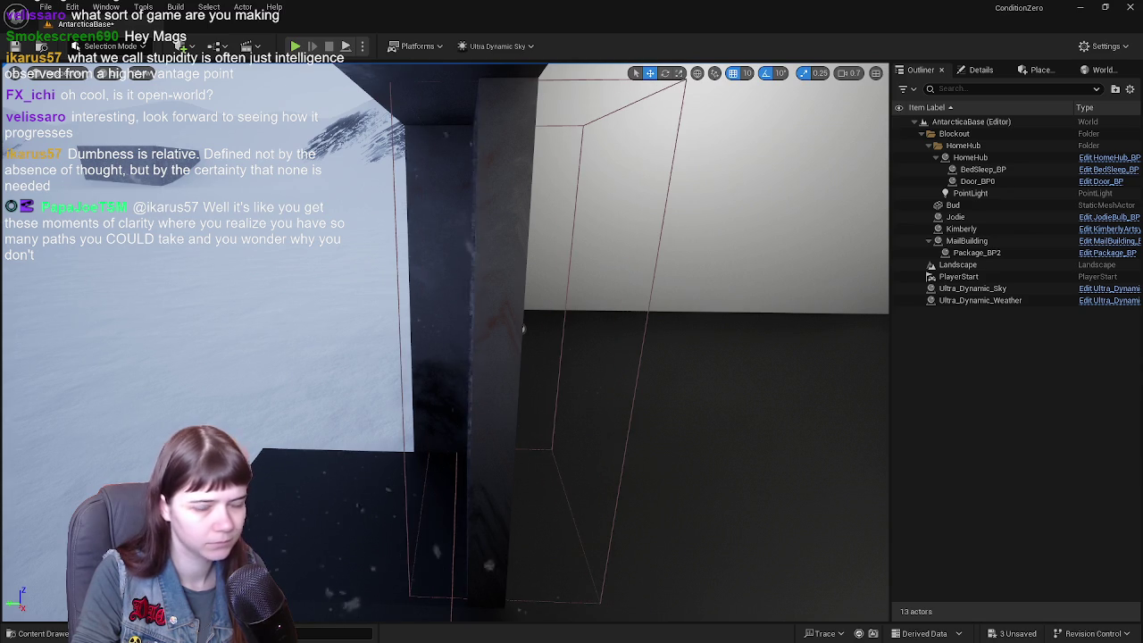
pyautogui.hotkey('ctrl', 'z')
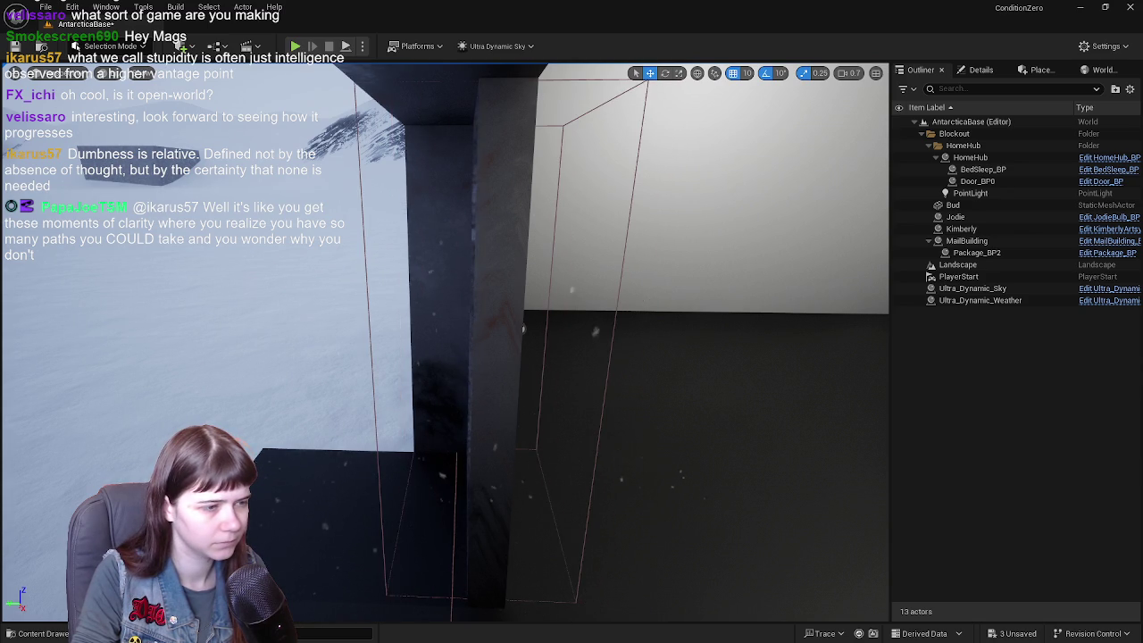
pyautogui.hotkey('ctrl', 'z')
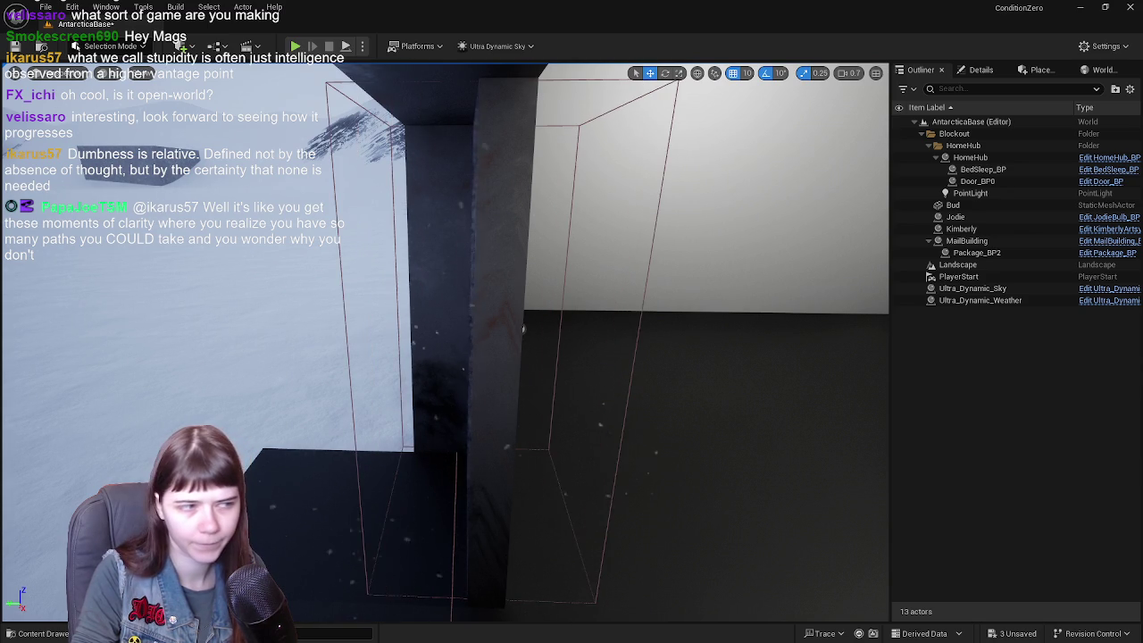
pyautogui.hotkey('ctrl', 'z')
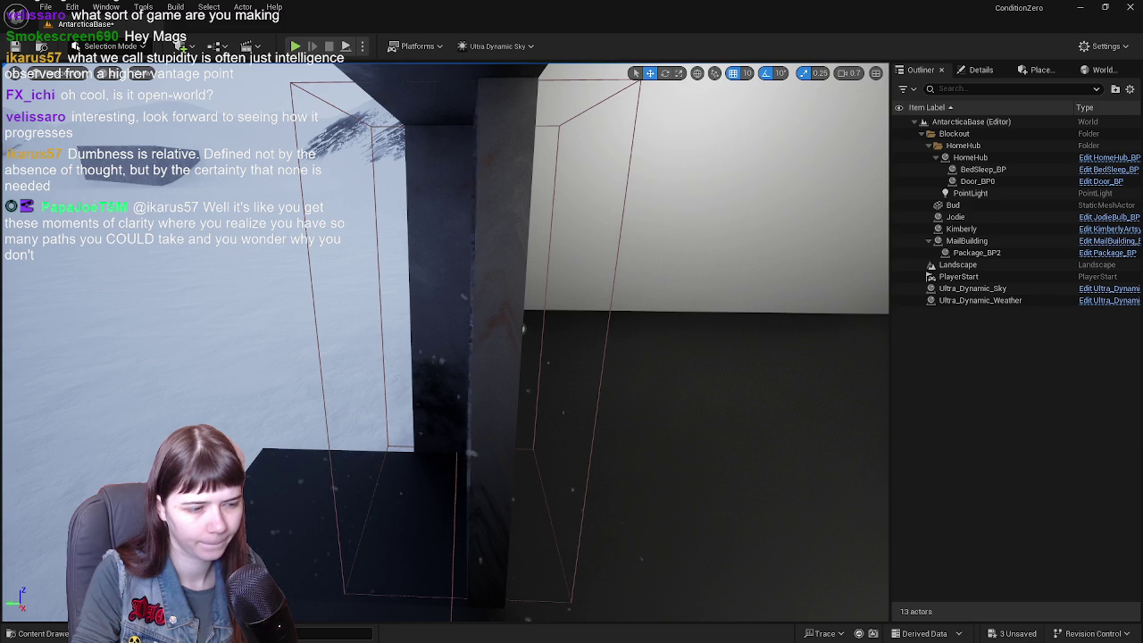
pyautogui.hotkey('ctrl', 'z')
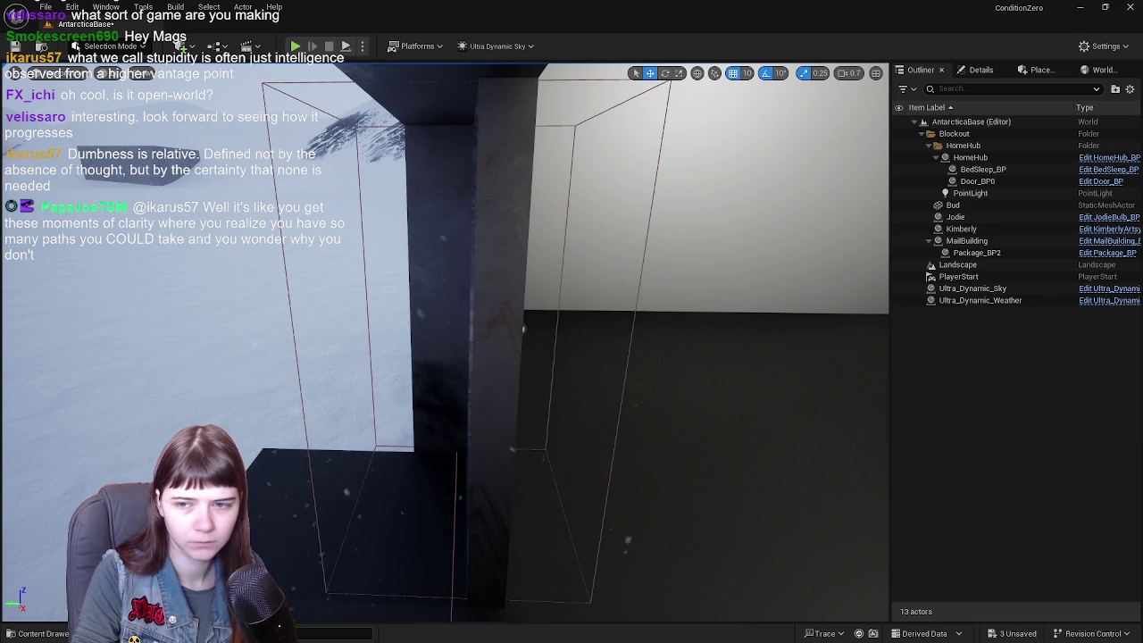
pyautogui.hotkey('ctrl', 'z')
pyautogui.hotkey('ctrl', 'z')
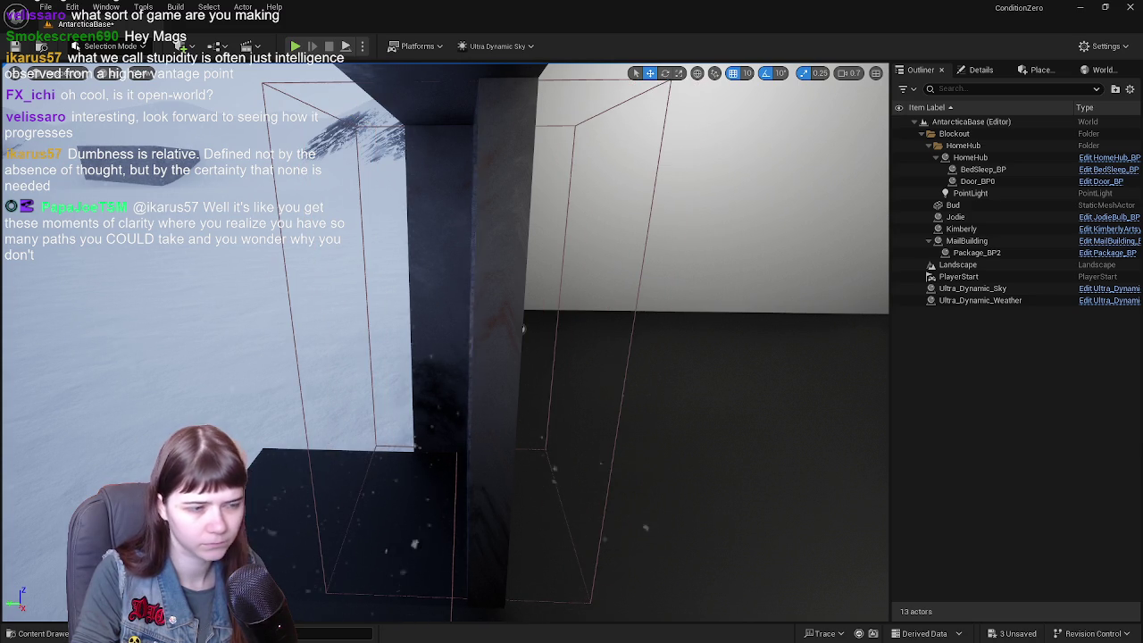
pyautogui.hotkey('ctrl', 'z')
pyautogui.hotkey('ctrl', 'z')
pyautogui.hotkey('ctrl', 'z')
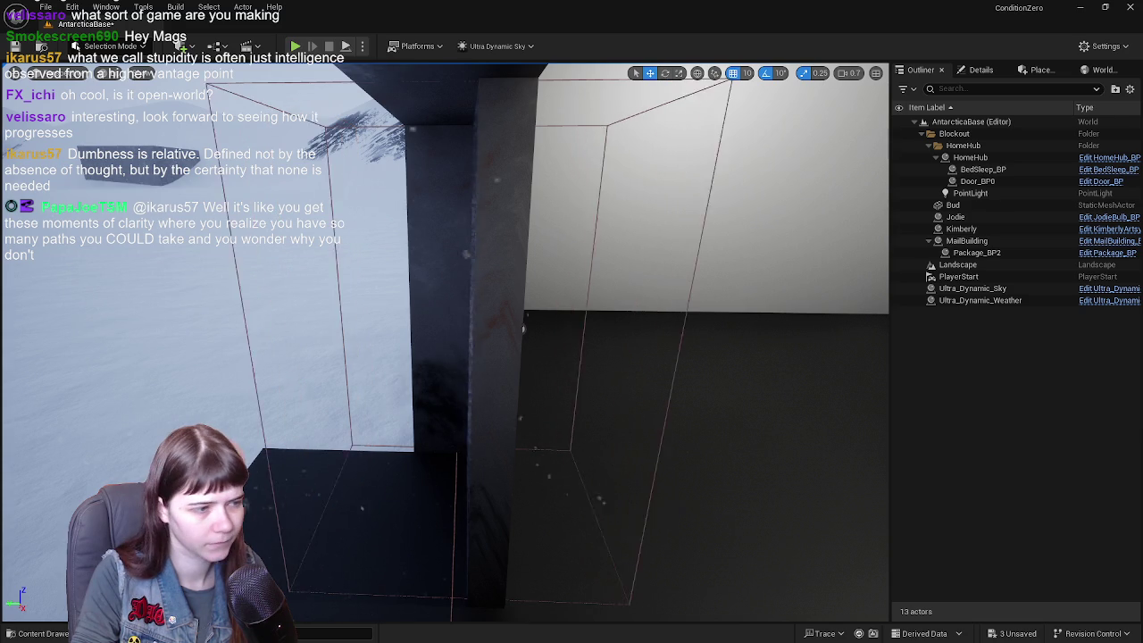
pyautogui.hotkey('ctrl', 'z')
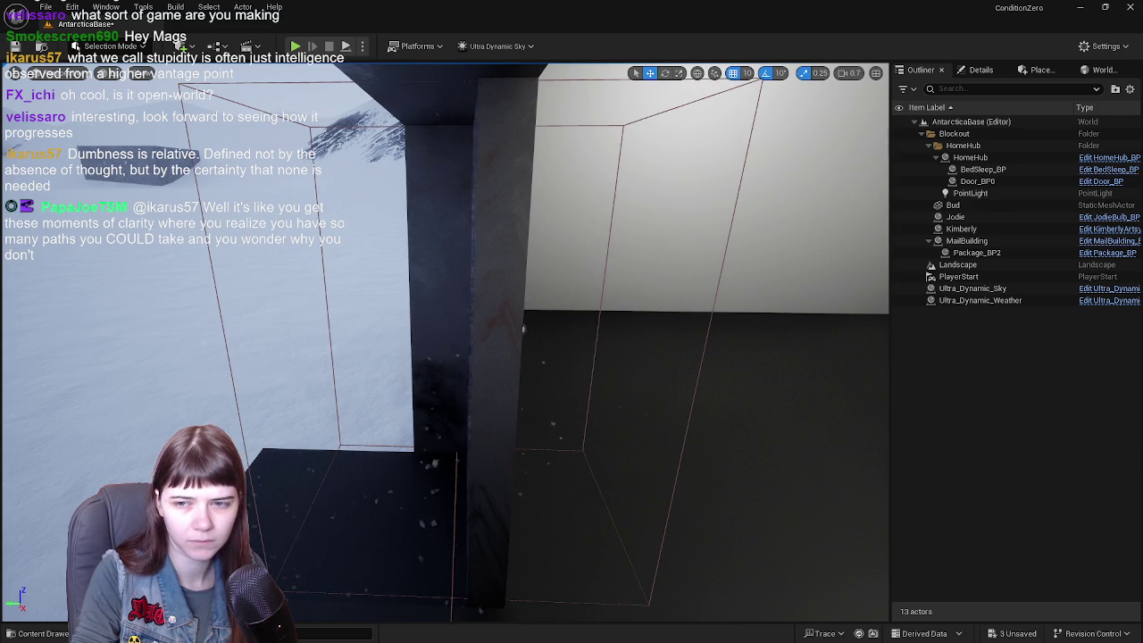
pyautogui.hotkey('ctrl', 'z')
pyautogui.hotkey('ctrl', 'z')
pyautogui.hotkey('ctrl', 'z')
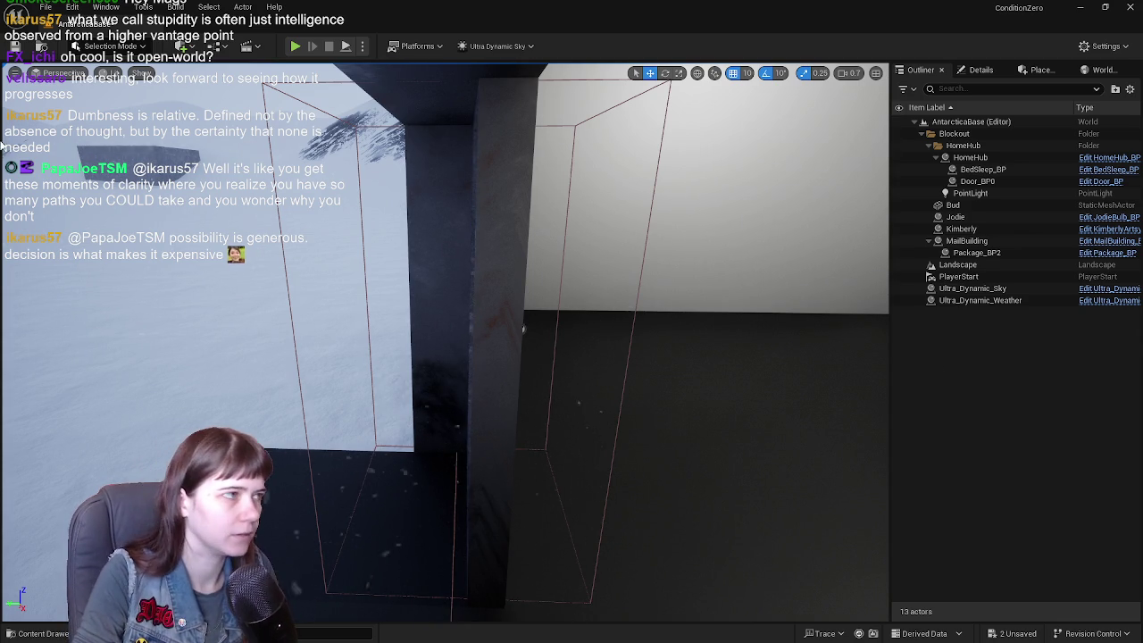
pyautogui.click(294, 45)
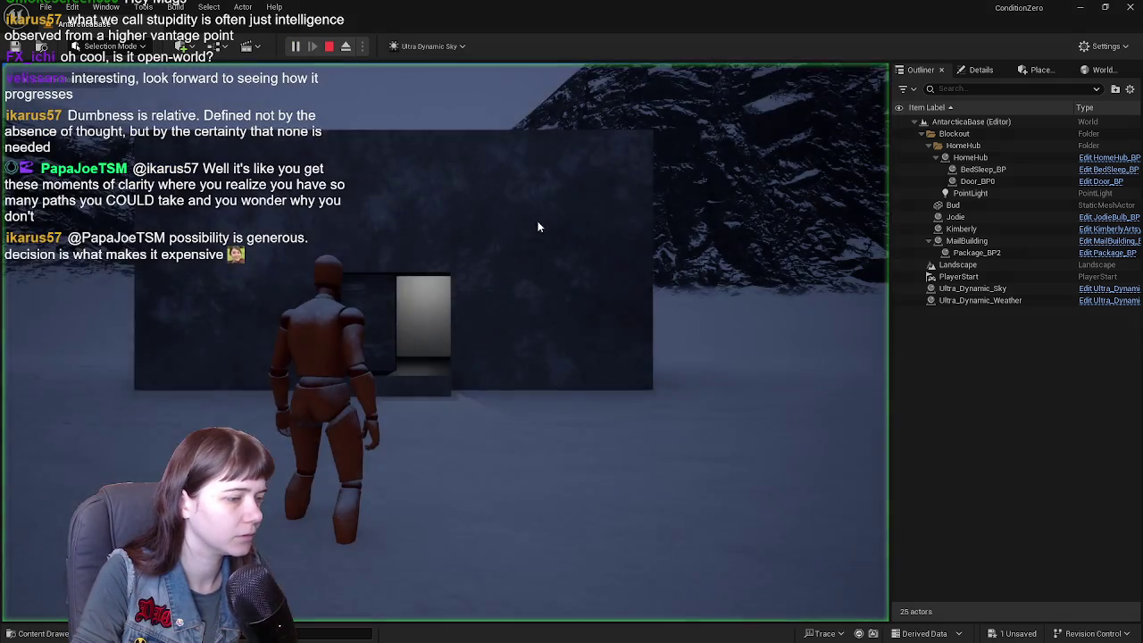
# - Walk through the doorway to check the door-open log, stop, select HomeHub, and replay
pyautogui.press('w')
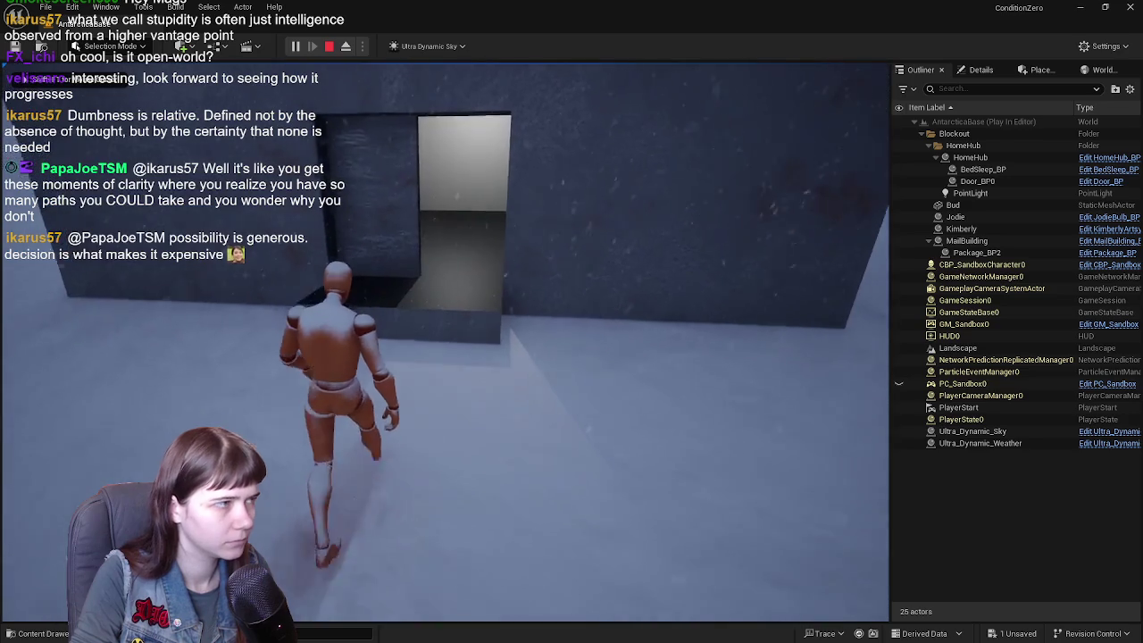
pyautogui.press('w')
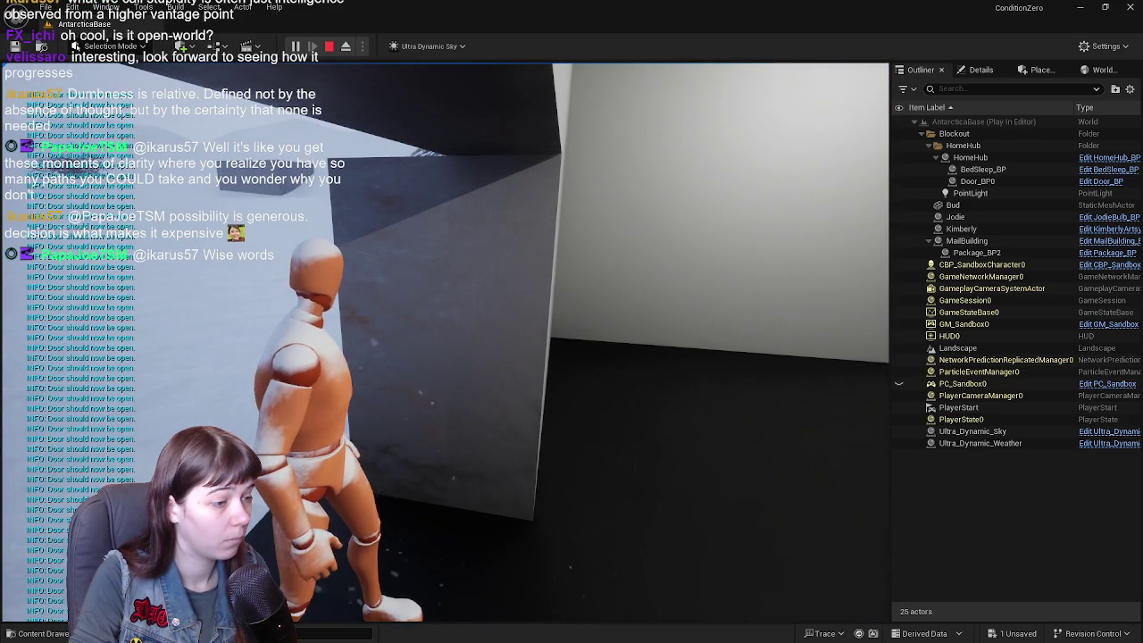
pyautogui.press('Escape')
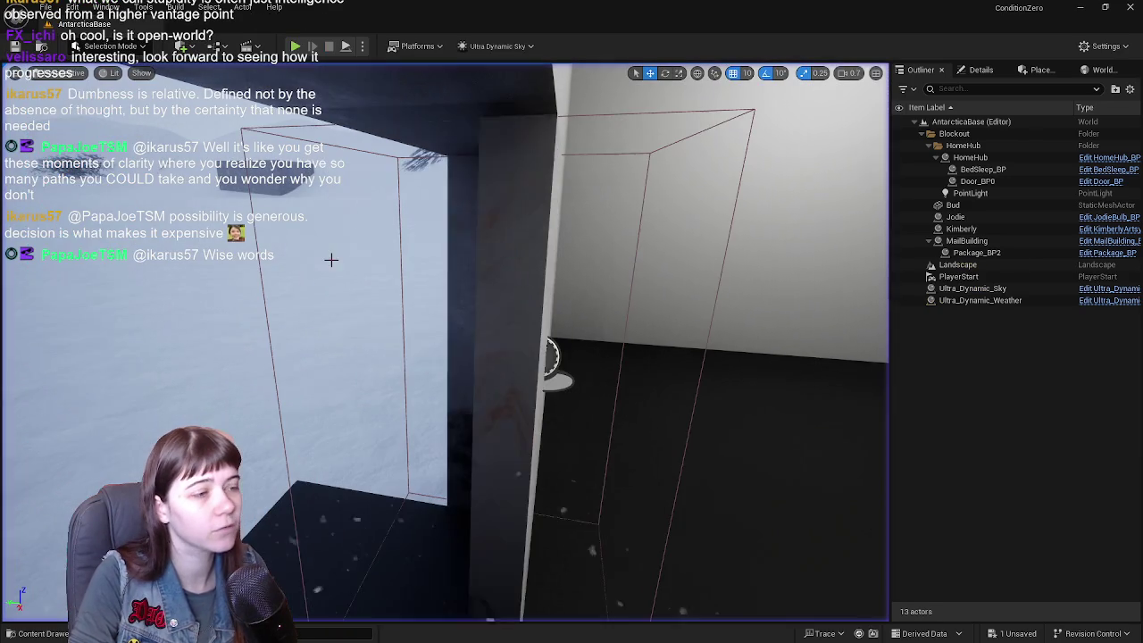
pyautogui.click(503, 308)
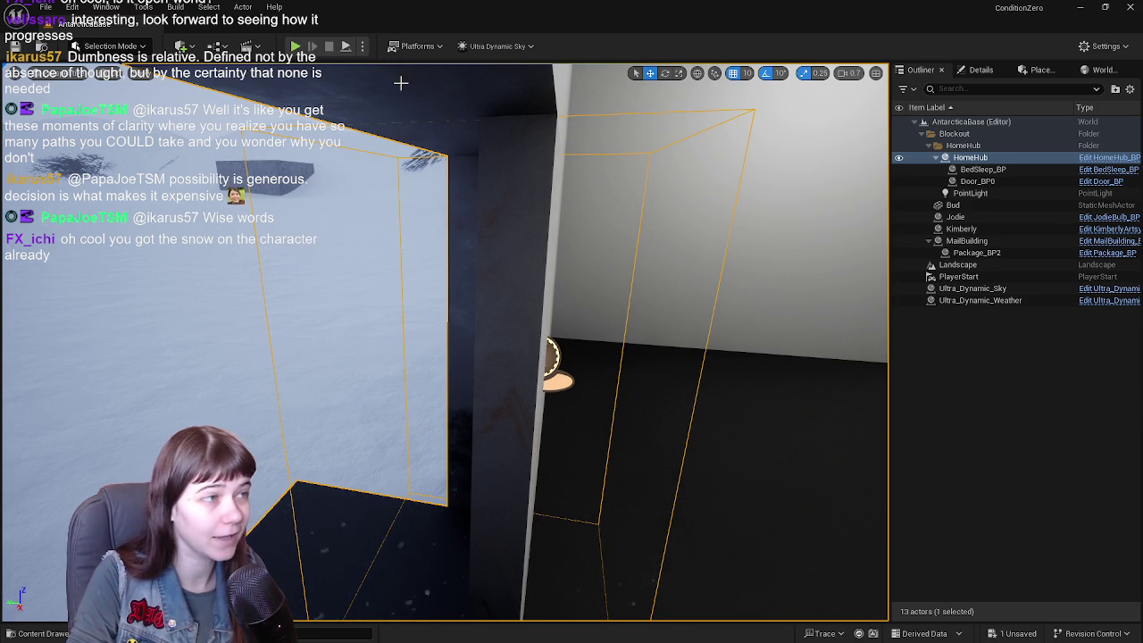
pyautogui.click(297, 46)
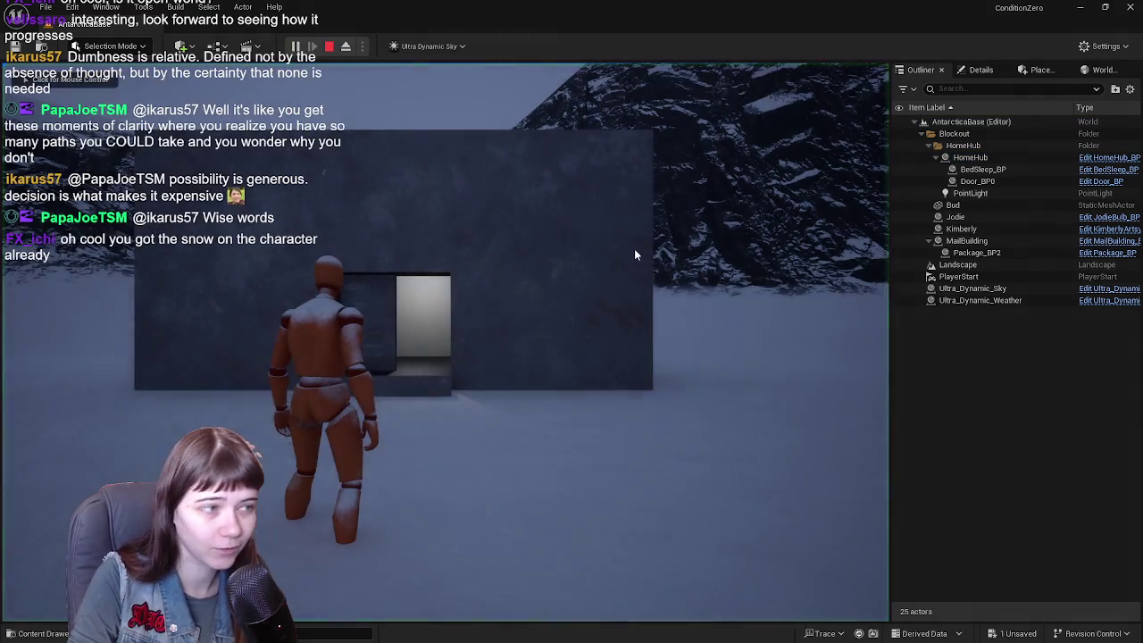
# - Walk the character through the HomeHub doorway into the interior, out into the snow, and back
pyautogui.press('w')
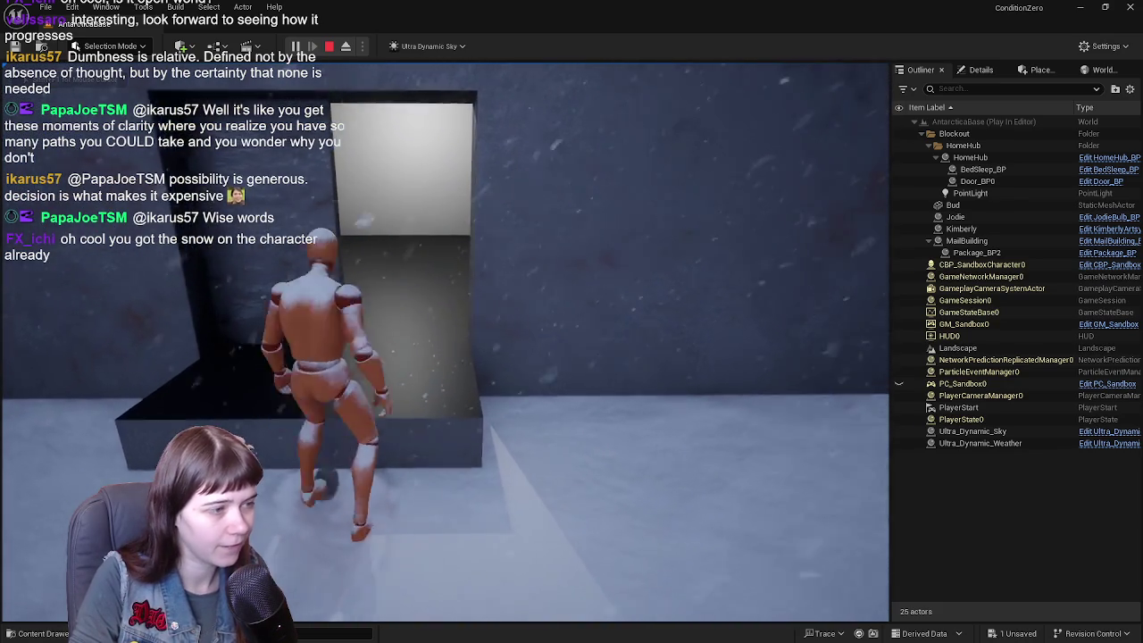
pyautogui.press('space')
pyautogui.press('w')
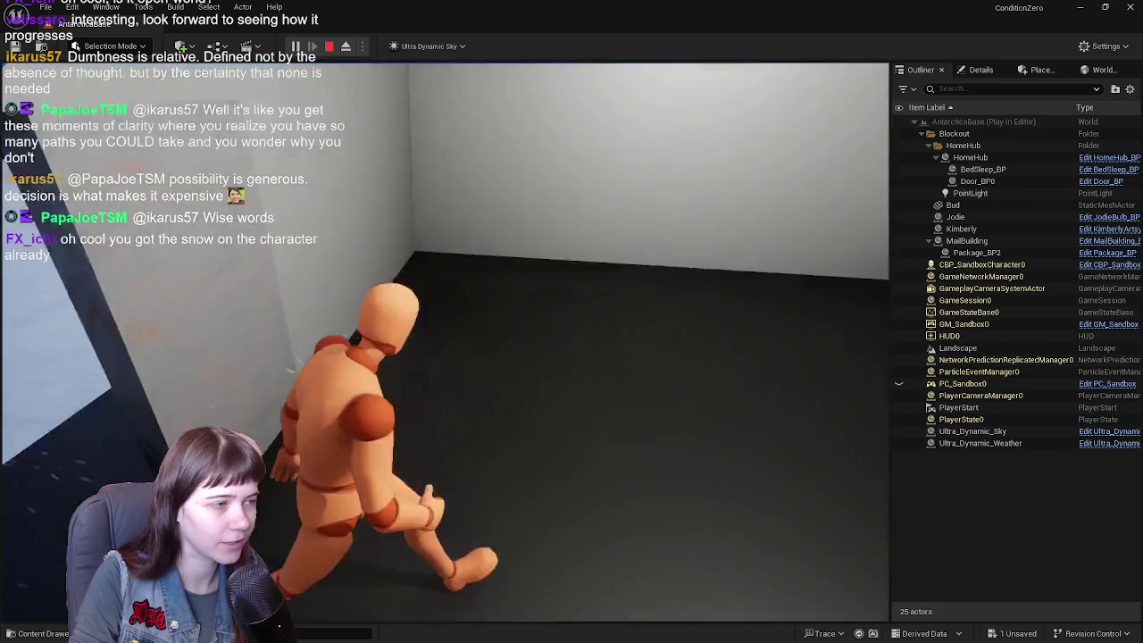
pyautogui.press('a')
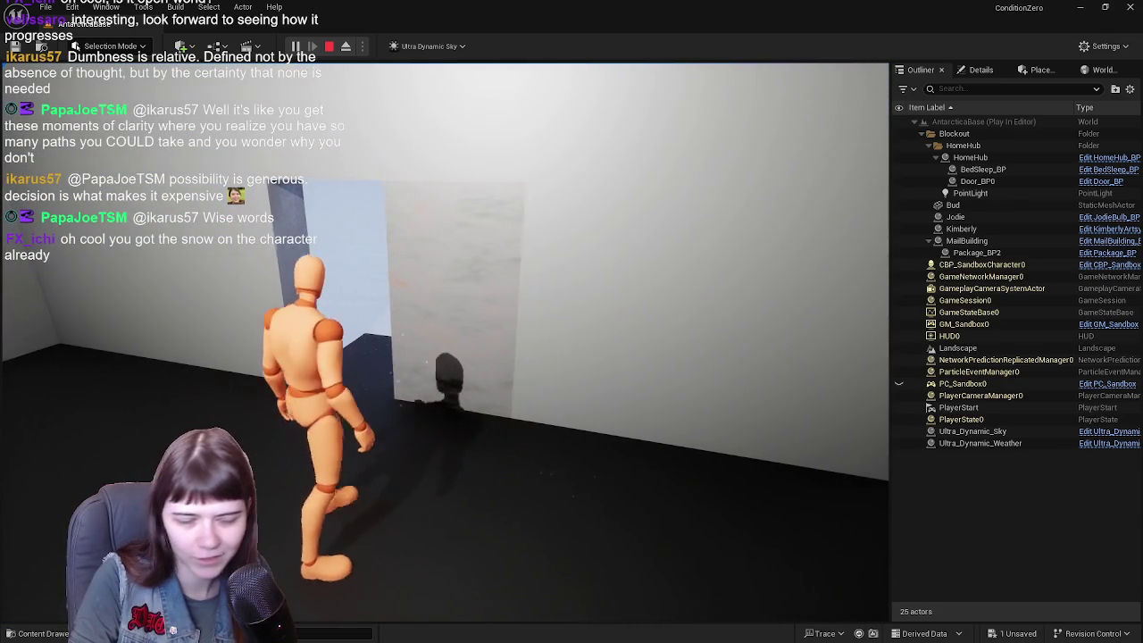
pyautogui.press('w')
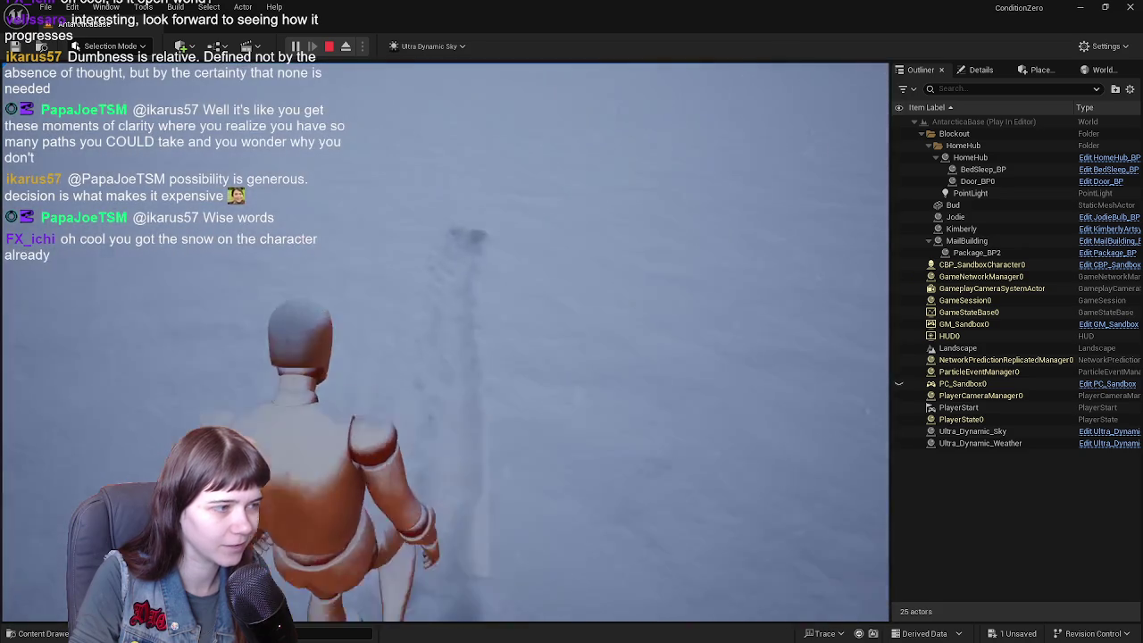
pyautogui.press('w')
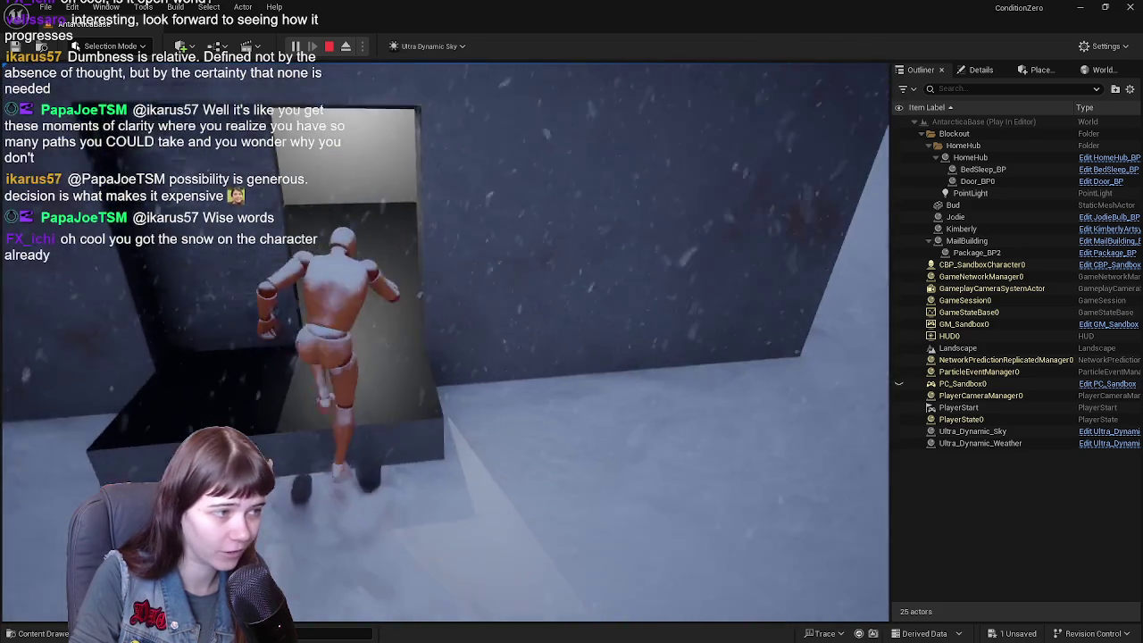
pyautogui.press('w')
pyautogui.press('w')
# - Walk up to the door slab, watch it swing open, then stop Play In Editor
pyautogui.press('s')
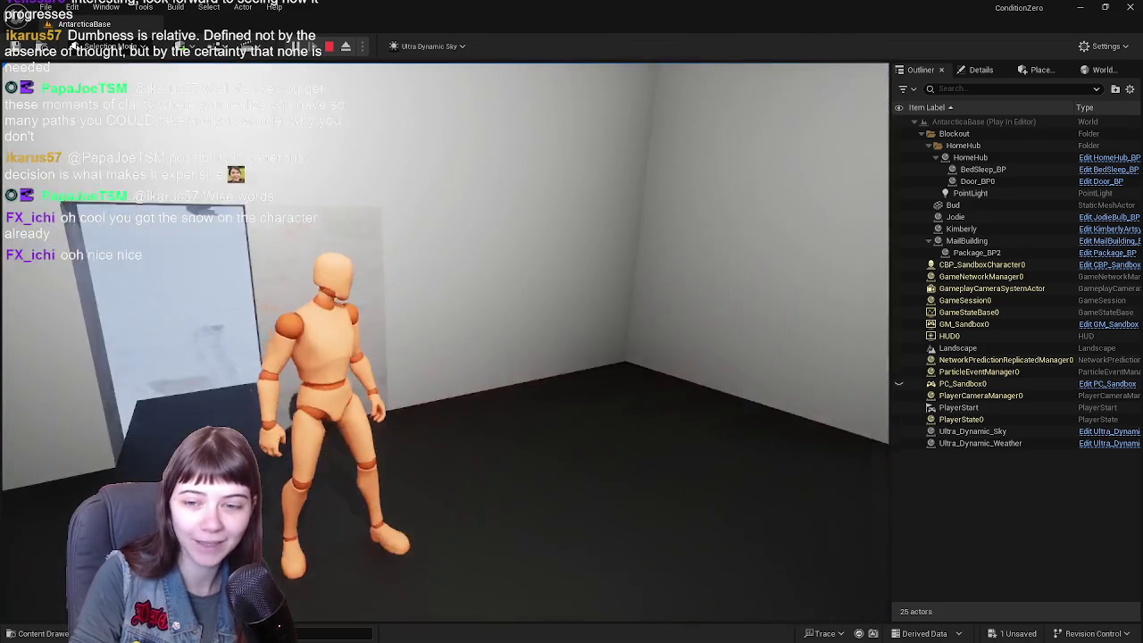
pyautogui.press('w')
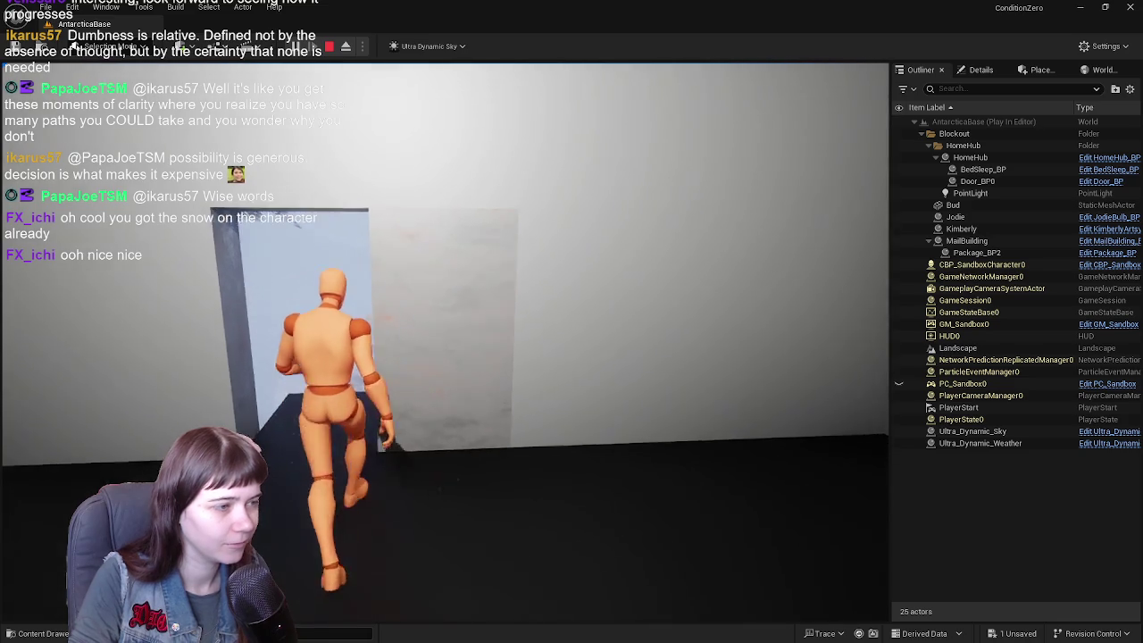
pyautogui.press('w')
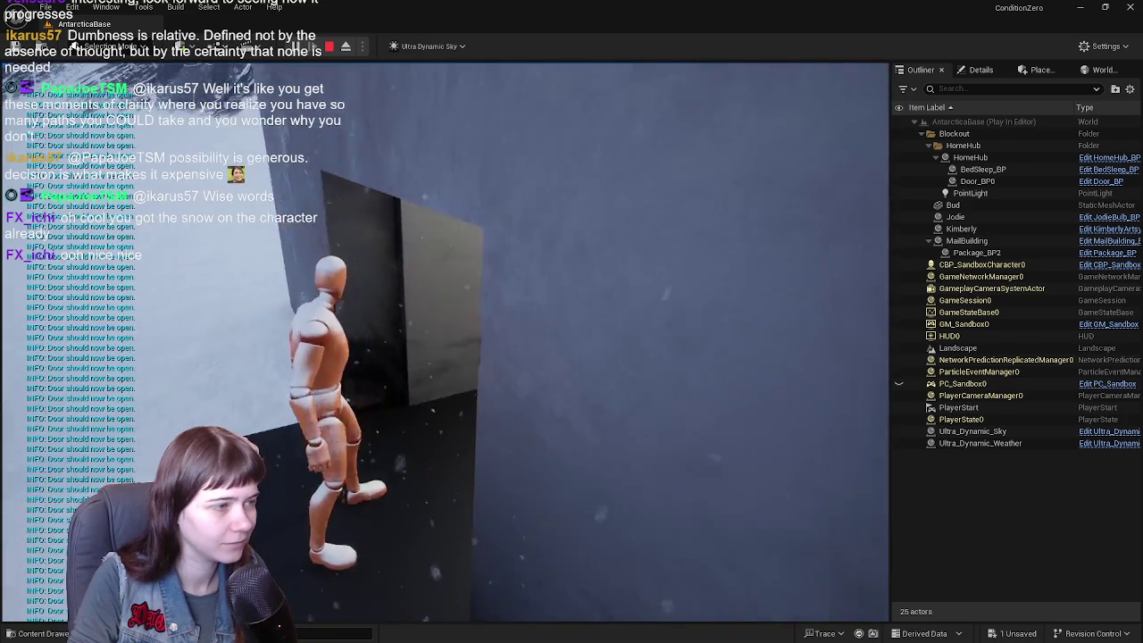
pyautogui.press('w')
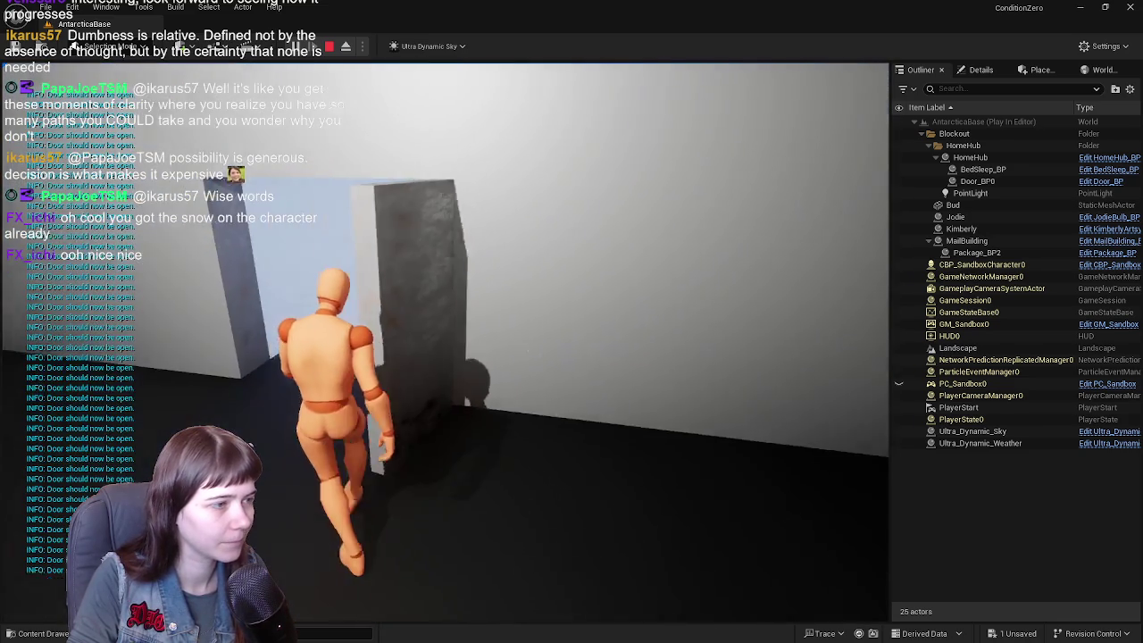
pyautogui.press('w')
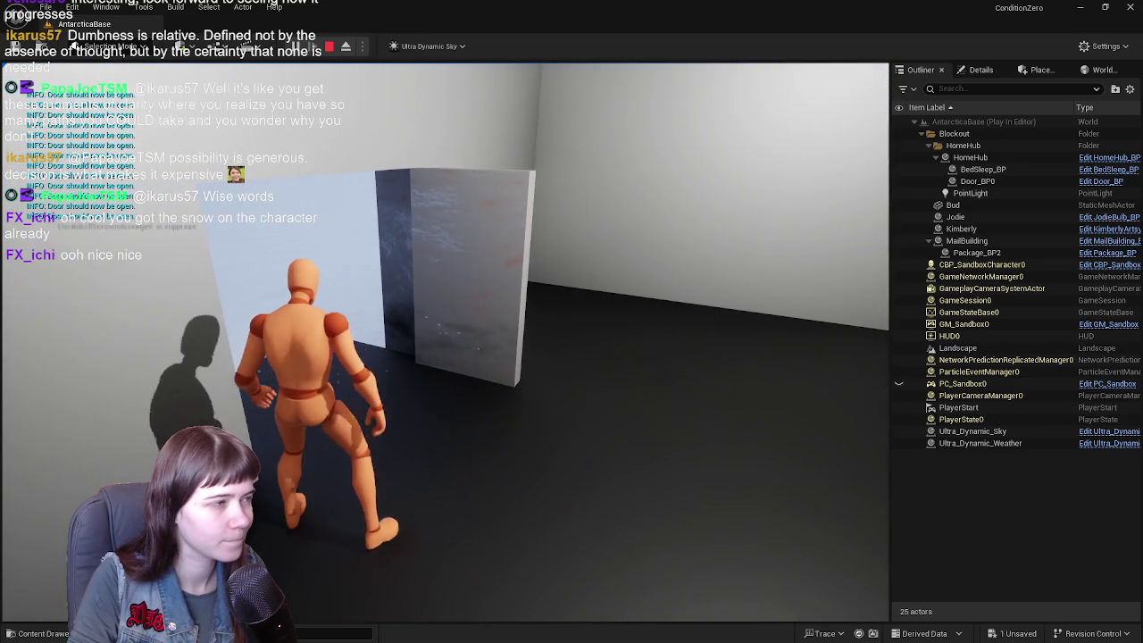
pyautogui.press('w')
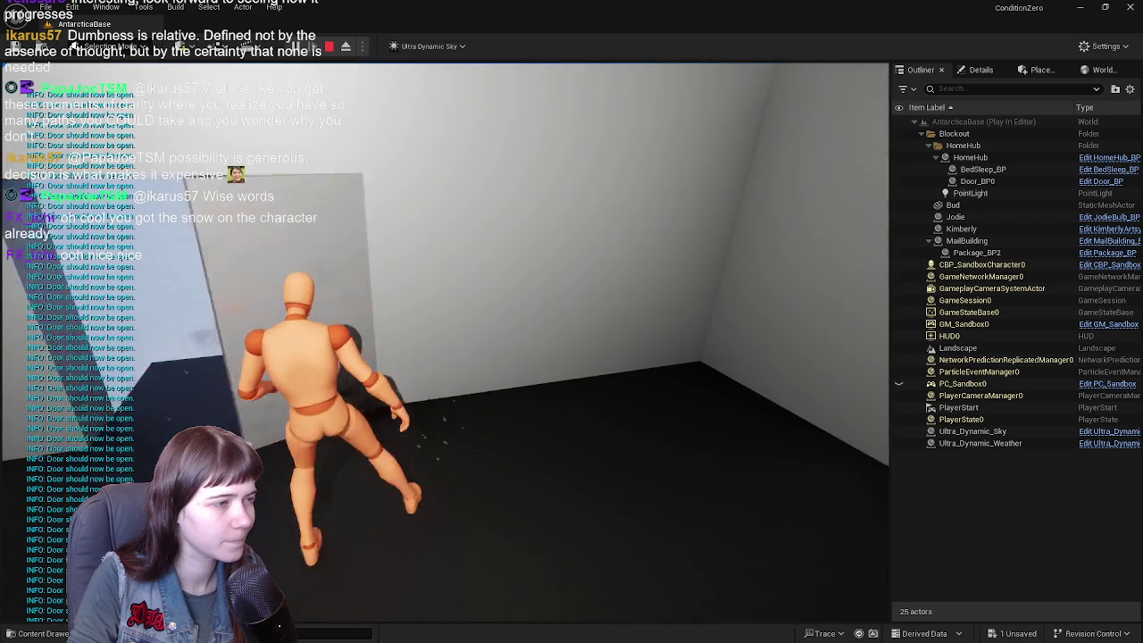
pyautogui.press('Escape')
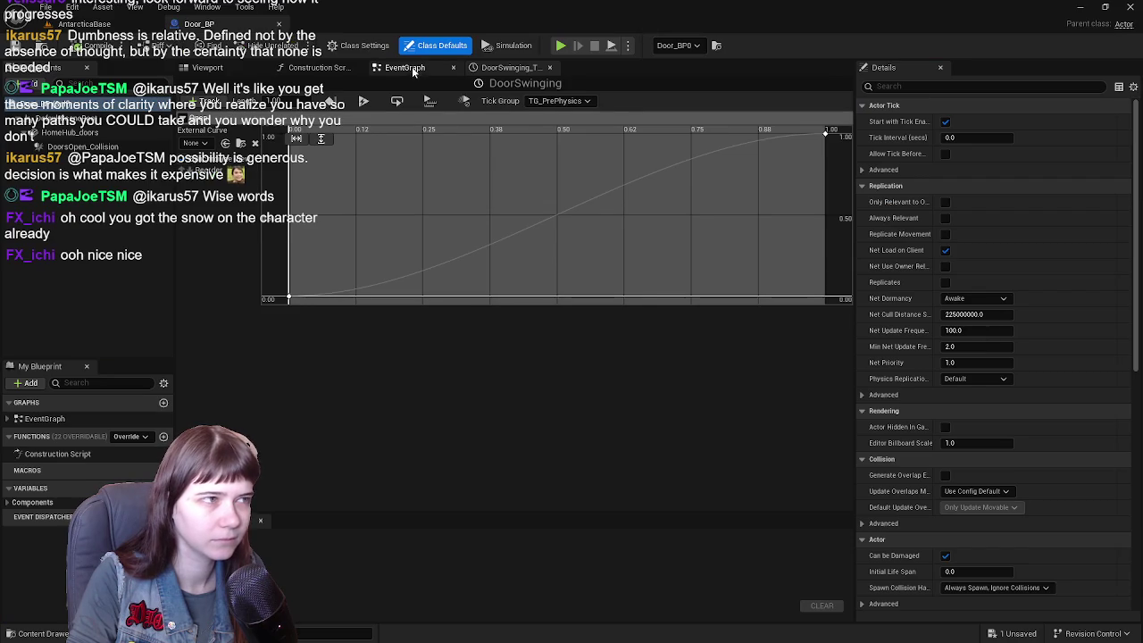
pyautogui.click(414, 71)
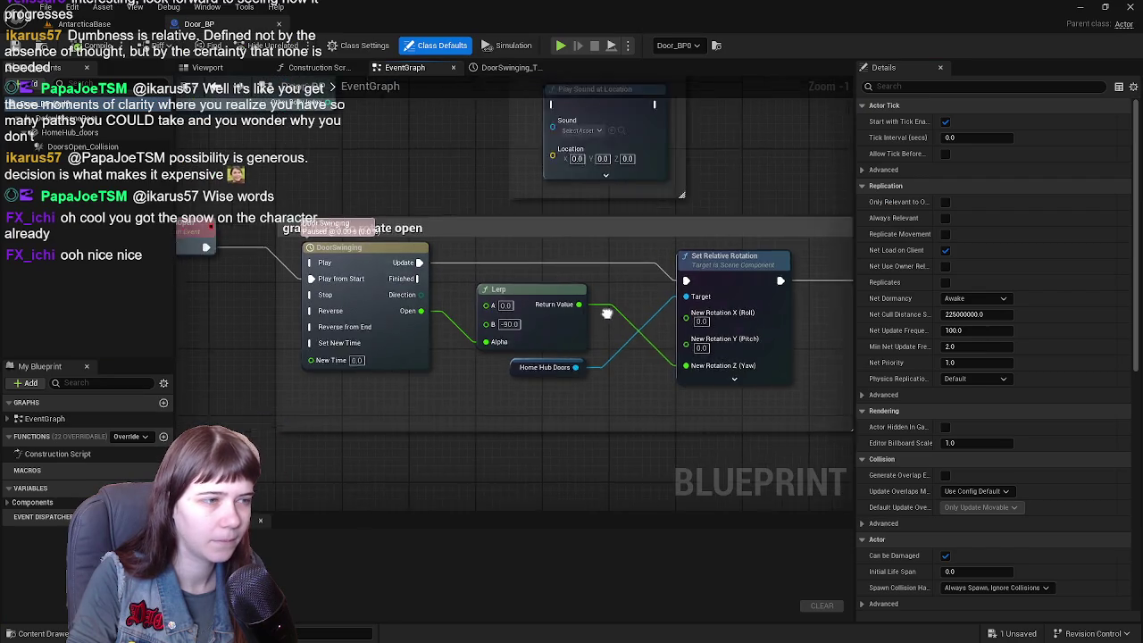
# - Add a Do Once node and place it below the Lerp
pyautogui.rightClick(582, 457)
pyautogui.write('do once')
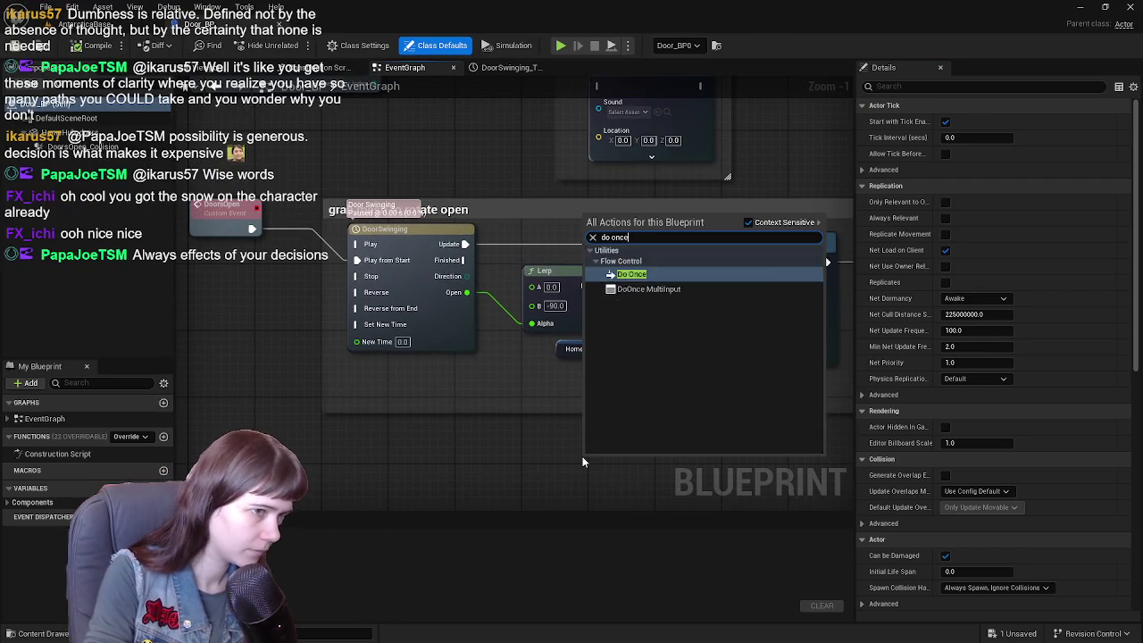
pyautogui.press('Return')
pyautogui.moveTo(627, 372)
pyautogui.mouseDown()
pyautogui.moveTo(529, 323)
pyautogui.moveTo(466, 408)
pyautogui.moveTo(487, 395)
pyautogui.moveTo(568, 408)
pyautogui.moveTo(431, 413)
pyautogui.moveTo(340, 375)
pyautogui.mouseUp()
pyautogui.moveTo(527, 393)
pyautogui.mouseDown()
pyautogui.moveTo(640, 403)
pyautogui.moveTo(358, 371)
pyautogui.moveTo(227, 379)
pyautogui.moveTo(486, 430)
pyautogui.moveTo(552, 434)
pyautogui.moveTo(383, 403)
pyautogui.moveTo(616, 421)
pyautogui.mouseUp()
# - Delete the Do Once node and compile Door_BP
pyautogui.scroll(-1, 613, 428)
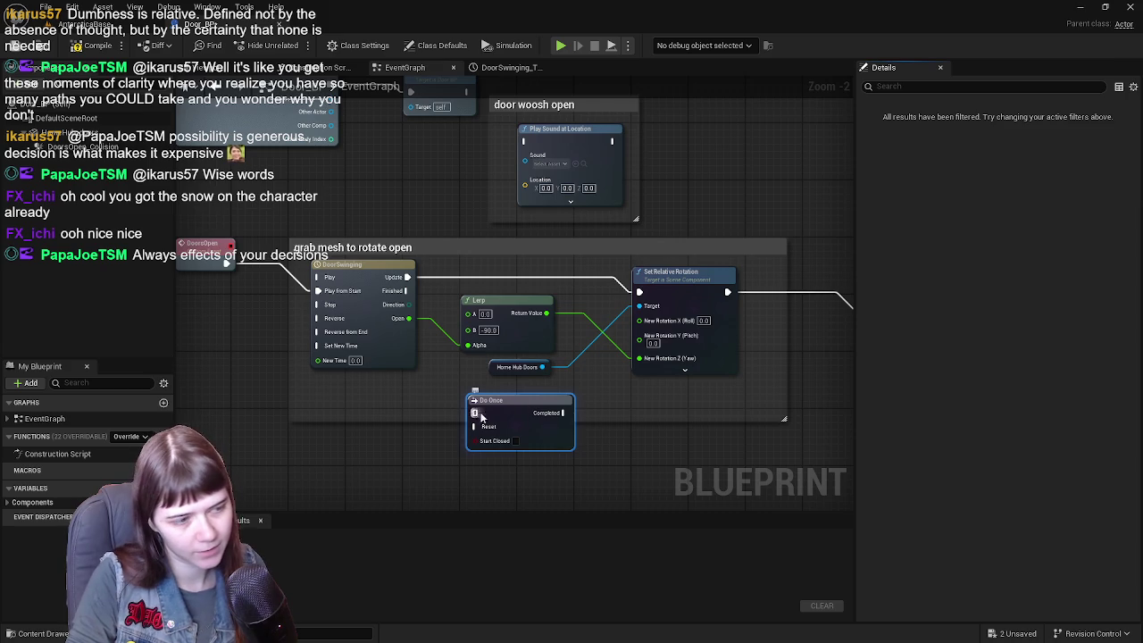
pyautogui.press('Delete')
pyautogui.moveTo(474, 333); pyautogui.dragTo(556, 413)
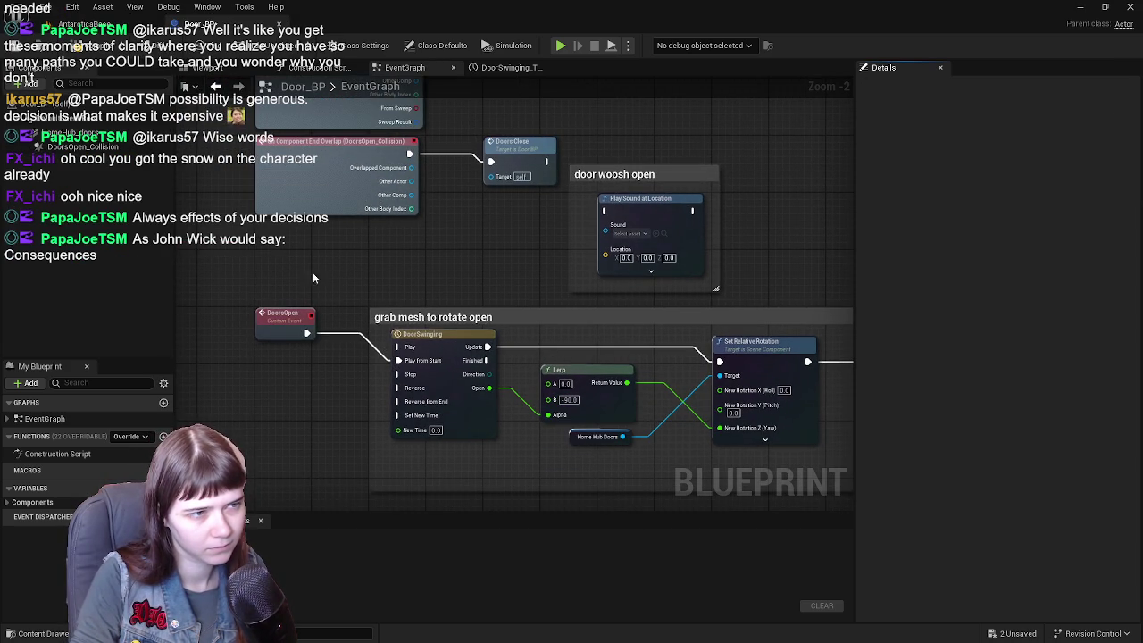
pyautogui.click(49, 55)
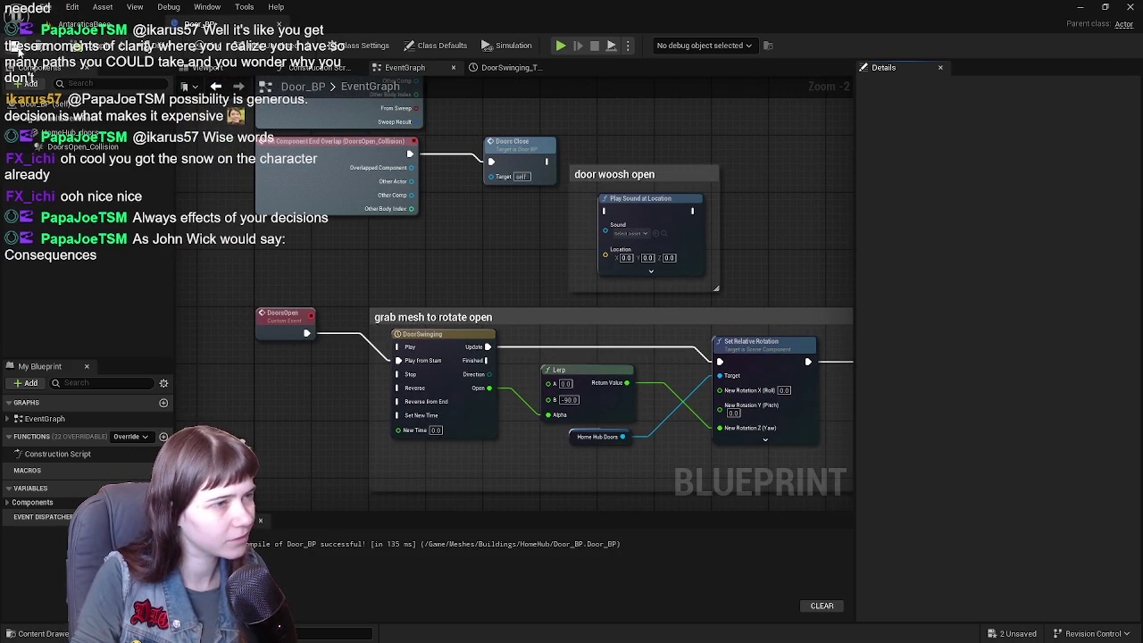
# - Move the three closing nodes up toward the opening chain
pyautogui.moveTo(436, 244); pyautogui.dragTo(423, 135)
pyautogui.scroll(-2, 559, 326)
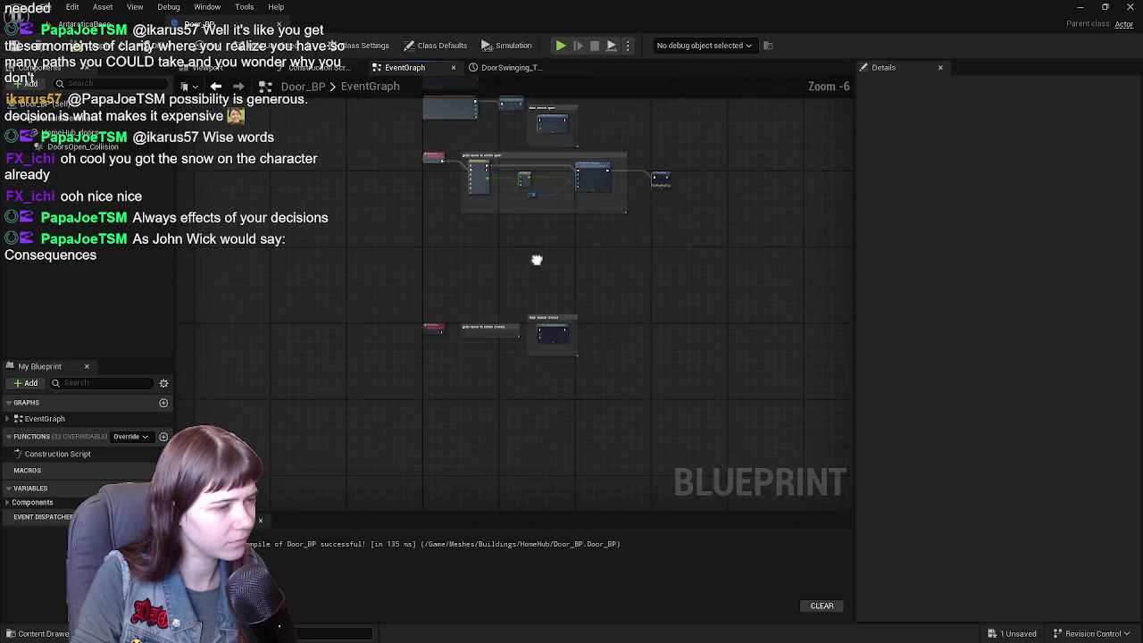
pyautogui.moveTo(238, 262); pyautogui.dragTo(593, 410)
pyautogui.moveTo(301, 337)
pyautogui.mouseDown()
pyautogui.moveTo(303, 185)
pyautogui.moveTo(306, 336)
pyautogui.moveTo(289, 336)
pyautogui.moveTo(281, 416)
pyautogui.mouseUp()
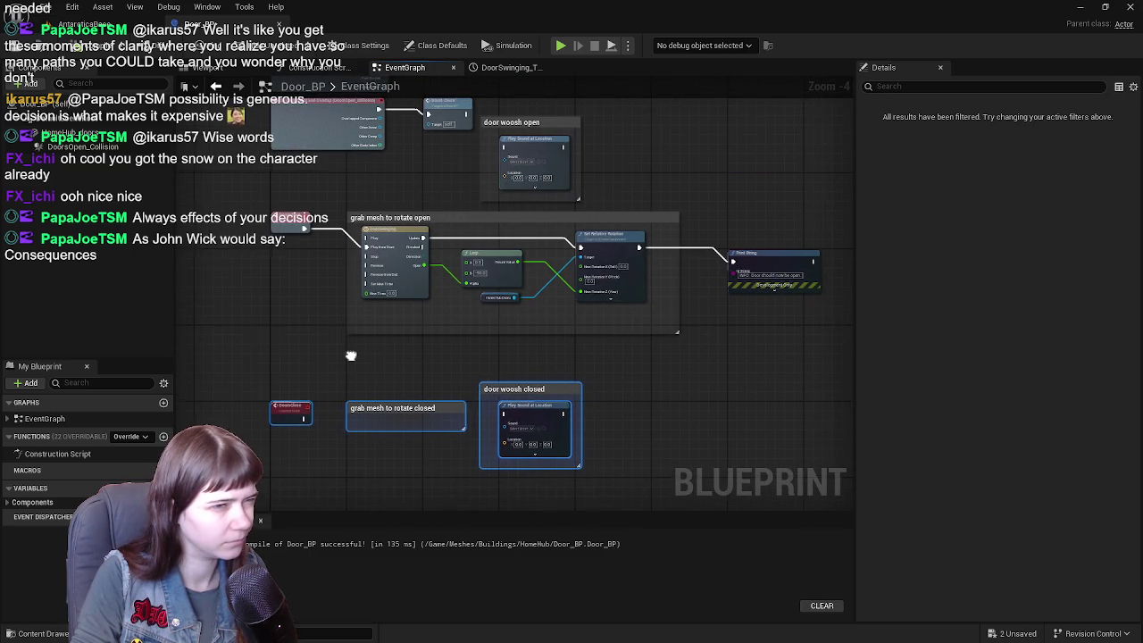
pyautogui.scroll(2, 385, 352)
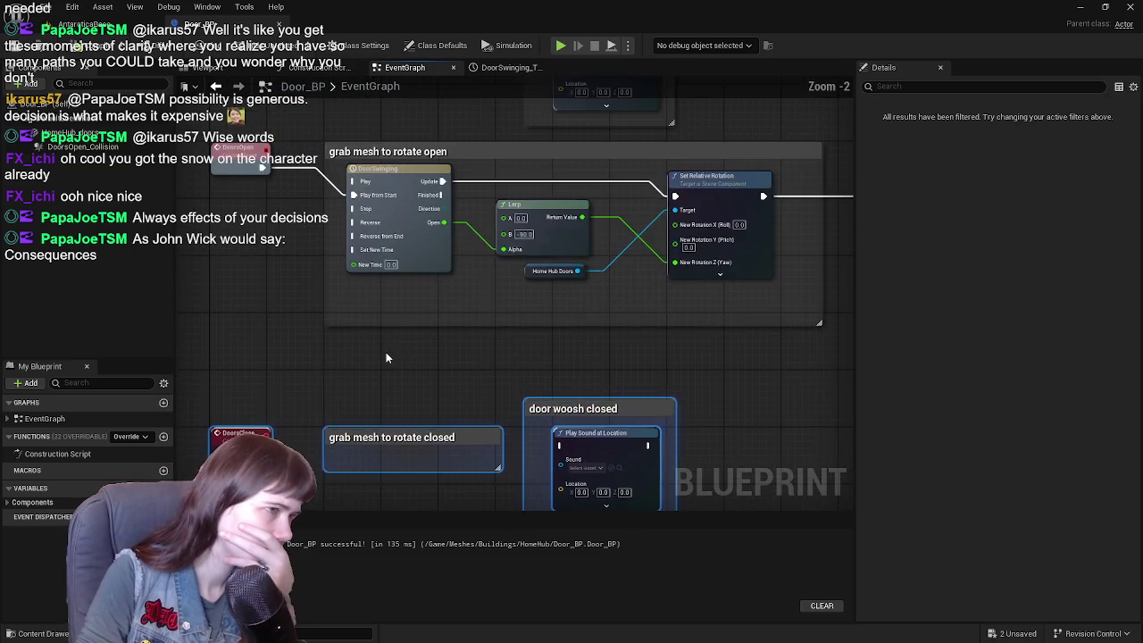
# - Move the DoorsClose event up beside the rotate closed comment
pyautogui.rightClick(386, 302)
pyautogui.moveTo(352, 289)
pyautogui.mouseDown()
pyautogui.moveTo(411, 368)
pyautogui.moveTo(391, 301)
pyautogui.mouseUp()
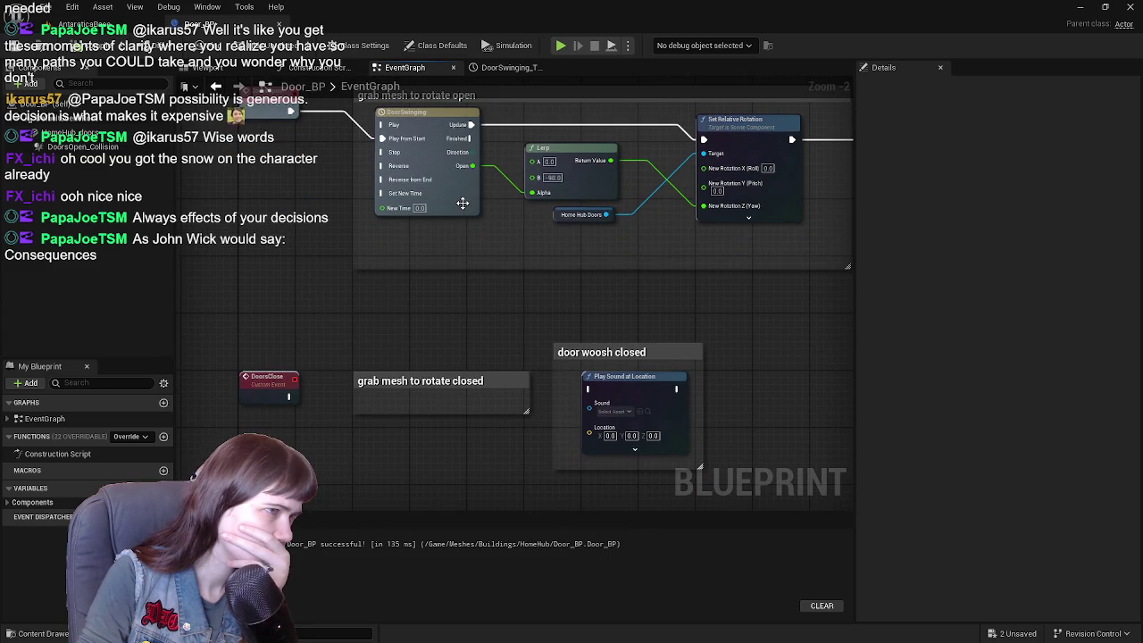
pyautogui.moveTo(299, 380); pyautogui.dragTo(298, 208)
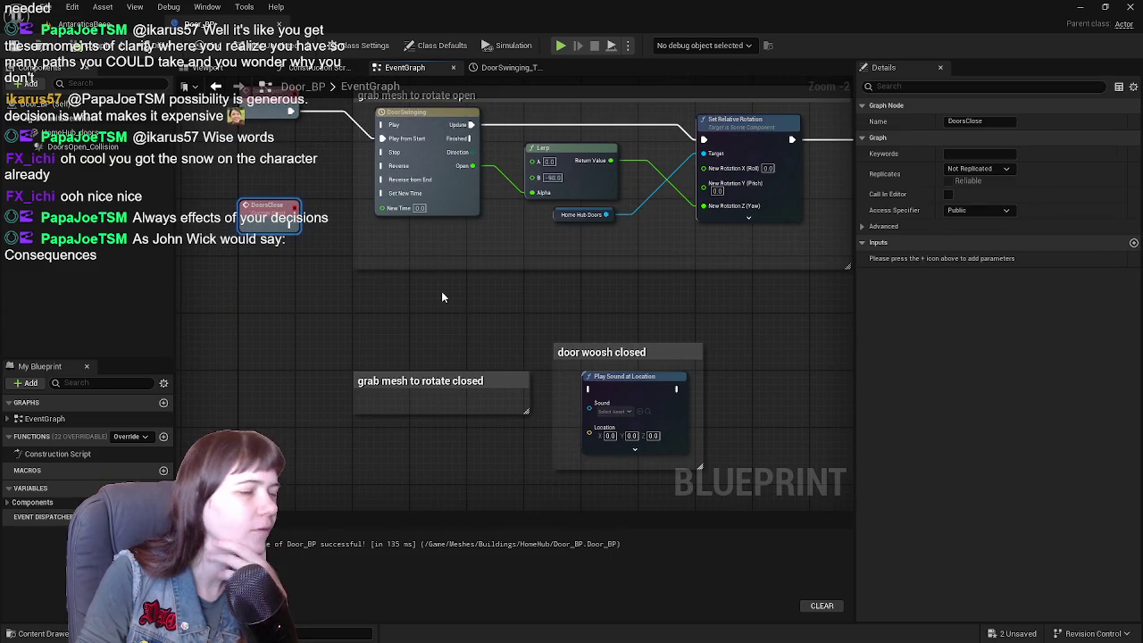
pyautogui.moveTo(429, 295); pyautogui.dragTo(415, 337)
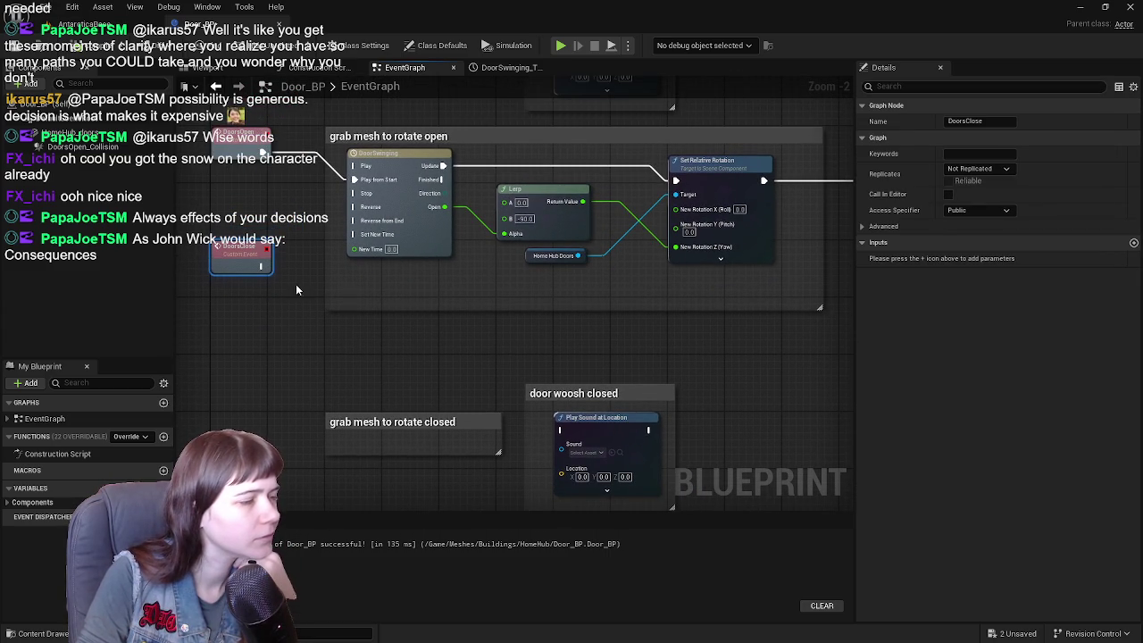
pyautogui.moveTo(232, 257); pyautogui.dragTo(233, 420)
pyautogui.moveTo(375, 362)
pyautogui.mouseDown()
pyautogui.moveTo(390, 396)
pyautogui.moveTo(415, 358)
pyautogui.mouseUp()
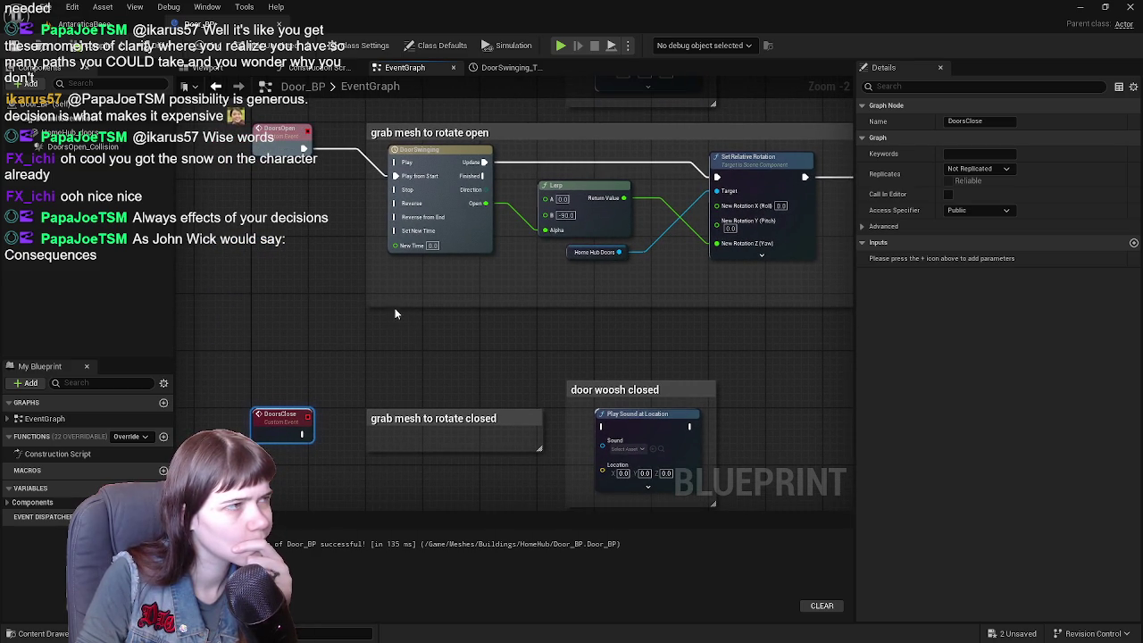
# - Shift the rotate open group and its nodes to the right
pyautogui.moveTo(398, 314); pyautogui.dragTo(321, 306)
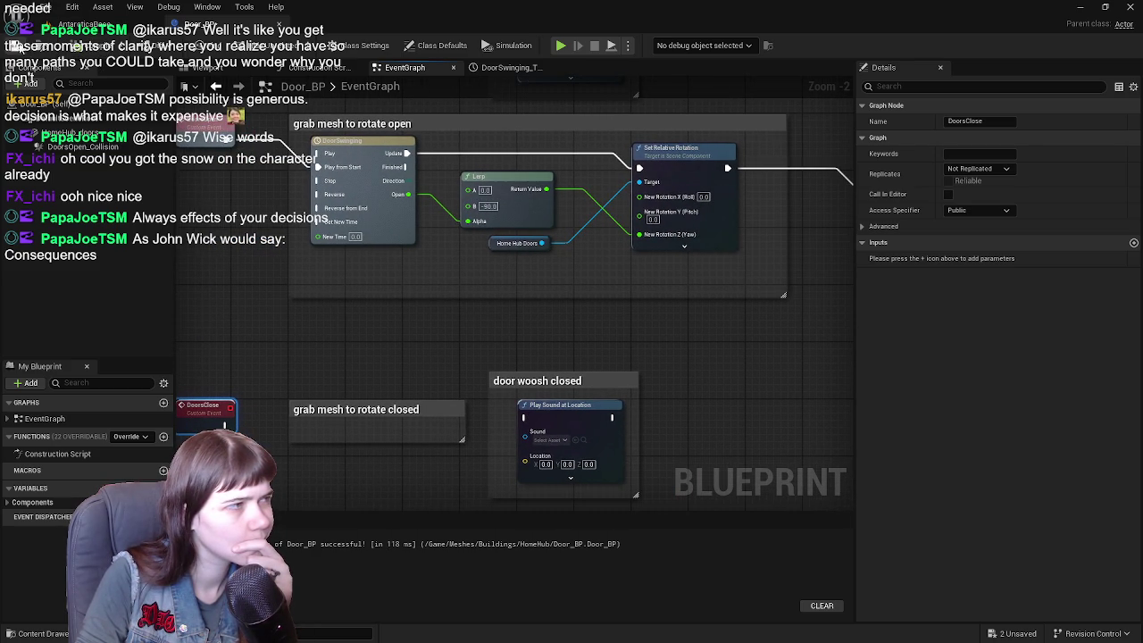
pyautogui.moveTo(413, 315)
pyautogui.mouseDown()
pyautogui.moveTo(496, 266)
pyautogui.moveTo(451, 336)
pyautogui.moveTo(470, 331)
pyautogui.mouseUp()
pyautogui.scroll(-1, 451, 336)
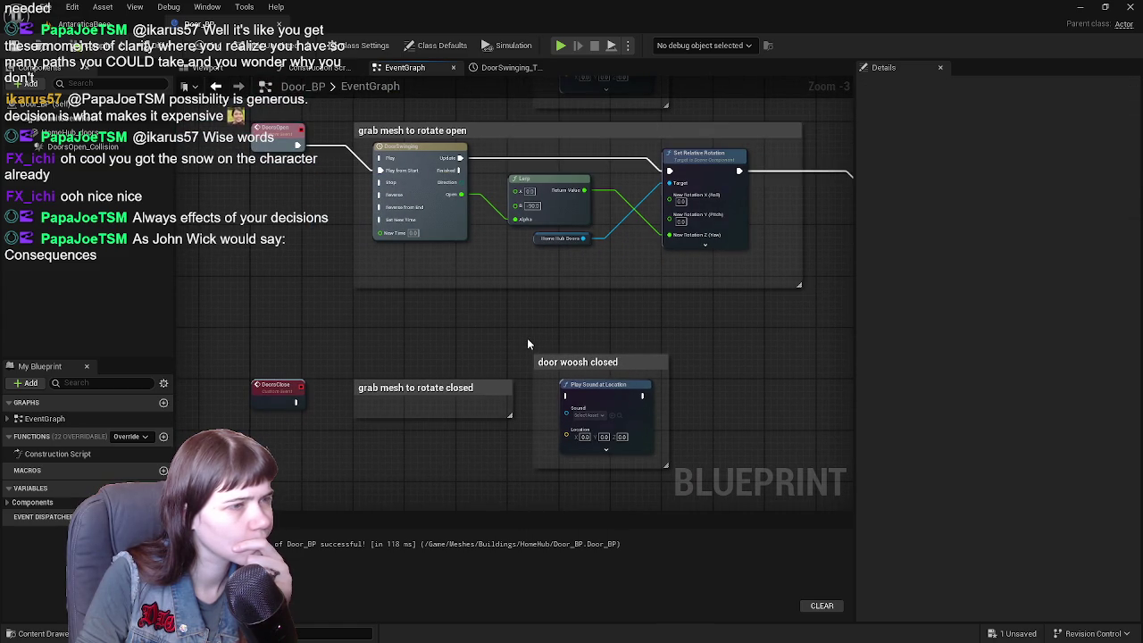
pyautogui.moveTo(727, 364)
pyautogui.mouseDown()
pyautogui.moveTo(549, 345)
pyautogui.moveTo(451, 360)
pyautogui.moveTo(640, 365)
pyautogui.moveTo(670, 554)
pyautogui.moveTo(689, 436)
pyautogui.moveTo(679, 321)
pyautogui.moveTo(634, 305)
pyautogui.moveTo(510, 345)
pyautogui.moveTo(506, 357)
pyautogui.moveTo(592, 373)
pyautogui.moveTo(394, 277)
pyautogui.mouseUp()
pyautogui.scroll(-1, 634, 305)
pyautogui.moveTo(337, 239)
pyautogui.mouseDown()
pyautogui.moveTo(702, 331)
pyautogui.moveTo(660, 326)
pyautogui.mouseUp()
pyautogui.moveTo(382, 254); pyautogui.dragTo(592, 243)
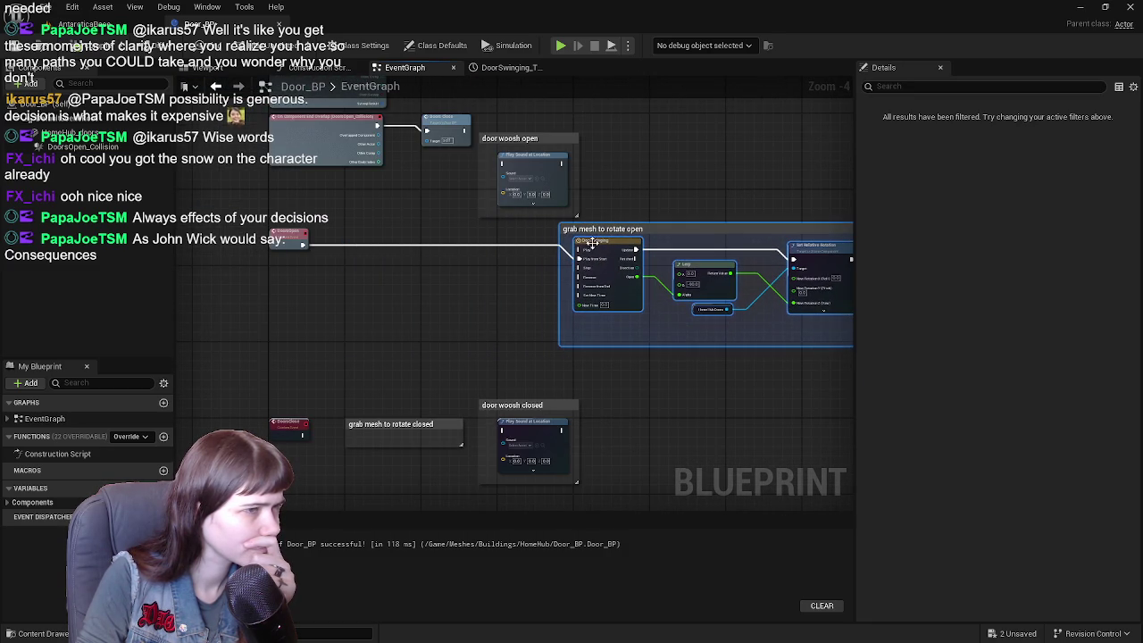
# - Place the door woosh open comment next to the DoorsOpen event
pyautogui.click(503, 134)
pyautogui.moveTo(503, 134)
pyautogui.mouseDown()
pyautogui.moveTo(383, 229)
pyautogui.moveTo(392, 301)
pyautogui.moveTo(346, 281)
pyautogui.mouseUp()
pyautogui.scroll(2, 420, 250)
pyautogui.moveTo(566, 284)
pyautogui.mouseDown()
pyautogui.moveTo(414, 282)
pyautogui.moveTo(449, 287)
pyautogui.mouseUp()
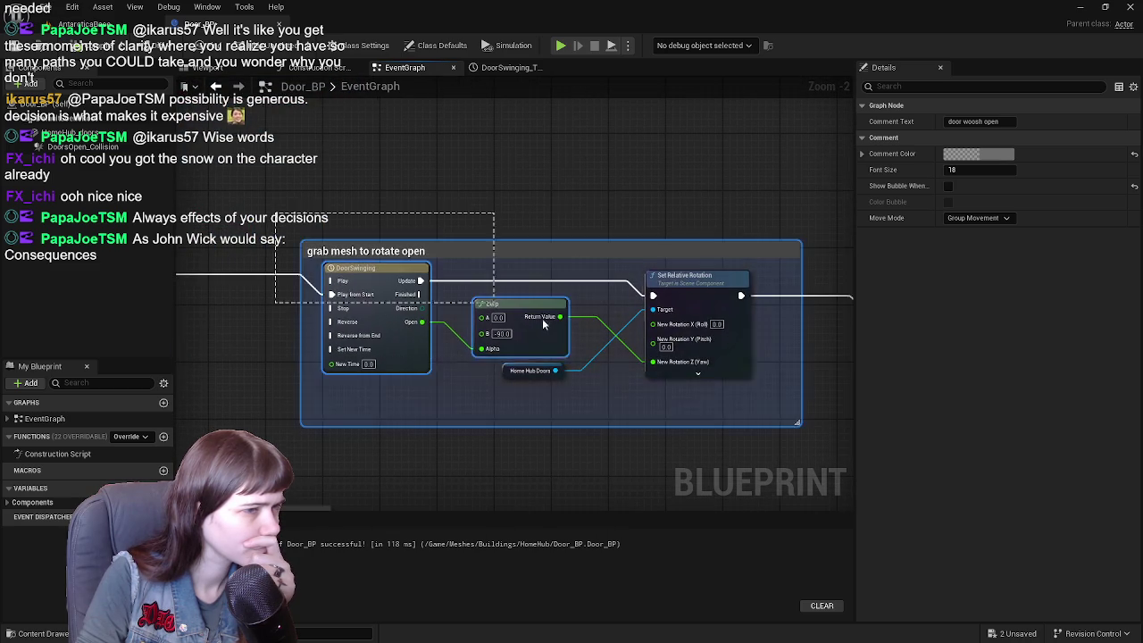
# - Move the rotate open group back left after the door woosh open section
pyautogui.click(550, 371)
pyautogui.moveTo(550, 377); pyautogui.dragTo(827, 381)
pyautogui.moveTo(622, 278)
pyautogui.mouseDown()
pyautogui.moveTo(455, 268)
pyautogui.moveTo(454, 253)
pyautogui.mouseUp()
pyautogui.moveTo(467, 206); pyautogui.dragTo(514, 188)
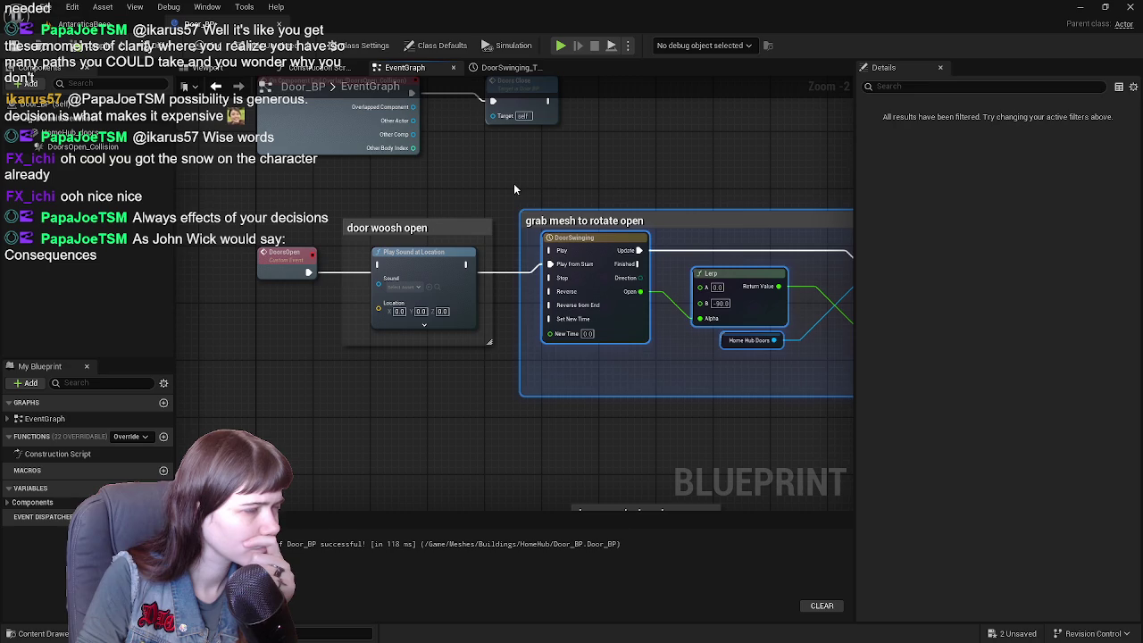
pyautogui.click(514, 187)
# - Drag a Home Hub Doors reference from Components into the graph and pull a wire from it
pyautogui.rightClick(264, 378)
pyautogui.click(250, 355)
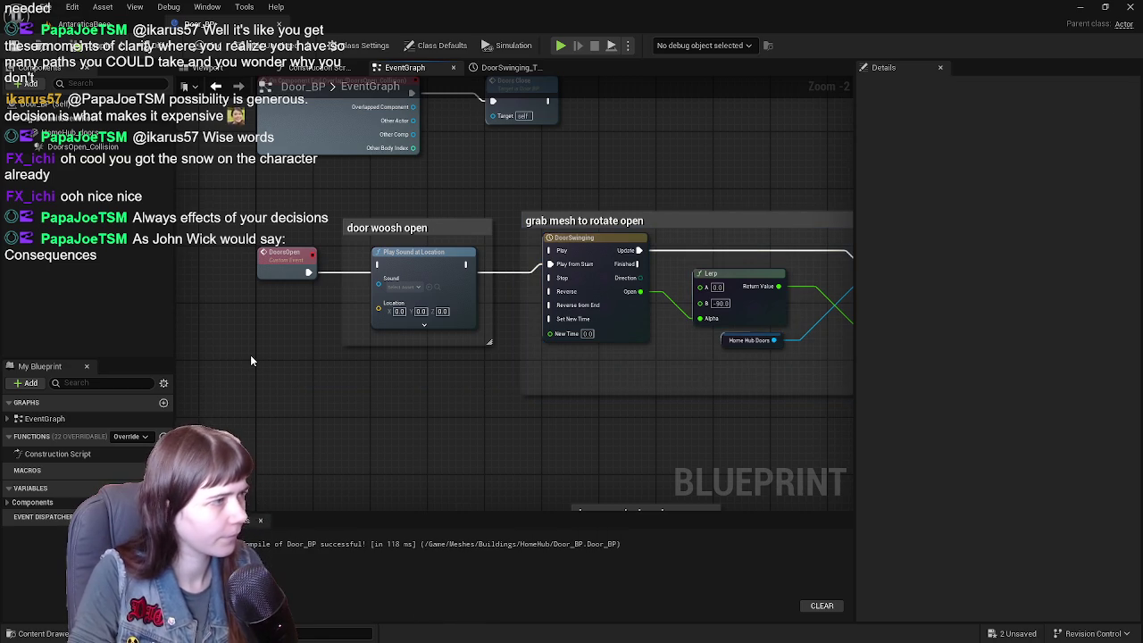
pyautogui.moveTo(67, 133)
pyautogui.mouseDown()
pyautogui.moveTo(254, 379)
pyautogui.moveTo(304, 413)
pyautogui.moveTo(238, 369)
pyautogui.mouseUp()
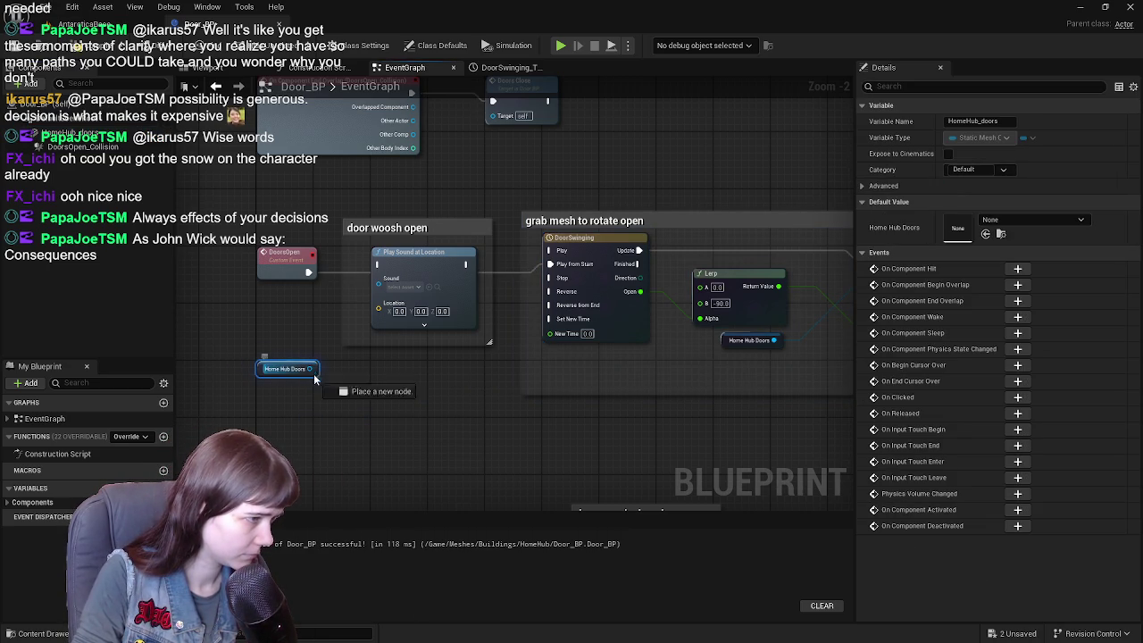
pyautogui.moveTo(310, 370); pyautogui.dragTo(346, 417)
# - Add Get Relative Location for Home Hub Doors and feed it into the open woosh's Location
pyautogui.write('get location')
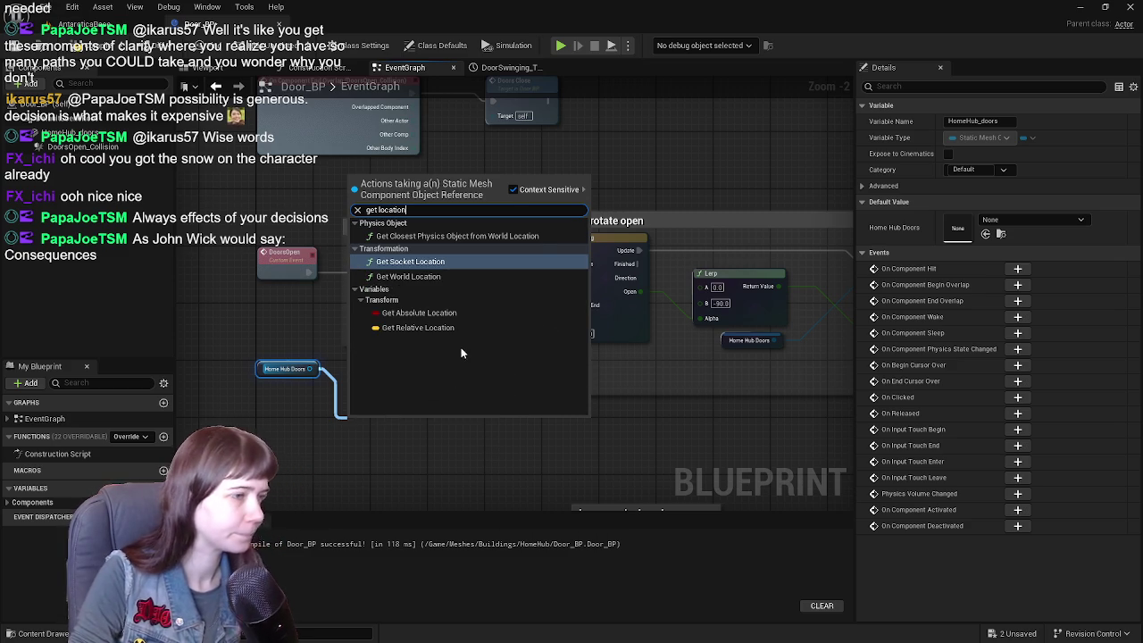
pyautogui.click(447, 329)
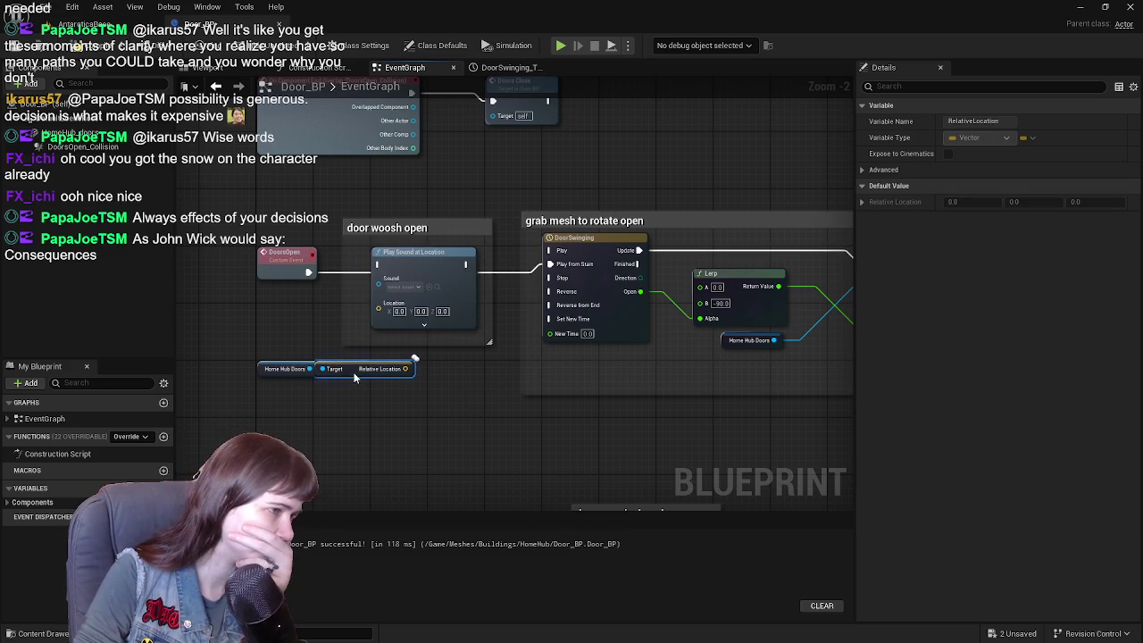
pyautogui.moveTo(324, 331); pyautogui.dragTo(315, 364)
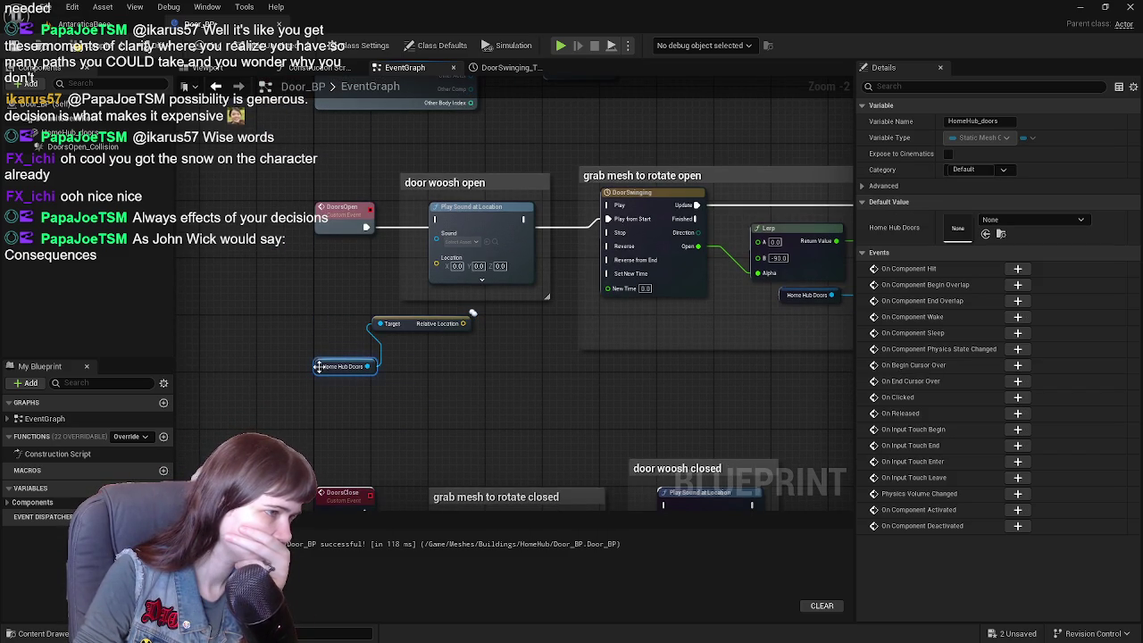
pyautogui.moveTo(410, 326); pyautogui.dragTo(417, 369)
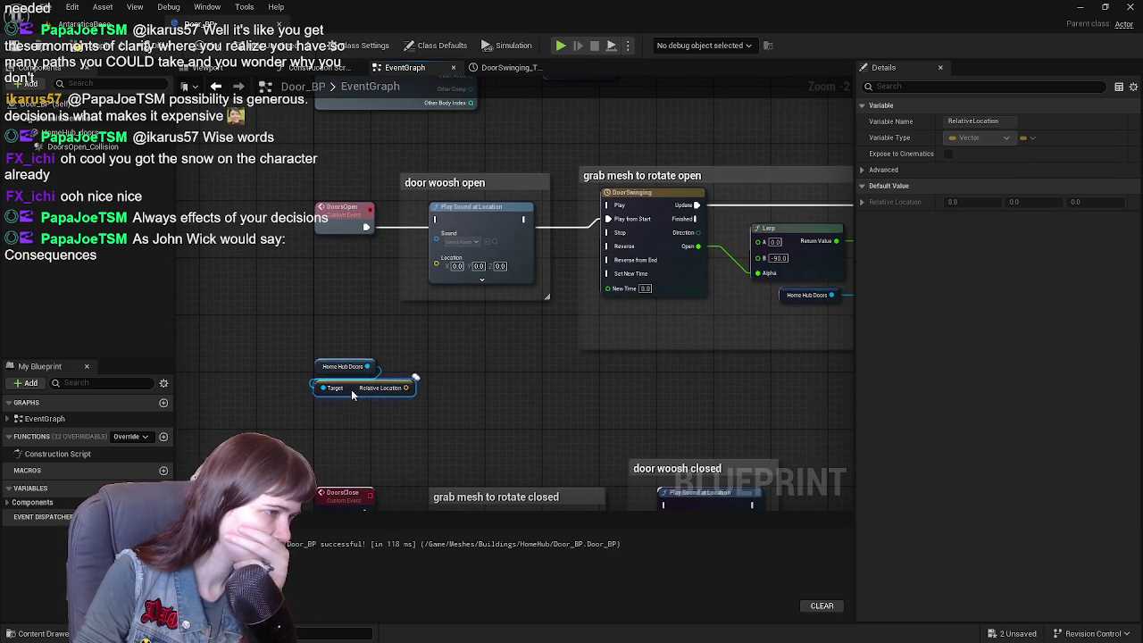
pyautogui.keyDown('shift'); pyautogui.click(330, 367); pyautogui.keyUp('shift')
pyautogui.moveTo(320, 368); pyautogui.dragTo(318, 303)
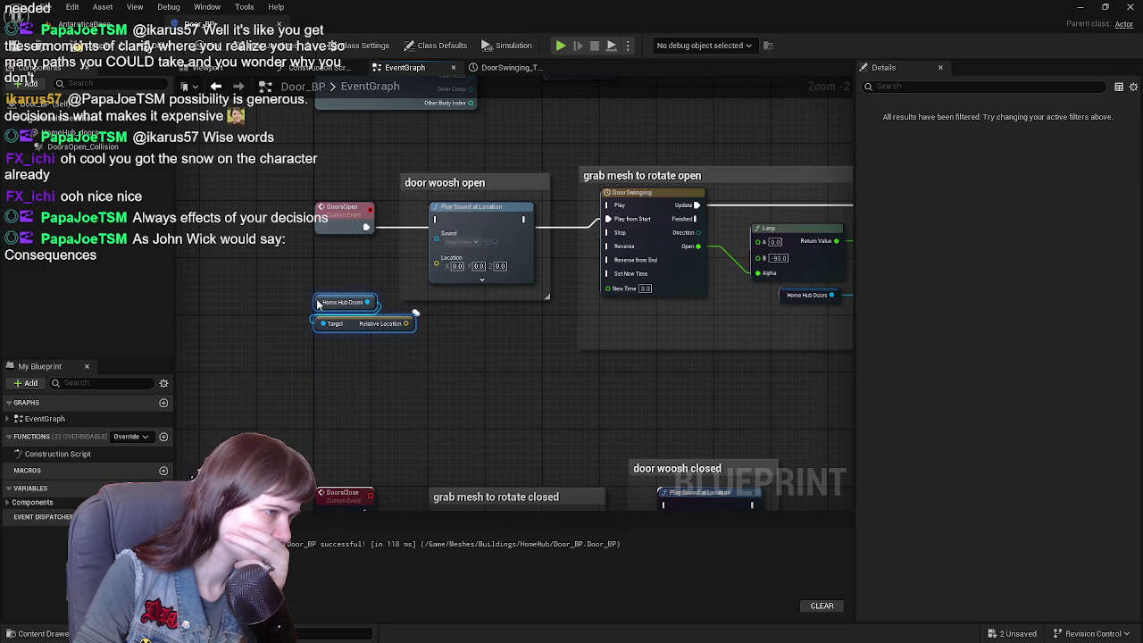
pyautogui.moveTo(406, 324); pyautogui.dragTo(435, 265)
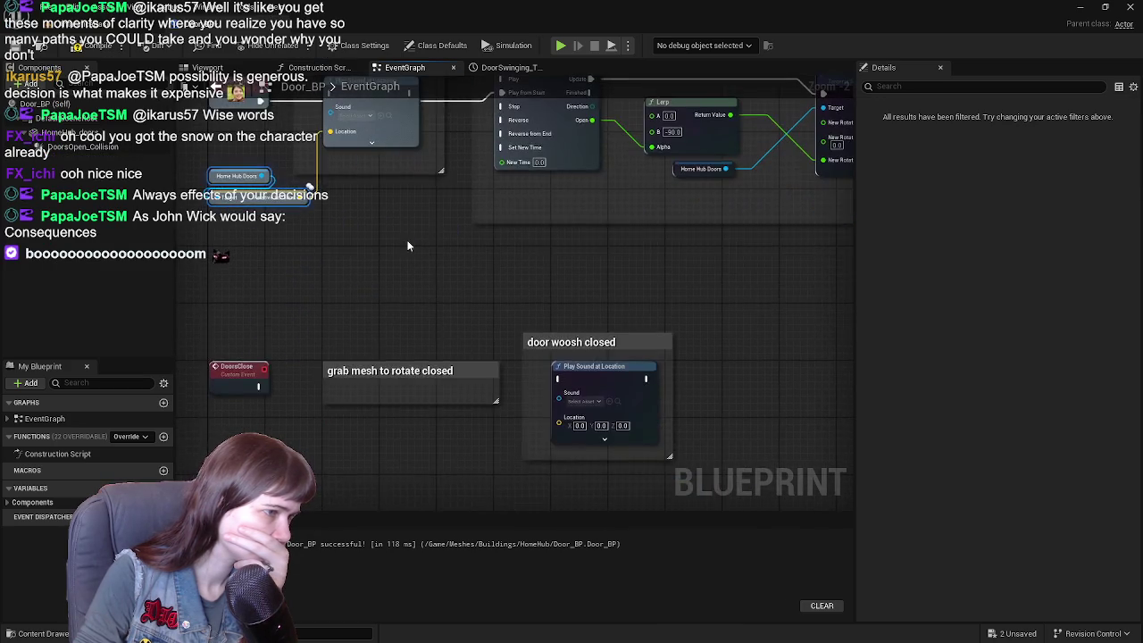
# - Rearrange the rotate closed comment and door woosh closed group
pyautogui.scroll(-1, 474, 339)
pyautogui.click(414, 411)
pyautogui.moveTo(413, 410); pyautogui.dragTo(794, 340)
pyautogui.click(542, 386)
pyautogui.moveTo(562, 419); pyautogui.dragTo(354, 413)
pyautogui.click(364, 396)
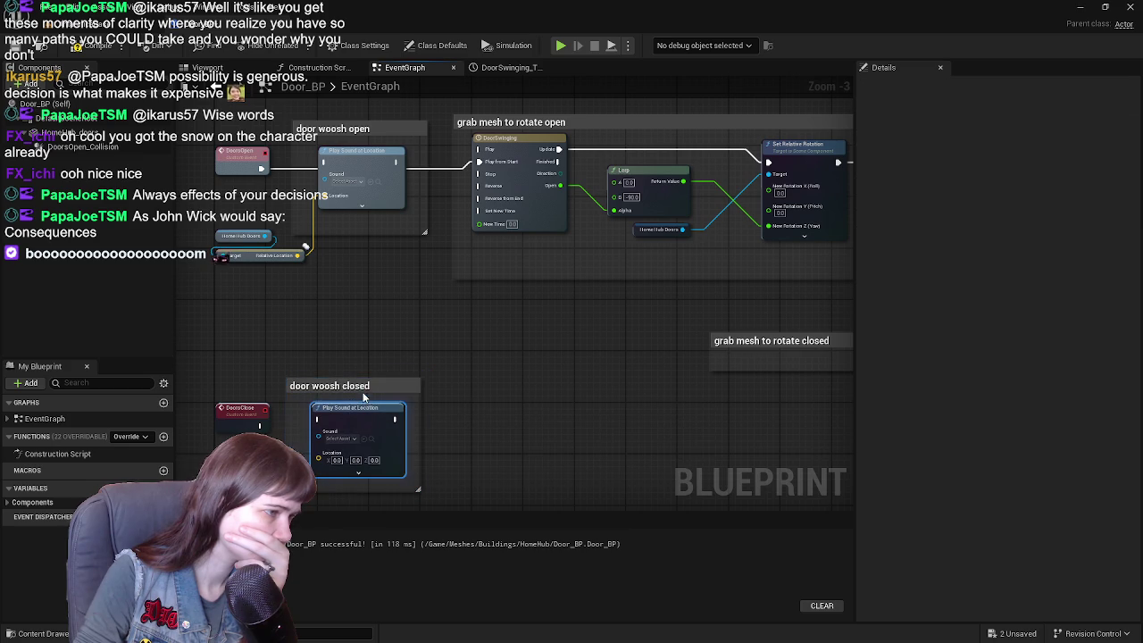
pyautogui.click(366, 325)
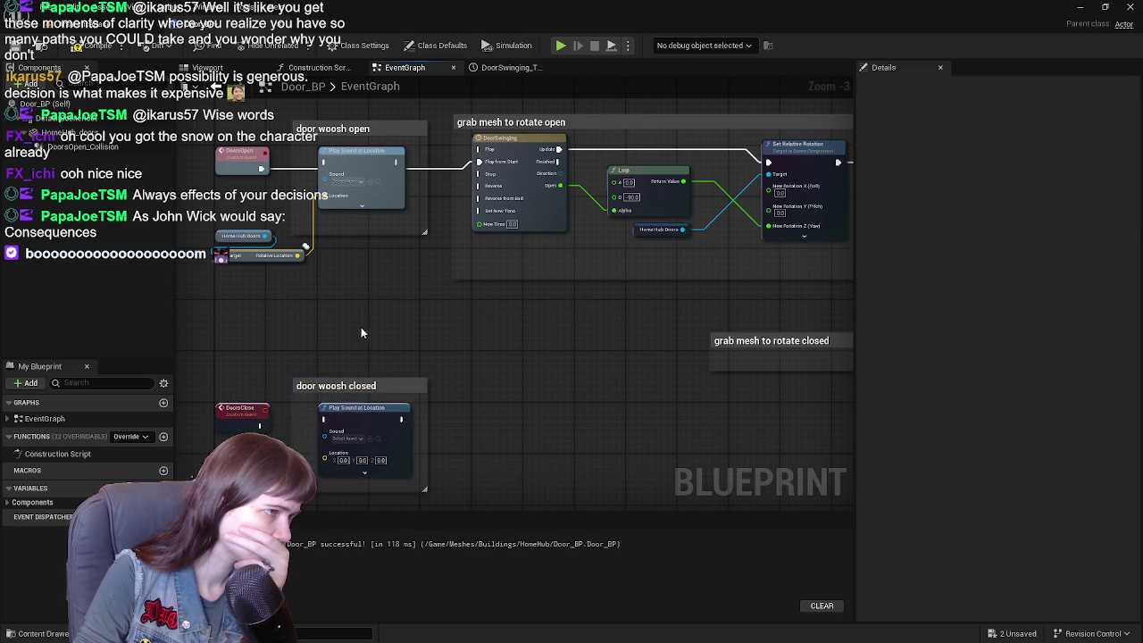
pyautogui.moveTo(366, 325); pyautogui.dragTo(442, 280)
# - Wire relative location to the closing woosh, DoorsClose into it, and open woosh to DoorSwinging Play from Start
pyautogui.moveTo(394, 203)
pyautogui.mouseDown()
pyautogui.moveTo(406, 394)
pyautogui.moveTo(422, 407)
pyautogui.mouseUp()
pyautogui.moveTo(468, 253)
pyautogui.mouseDown()
pyautogui.moveTo(479, 367)
pyautogui.moveTo(472, 299)
pyautogui.mouseUp()
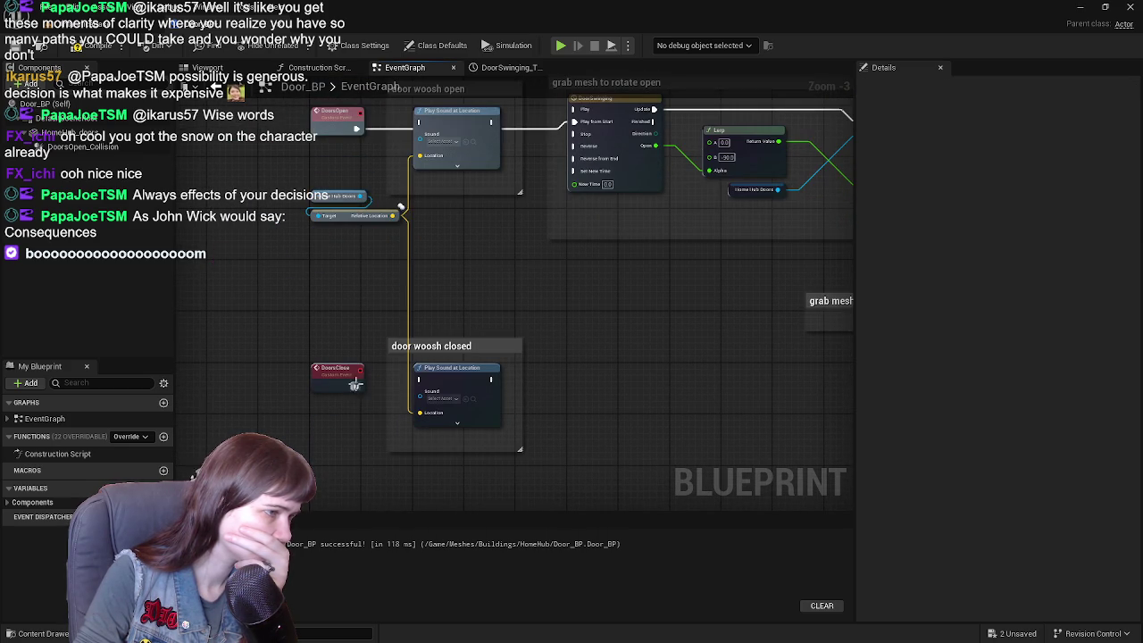
pyautogui.moveTo(417, 380); pyautogui.dragTo(418, 370)
pyautogui.moveTo(426, 309)
pyautogui.mouseDown()
pyautogui.moveTo(389, 351)
pyautogui.moveTo(409, 302)
pyautogui.mouseUp()
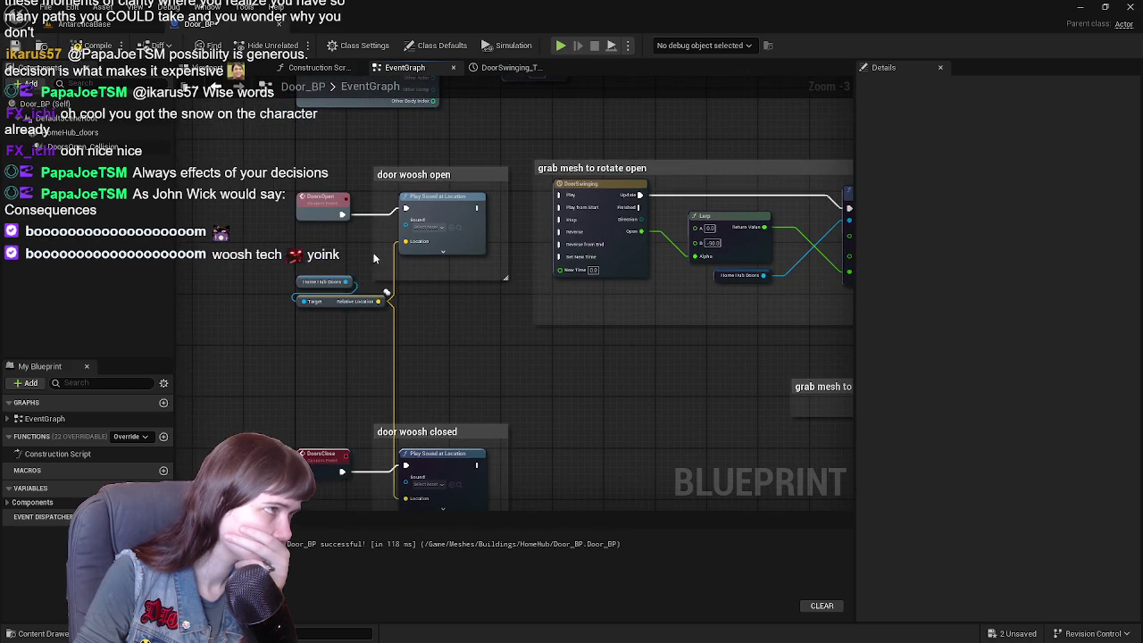
pyautogui.moveTo(478, 207); pyautogui.dragTo(560, 208)
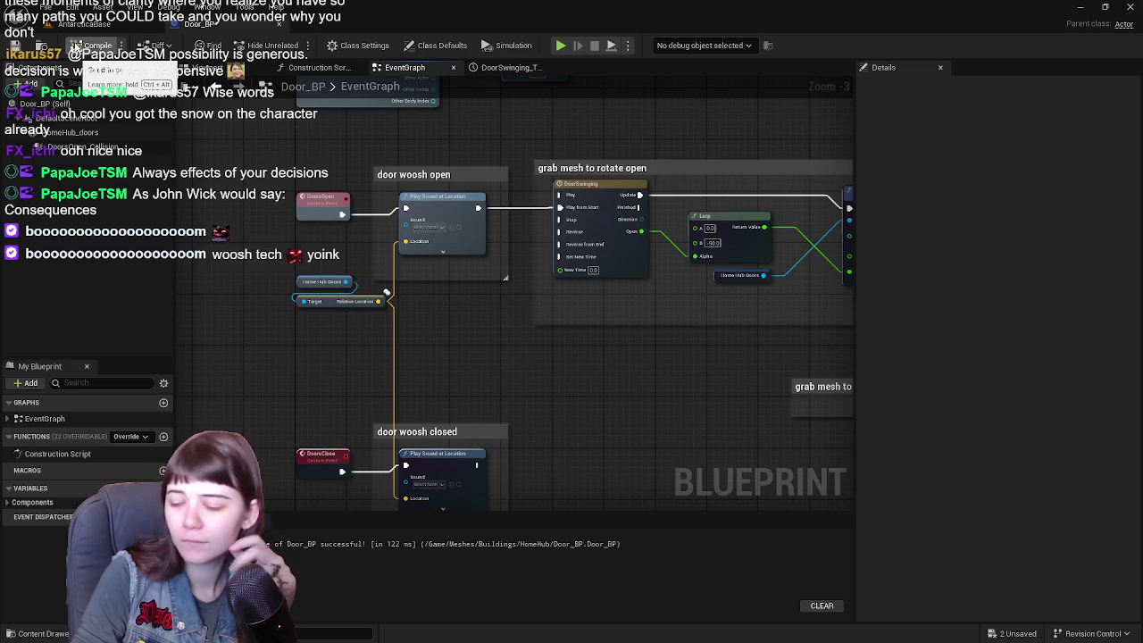
# - Move the door woosh closed section under the open one, with rotate closed beside it
pyautogui.moveTo(564, 379)
pyautogui.mouseDown()
pyautogui.moveTo(530, 298)
pyautogui.moveTo(409, 305)
pyautogui.moveTo(439, 413)
pyautogui.moveTo(452, 373)
pyautogui.moveTo(506, 304)
pyautogui.mouseUp()
pyautogui.moveTo(606, 283); pyautogui.dragTo(572, 293)
pyautogui.moveTo(436, 311)
pyautogui.mouseDown()
pyautogui.moveTo(292, 365)
pyautogui.moveTo(308, 259)
pyautogui.moveTo(306, 307)
pyautogui.mouseUp()
pyautogui.moveTo(714, 348)
pyautogui.mouseDown()
pyautogui.moveTo(627, 363)
pyautogui.moveTo(555, 312)
pyautogui.moveTo(368, 312)
pyautogui.moveTo(512, 317)
pyautogui.mouseUp()
# - Select the DoorSwinging timeline, Lerp, Home Hub Doors and Set Relative Rotation nodes
pyautogui.moveTo(485, 238)
pyautogui.mouseDown()
pyautogui.moveTo(550, 320)
pyautogui.moveTo(464, 257)
pyautogui.moveTo(444, 284)
pyautogui.mouseUp()
pyautogui.moveTo(445, 284); pyautogui.dragTo(312, 266)
pyautogui.click(612, 278)
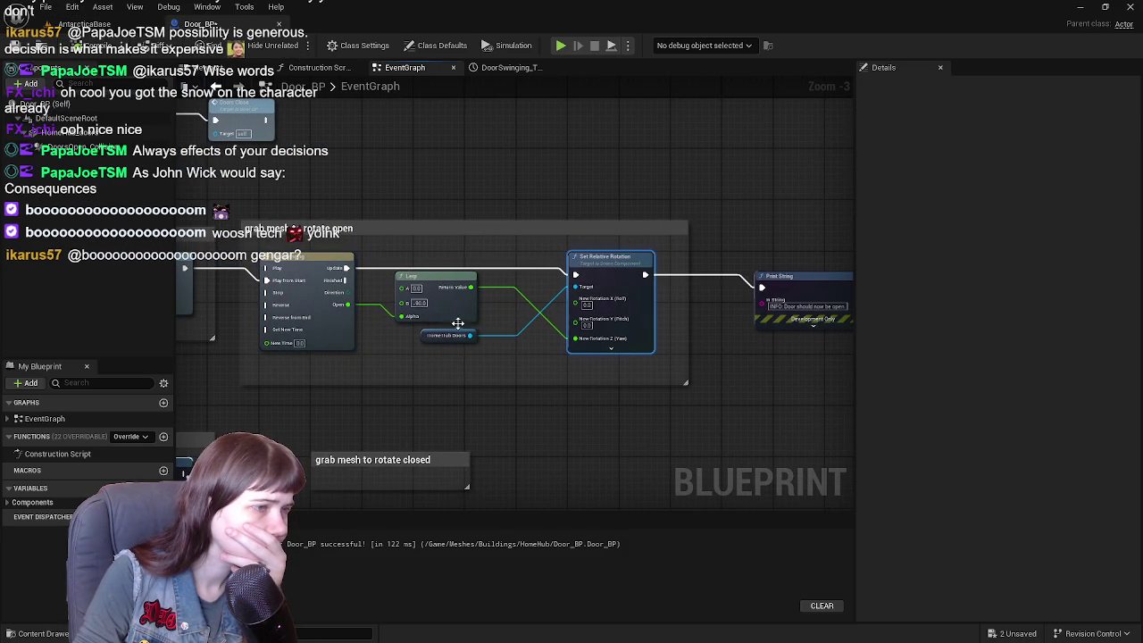
pyautogui.moveTo(425, 340)
pyautogui.mouseDown()
pyautogui.moveTo(431, 354)
pyautogui.moveTo(420, 355)
pyautogui.mouseUp()
pyautogui.click(435, 286)
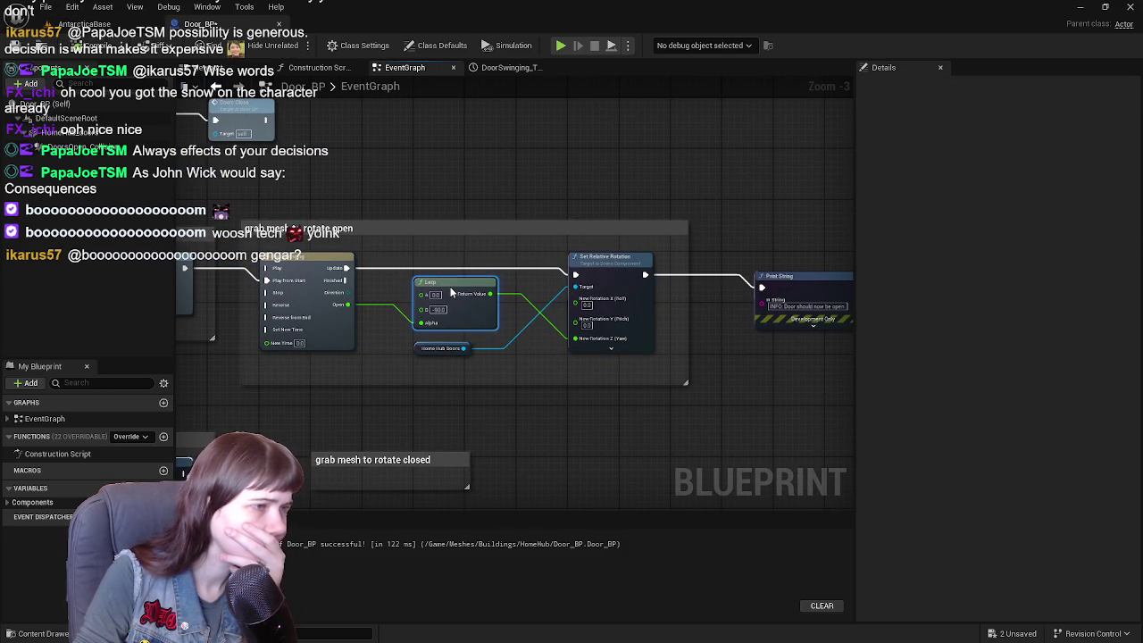
pyautogui.moveTo(455, 373); pyautogui.dragTo(551, 286)
pyautogui.moveTo(409, 177); pyautogui.dragTo(758, 278)
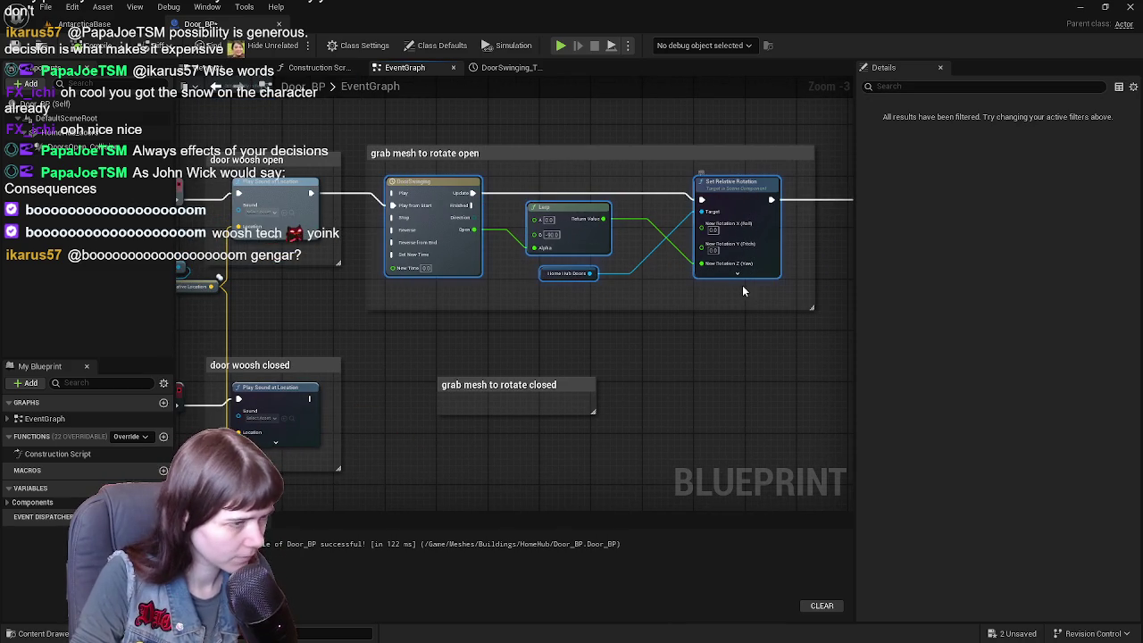
pyautogui.moveTo(592, 350)
pyautogui.mouseDown()
pyautogui.moveTo(550, 288)
pyautogui.moveTo(533, 323)
pyautogui.mouseUp()
# - Paste a copy of the rotate-open nodes into the rotate closed comment and resize it
pyautogui.hotkey('ctrl', 'c')
pyautogui.hotkey('ctrl', 'v')
pyautogui.moveTo(518, 414); pyautogui.dragTo(522, 348)
pyautogui.moveTo(421, 332)
pyautogui.mouseDown()
pyautogui.moveTo(469, 297)
pyautogui.moveTo(489, 238)
pyautogui.moveTo(470, 238)
pyautogui.moveTo(494, 400)
pyautogui.mouseUp()
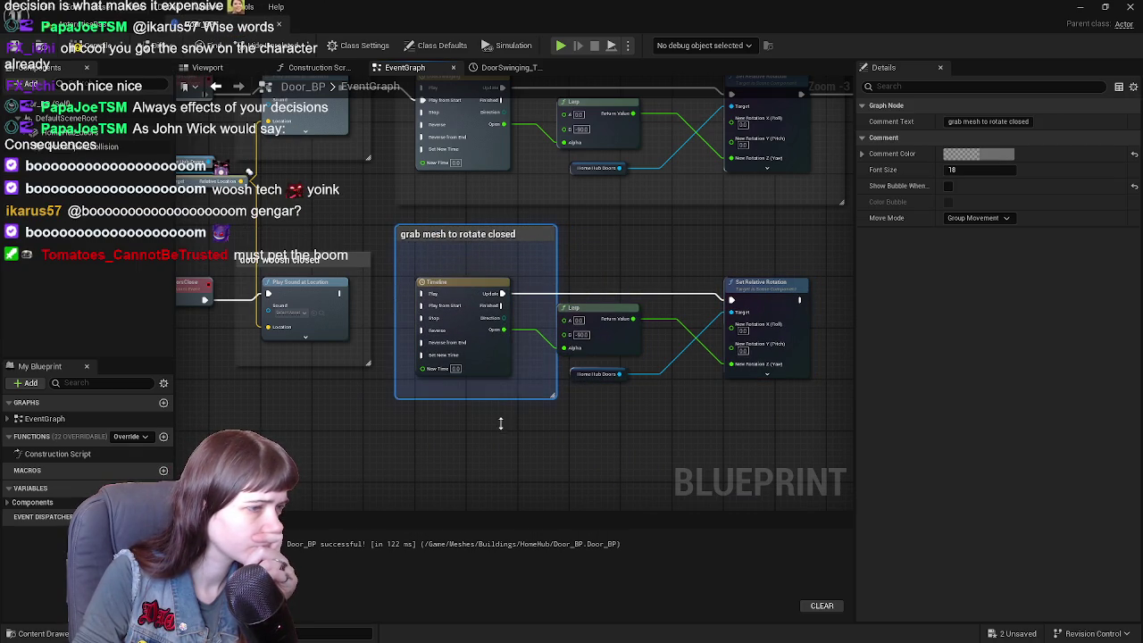
pyautogui.moveTo(582, 418); pyautogui.dragTo(301, 439)
pyautogui.moveTo(269, 292)
pyautogui.mouseDown()
pyautogui.moveTo(596, 299)
pyautogui.moveTo(566, 357)
pyautogui.mouseUp()
# - Add a Print String copy after the lower rotation node reading 'INFO: Door should now be closed.'
pyautogui.click(588, 168)
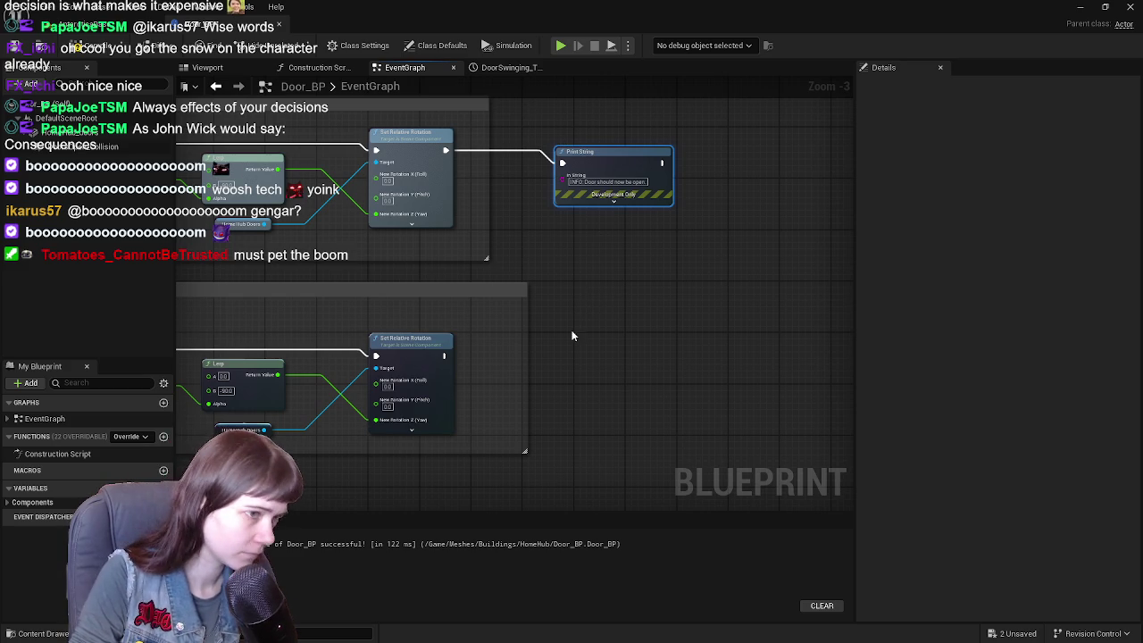
pyautogui.moveTo(594, 182)
pyautogui.mouseDown()
pyautogui.moveTo(601, 175)
pyautogui.moveTo(575, 136)
pyautogui.mouseUp()
pyautogui.hotkey('ctrl', 'v')
pyautogui.moveTo(592, 351)
pyautogui.mouseDown()
pyautogui.moveTo(582, 324)
pyautogui.moveTo(613, 302)
pyautogui.mouseUp()
pyautogui.moveTo(528, 327)
pyautogui.mouseDown()
pyautogui.moveTo(463, 327)
pyautogui.moveTo(485, 328)
pyautogui.mouseUp()
pyautogui.moveTo(629, 290); pyautogui.dragTo(574, 346)
pyautogui.doubleClick(607, 369)
pyautogui.write('closed.')
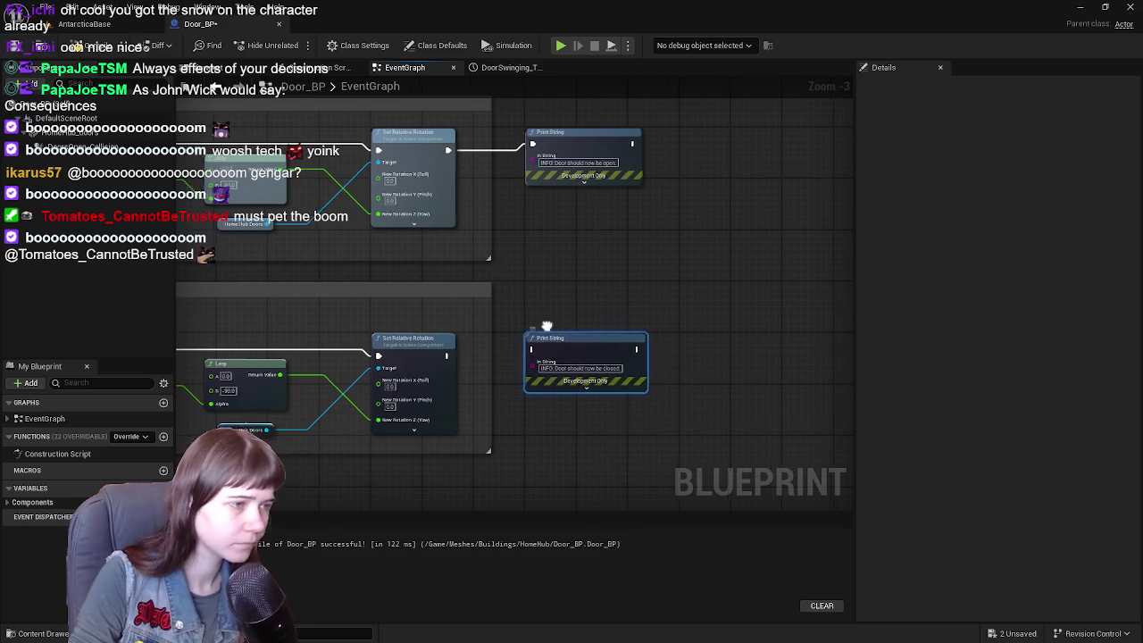
pyautogui.moveTo(638, 373); pyautogui.dragTo(847, 349)
pyautogui.moveTo(666, 338); pyautogui.dragTo(740, 330)
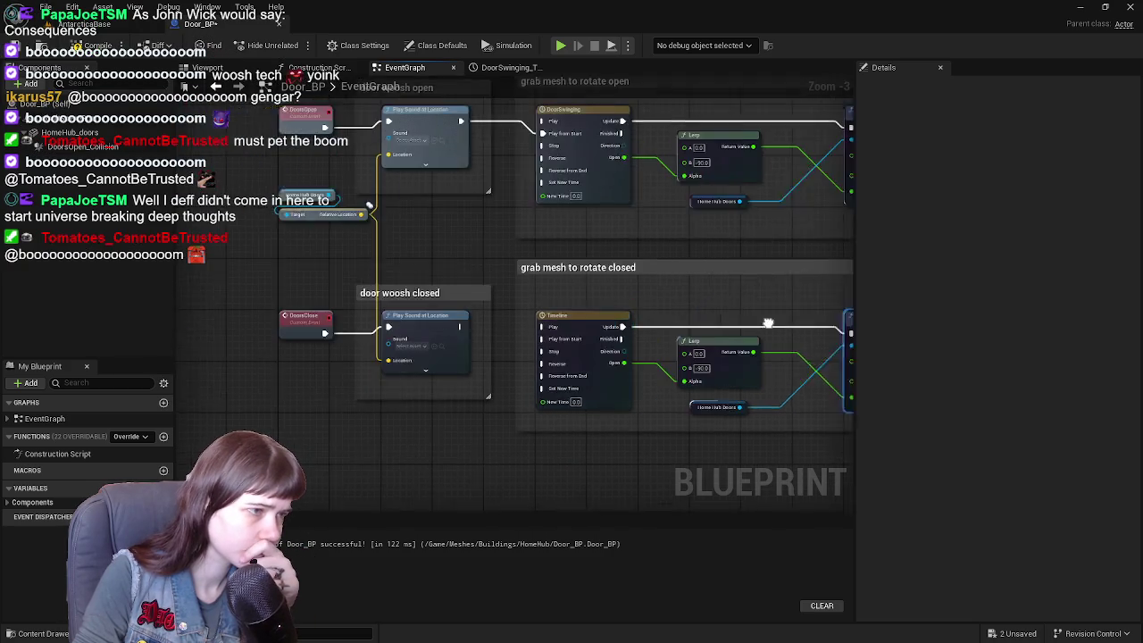
# - Insert a 0.2 s Delay between End Overlap and Doors Close
pyautogui.scroll(1, 629, 447)
pyautogui.scroll(-2, 530, 402)
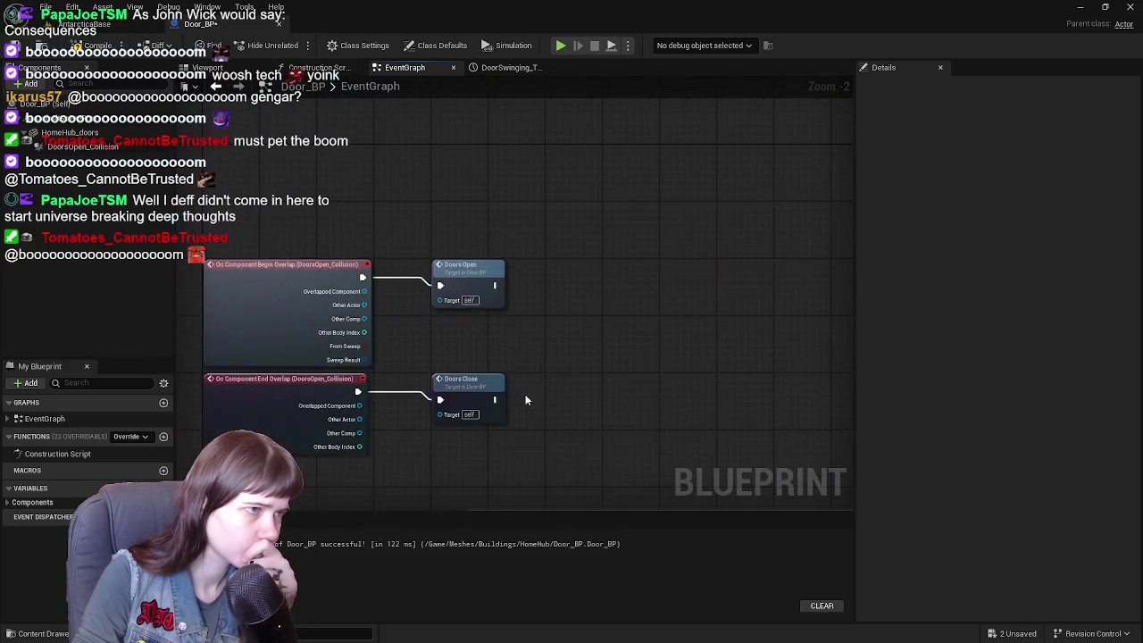
pyautogui.scroll(2, 591, 385)
pyautogui.moveTo(521, 315); pyautogui.dragTo(692, 315)
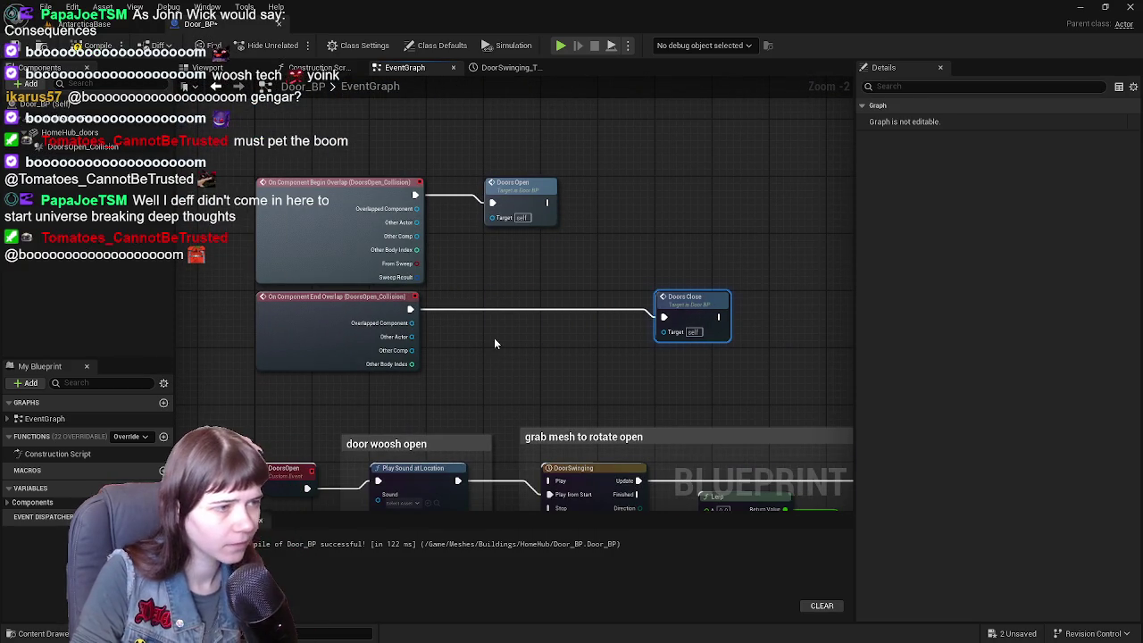
pyautogui.rightClick(483, 340)
pyautogui.write('delay')
pyautogui.press('Return')
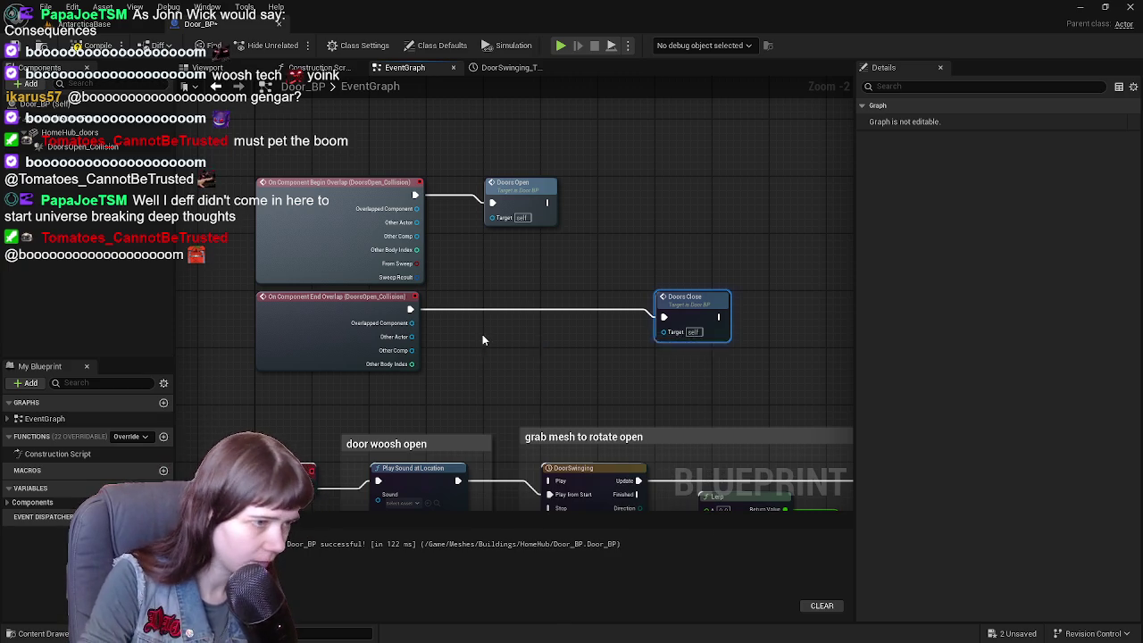
pyautogui.moveTo(509, 337)
pyautogui.mouseDown()
pyautogui.moveTo(525, 304)
pyautogui.moveTo(502, 291)
pyautogui.mouseUp()
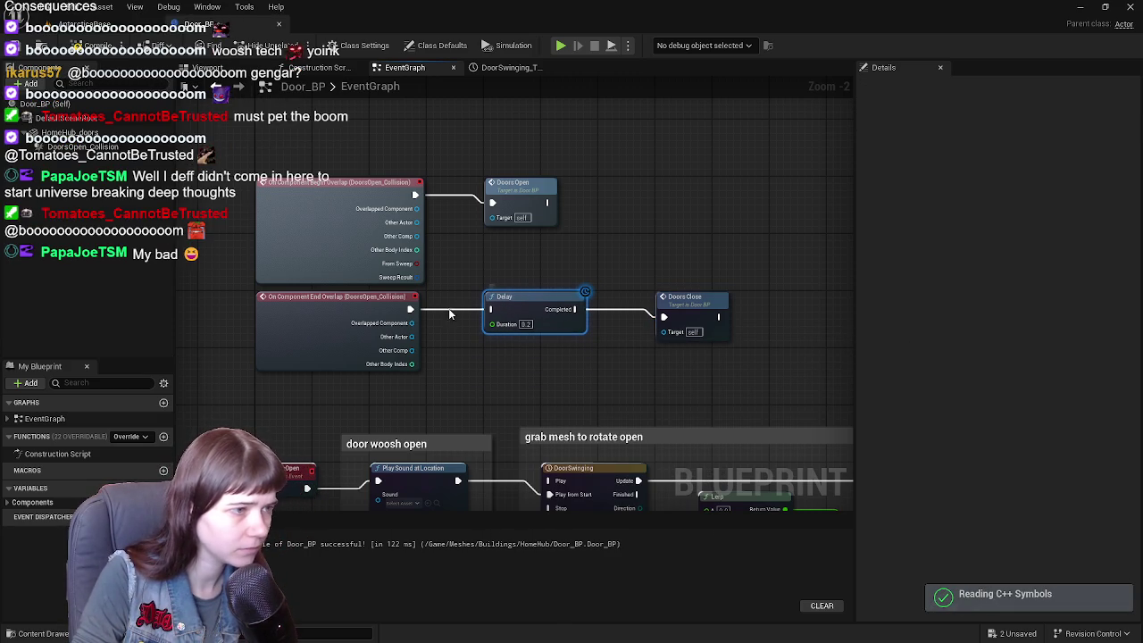
pyautogui.keyDown('alt'); pyautogui.click(576, 310); pyautogui.keyUp('alt')
pyautogui.moveTo(576, 310); pyautogui.dragTo(664, 317)
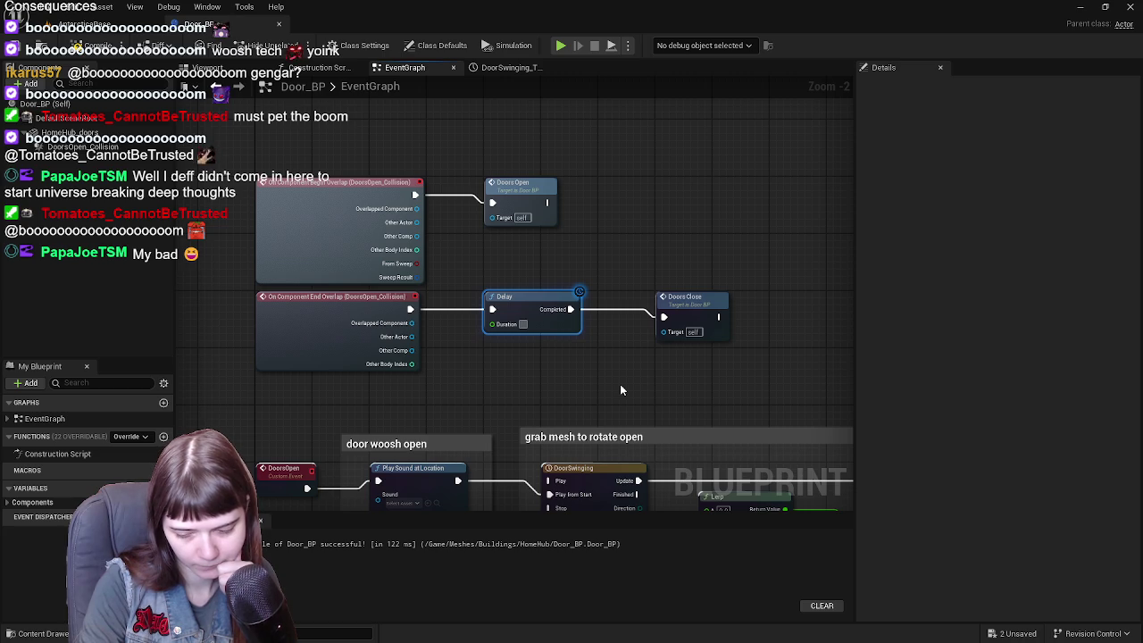
pyautogui.write('0.2')
pyautogui.click(493, 370)
# - Delete the Delay, put Doors Close back beside End Overlap, and recompile Door_BP
pyautogui.moveTo(410, 309); pyautogui.dragTo(491, 309)
pyautogui.click(536, 298)
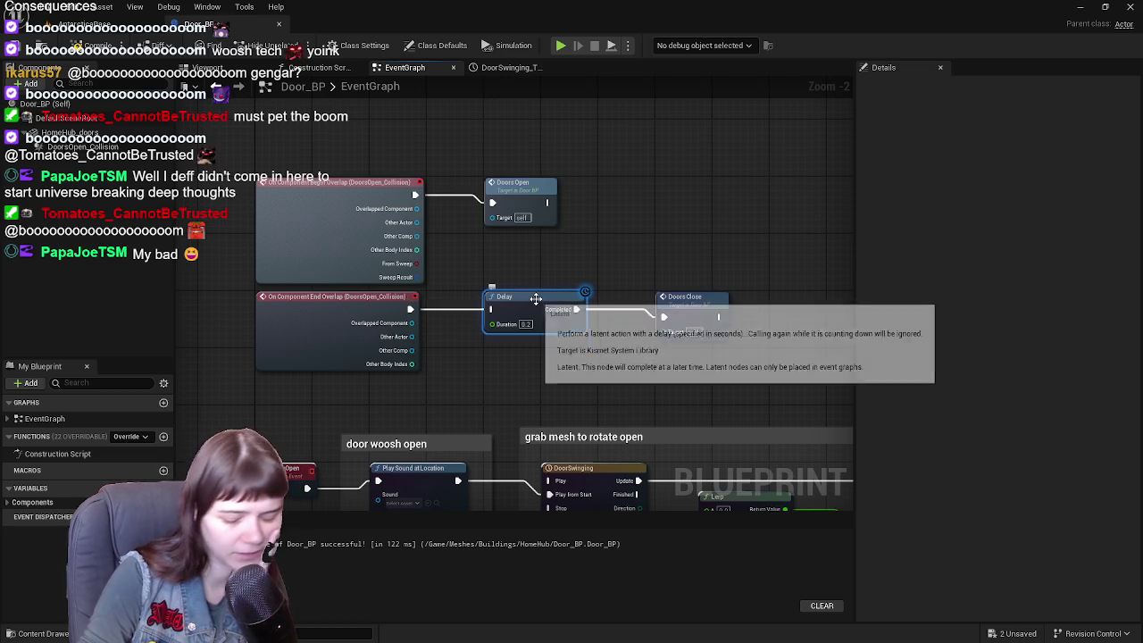
pyautogui.press('Delete')
pyautogui.moveTo(713, 312); pyautogui.dragTo(539, 313)
pyautogui.click(93, 45)
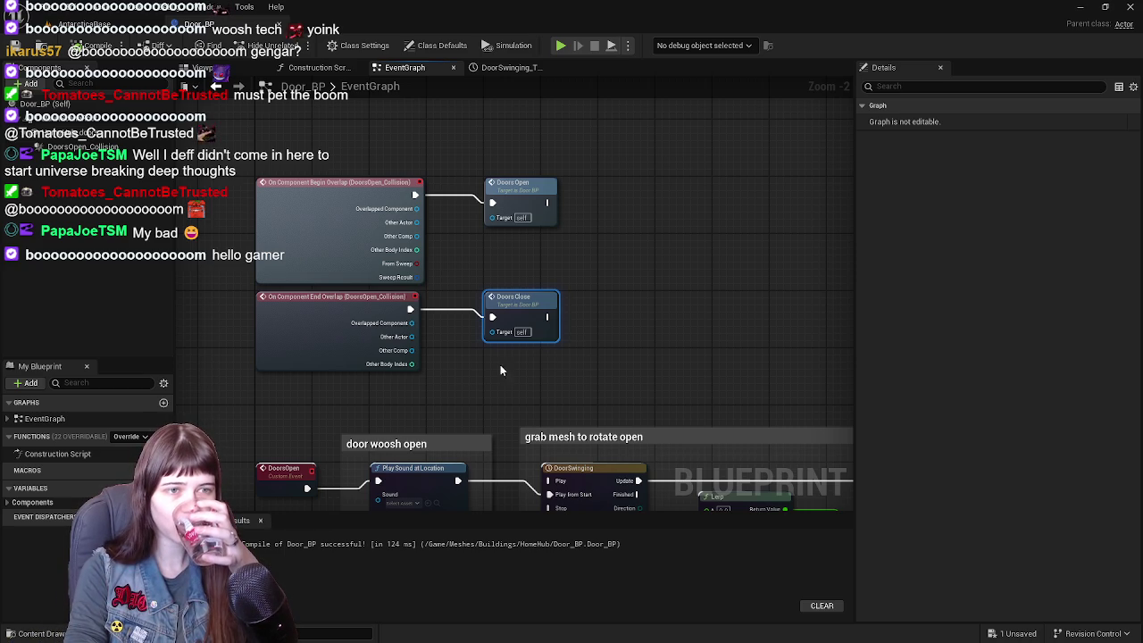
pyautogui.scroll(-1, 642, 385)
pyautogui.moveTo(637, 298)
pyautogui.mouseDown()
pyautogui.moveTo(595, 128)
pyautogui.moveTo(588, 224)
pyautogui.moveTo(523, 205)
pyautogui.moveTo(521, 241)
pyautogui.mouseUp()
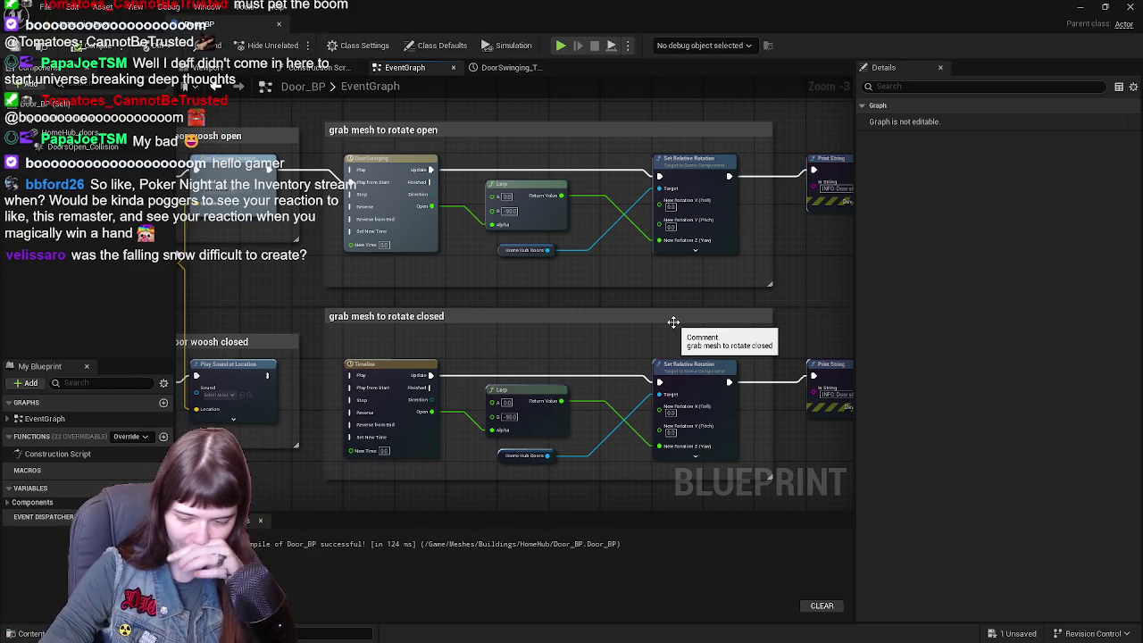
pyautogui.moveTo(674, 322); pyautogui.dragTo(561, 277)
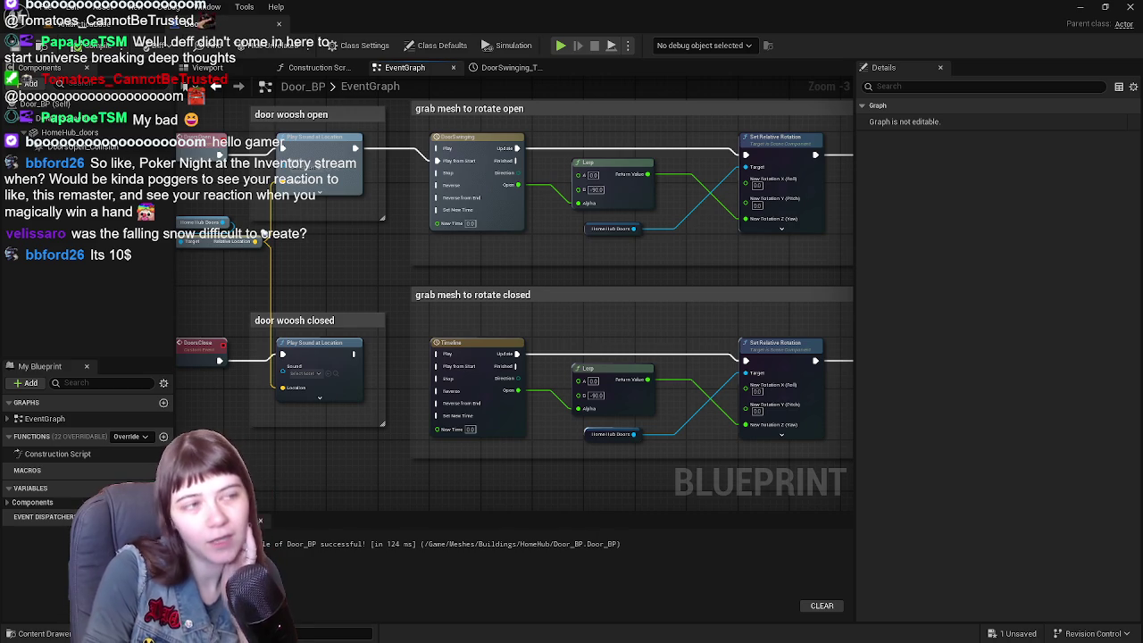
pyautogui.click(77, 27)
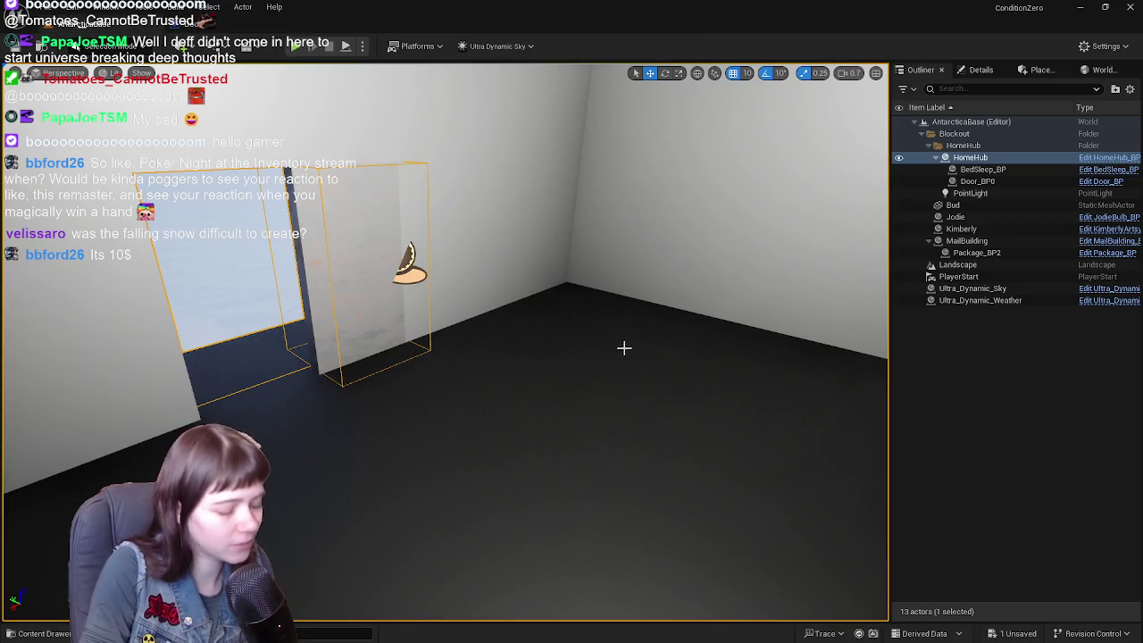
pyautogui.scroll(-15, 631, 337)
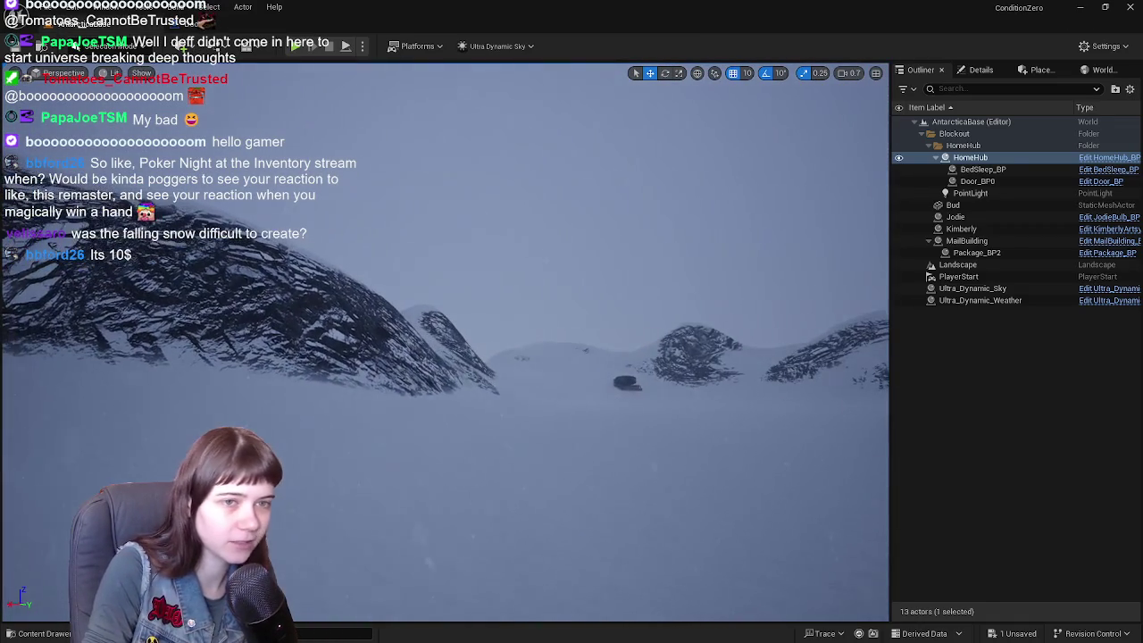
pyautogui.click(1013, 290)
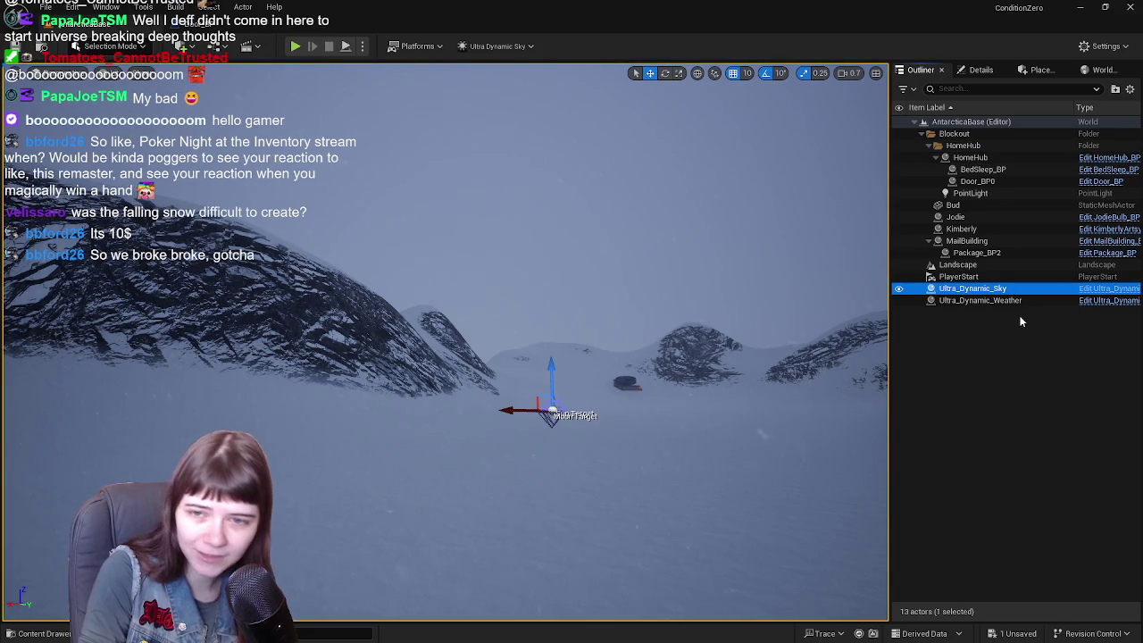
pyautogui.moveTo(685, 380)
pyautogui.mouseDown()
pyautogui.moveTo(772, 409)
pyautogui.moveTo(739, 433)
pyautogui.moveTo(669, 421)
pyautogui.moveTo(433, 419)
pyautogui.mouseUp()
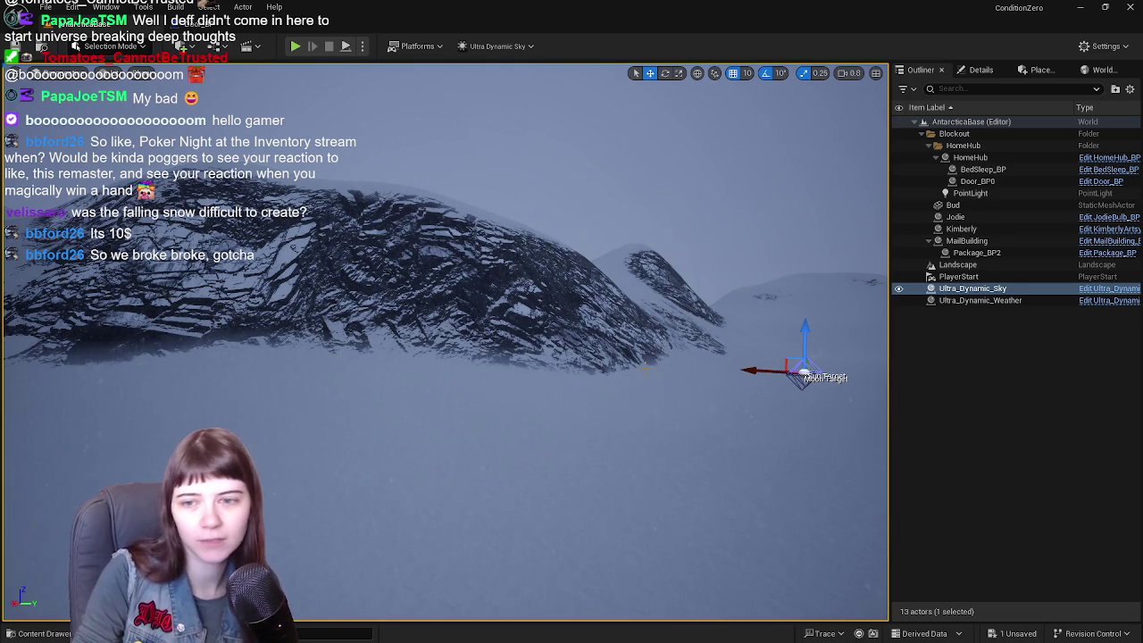
pyautogui.click(976, 390)
pyautogui.moveTo(812, 381)
pyautogui.mouseDown()
pyautogui.moveTo(786, 357)
pyautogui.moveTo(751, 402)
pyautogui.mouseUp()
pyautogui.press('w')
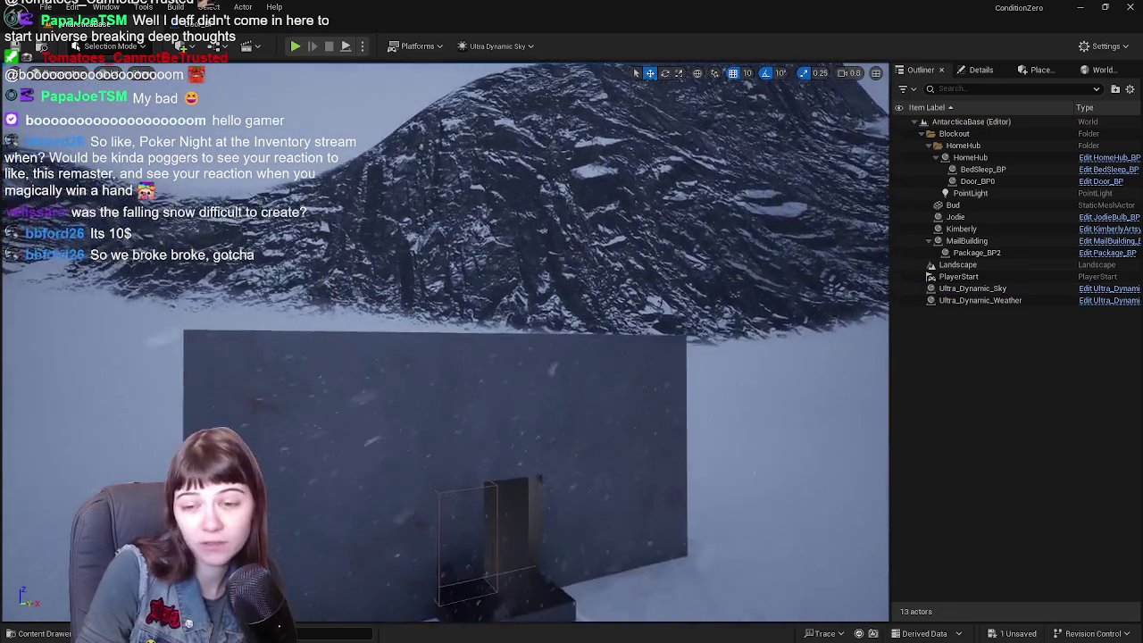
pyautogui.press('w')
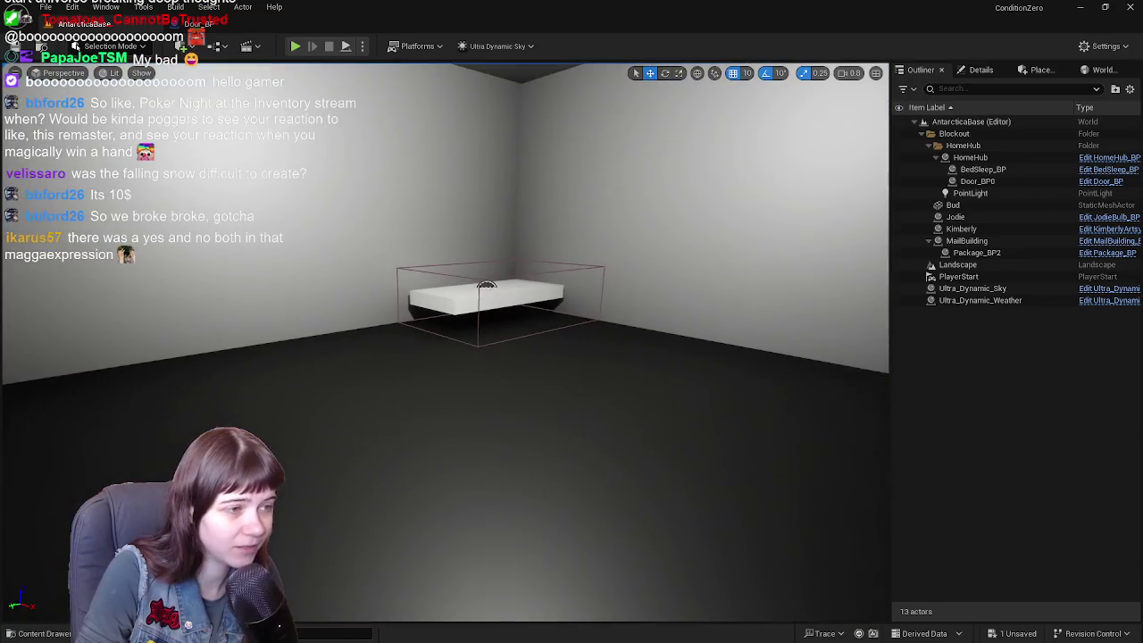
pyautogui.press('s')
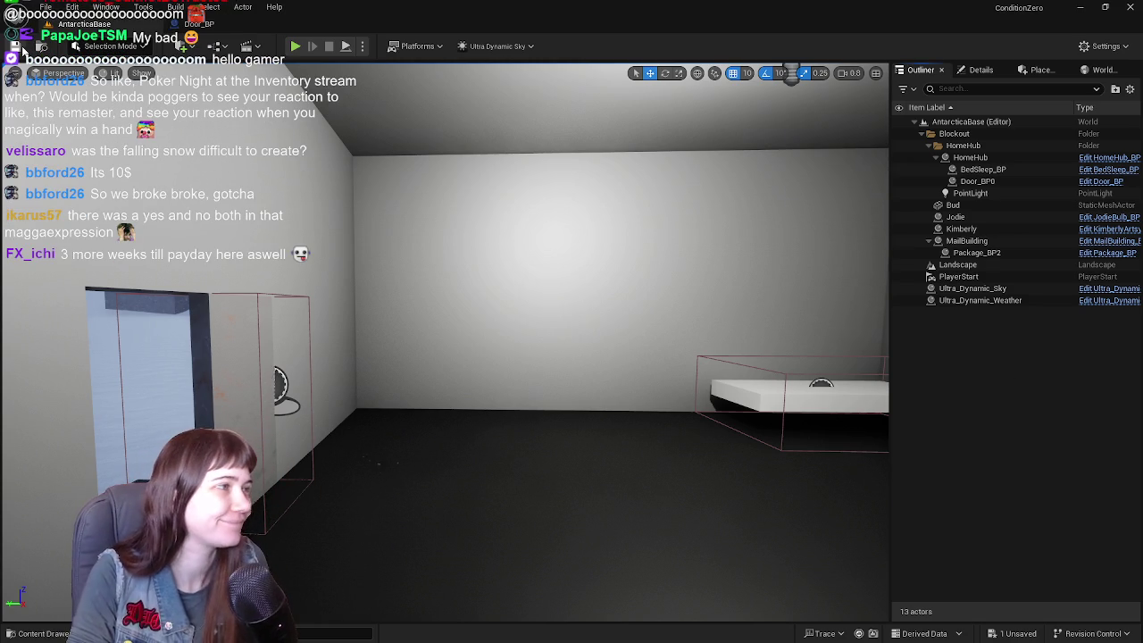
pyautogui.click(192, 24)
pyautogui.click(84, 24)
pyautogui.click(192, 24)
pyautogui.click(85, 24)
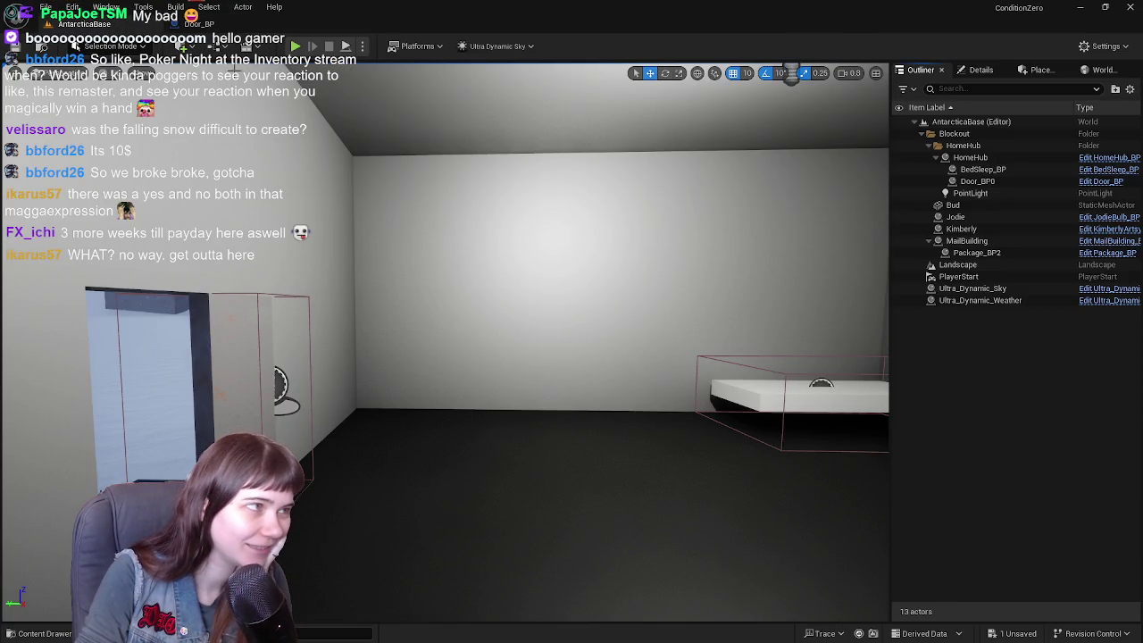
pyautogui.click(268, 25)
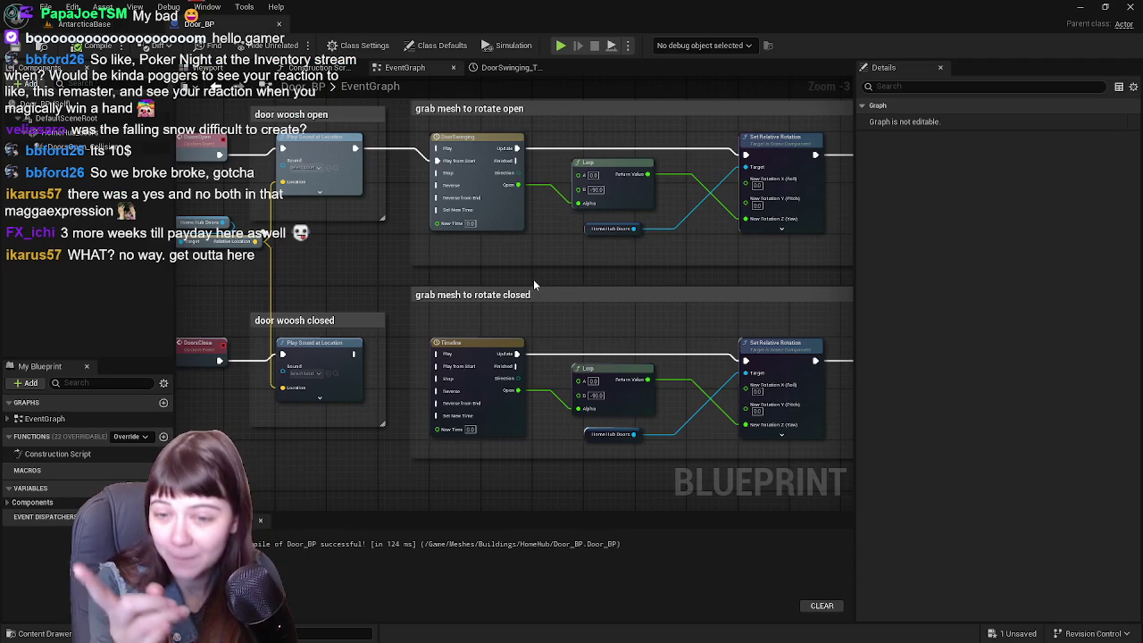
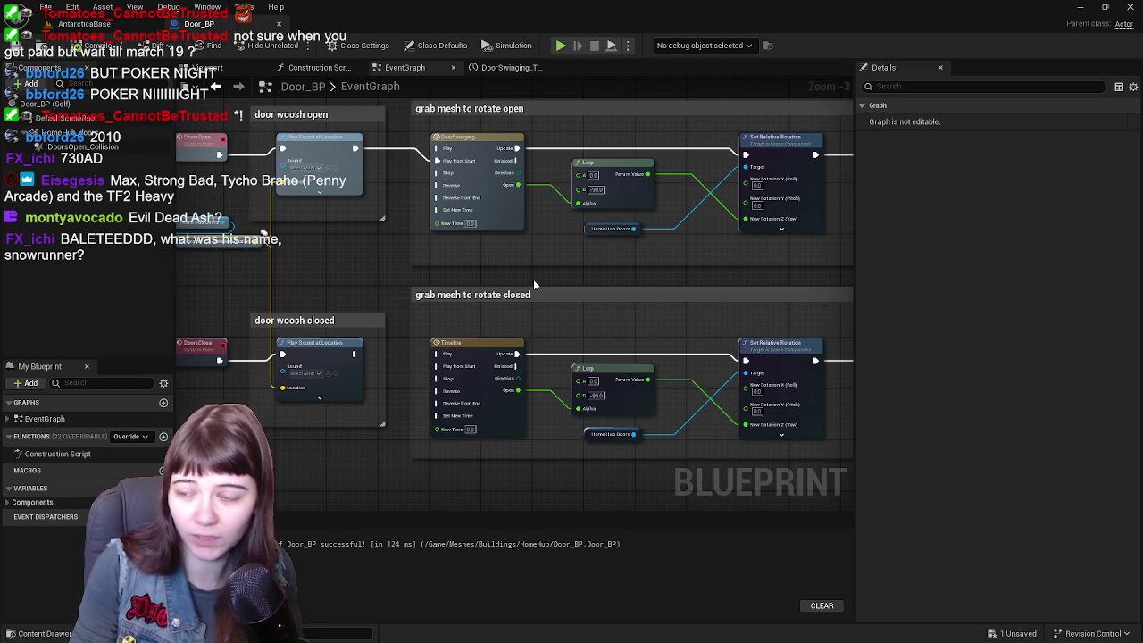
# - Connect the lower Play Sound at Location exec output to the closing Timeline's Play input
pyautogui.moveTo(431, 335)
pyautogui.mouseDown()
pyautogui.moveTo(469, 343)
pyautogui.moveTo(422, 355)
pyautogui.mouseUp()
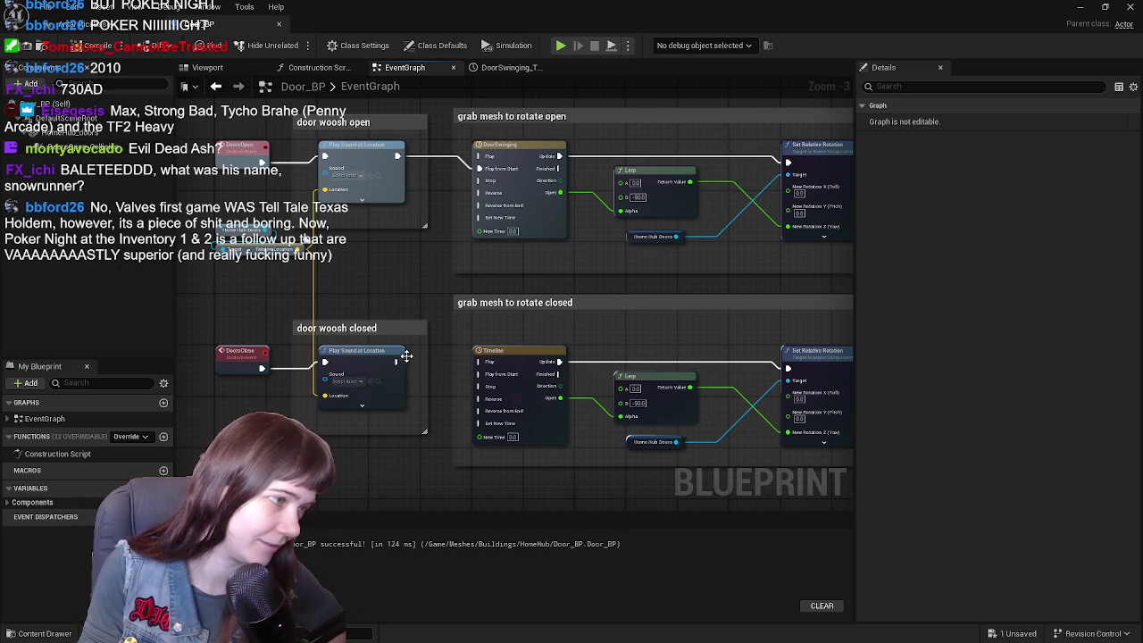
pyautogui.moveTo(395, 362); pyautogui.dragTo(483, 362)
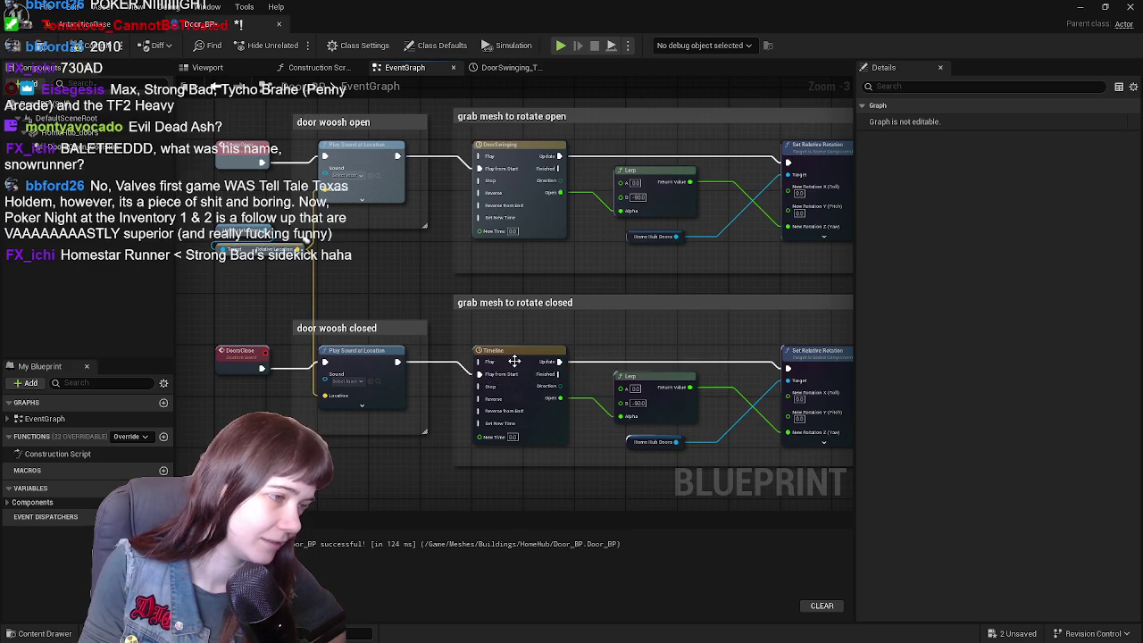
# - Set the closing Timeline curve's first key to 1 and its end key to 0
pyautogui.doubleClick(517, 360)
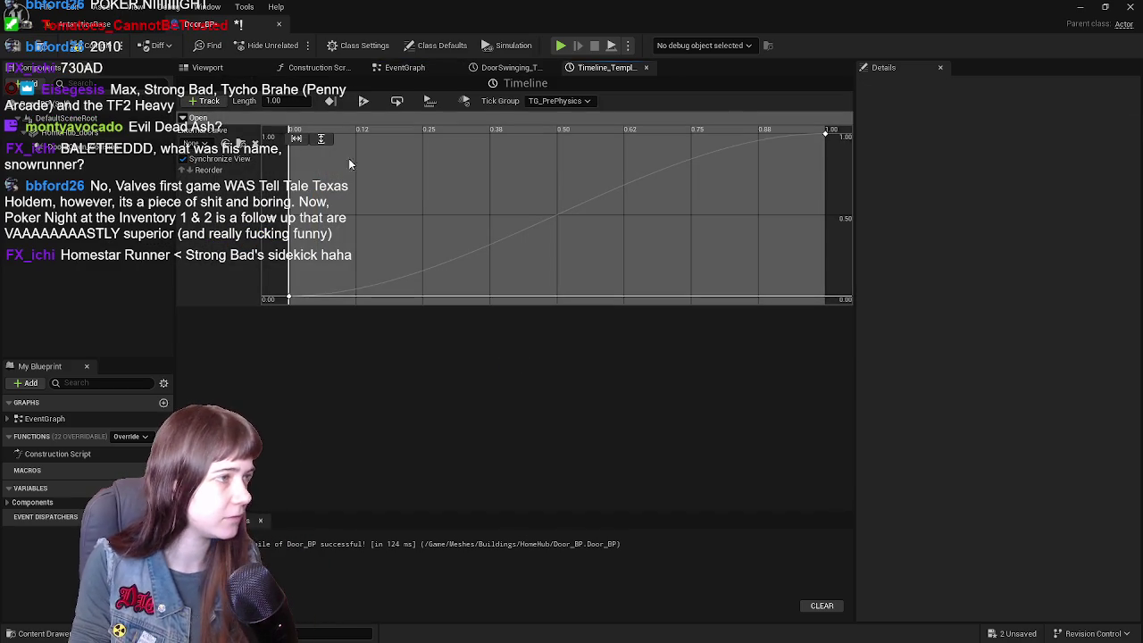
pyautogui.click(288, 297)
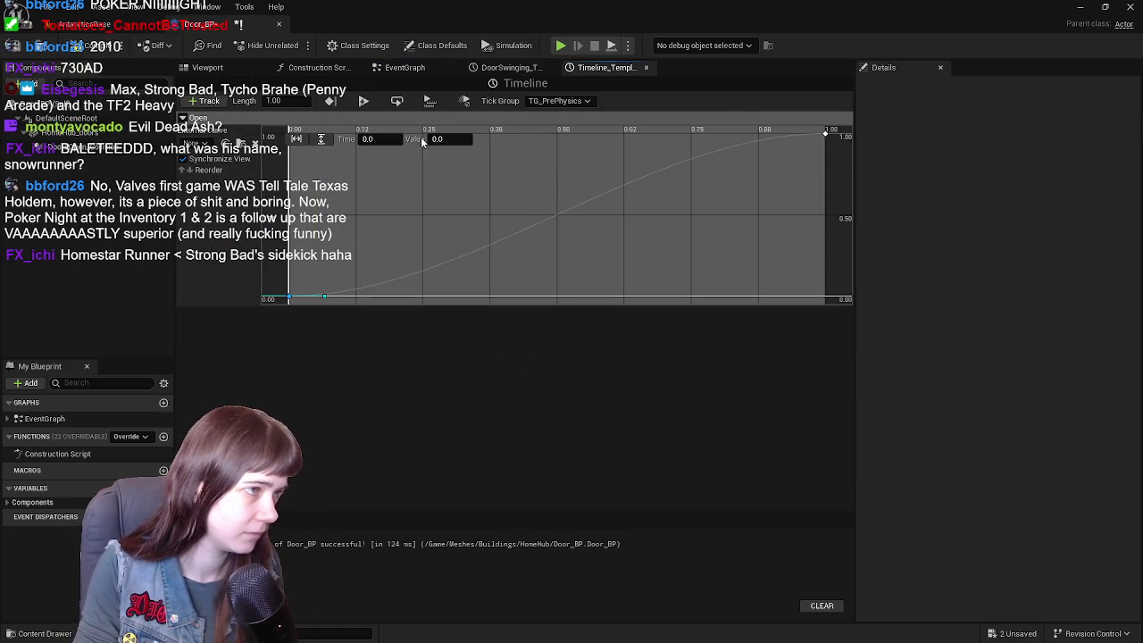
pyautogui.click(438, 140)
pyautogui.write('1')
pyautogui.press('Return')
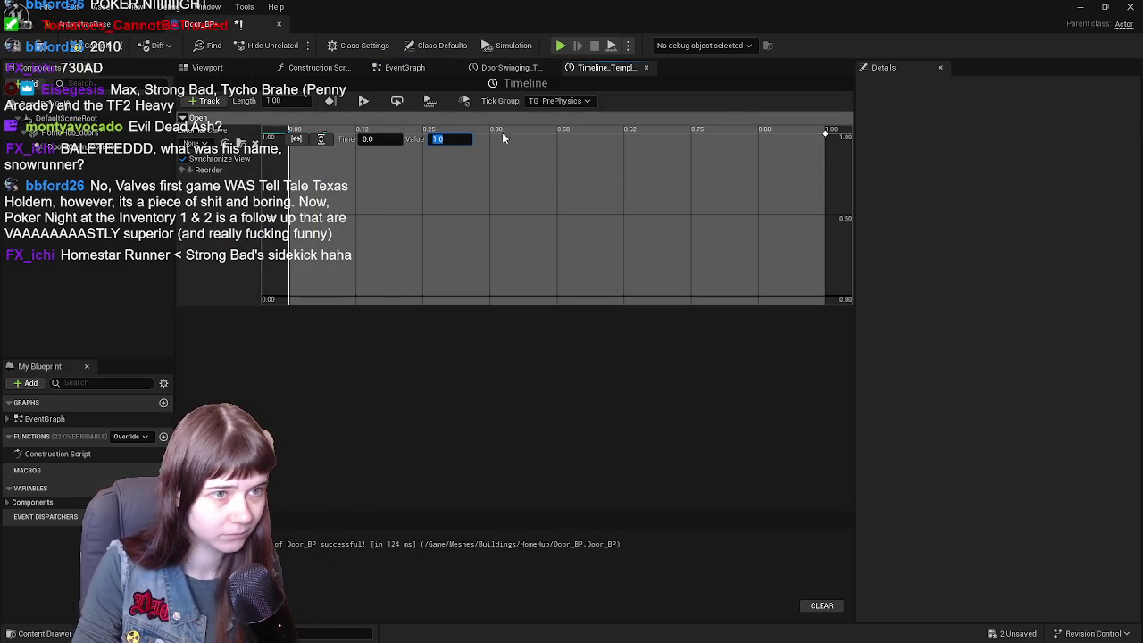
pyautogui.click(825, 134)
pyautogui.click(447, 139)
pyautogui.write('0')
pyautogui.press('Return')
# - Save Door_BP and return to its event graph
pyautogui.click(92, 52)
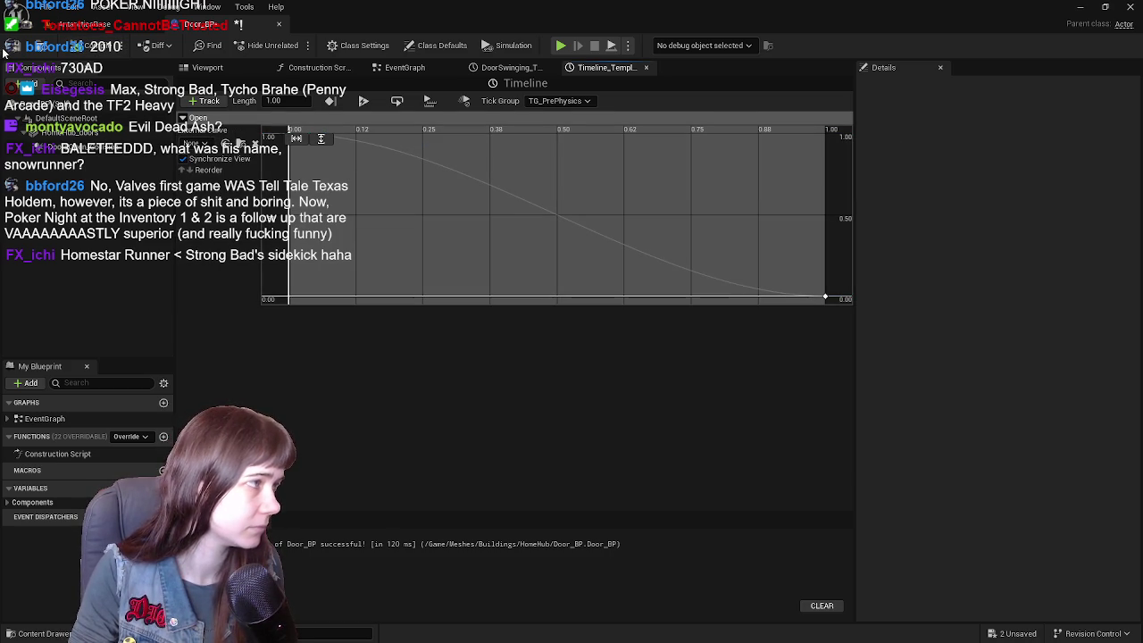
pyautogui.click(230, 72)
pyautogui.click(437, 68)
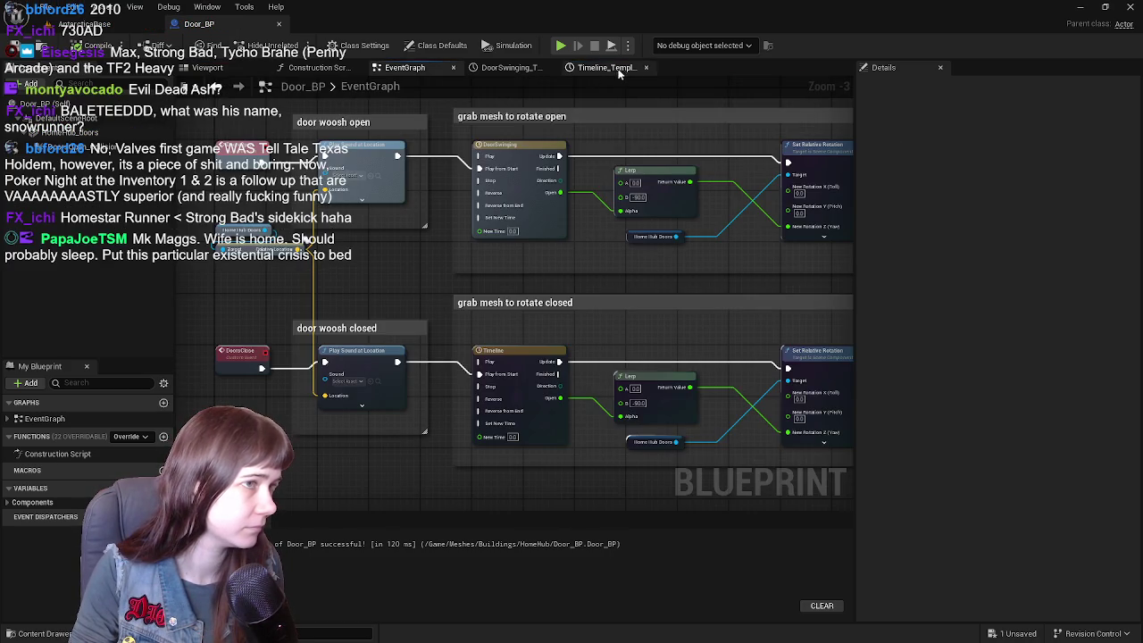
# - Rename the upper Timeline DoorOpening and the lower one DoorClosing
pyautogui.click(648, 69)
pyautogui.click(548, 68)
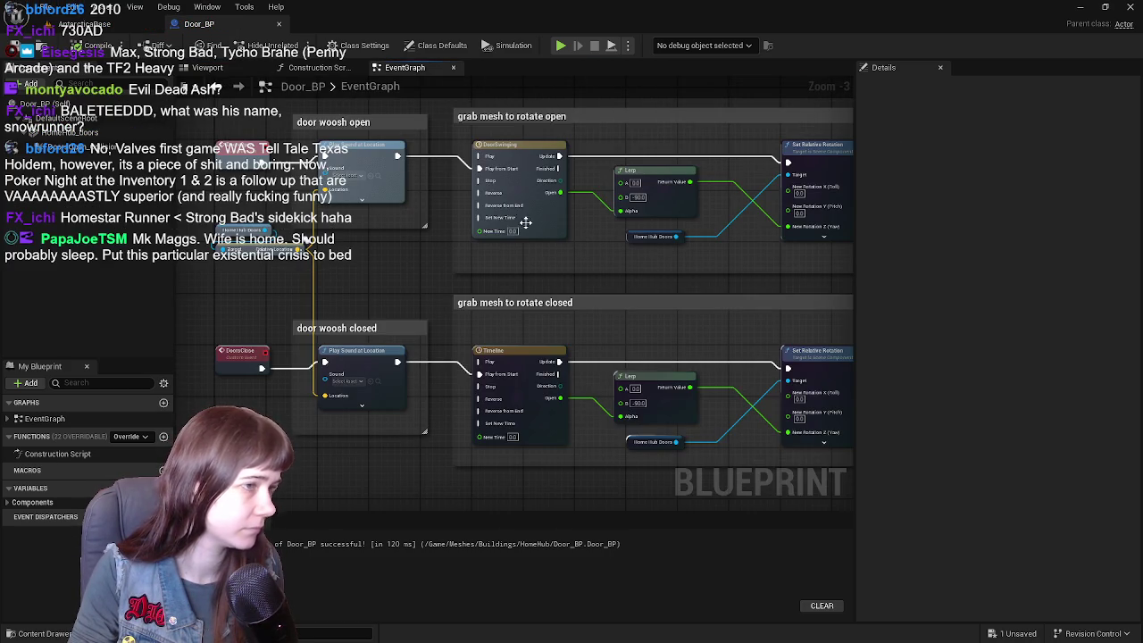
pyautogui.click(524, 152)
pyautogui.click(525, 151)
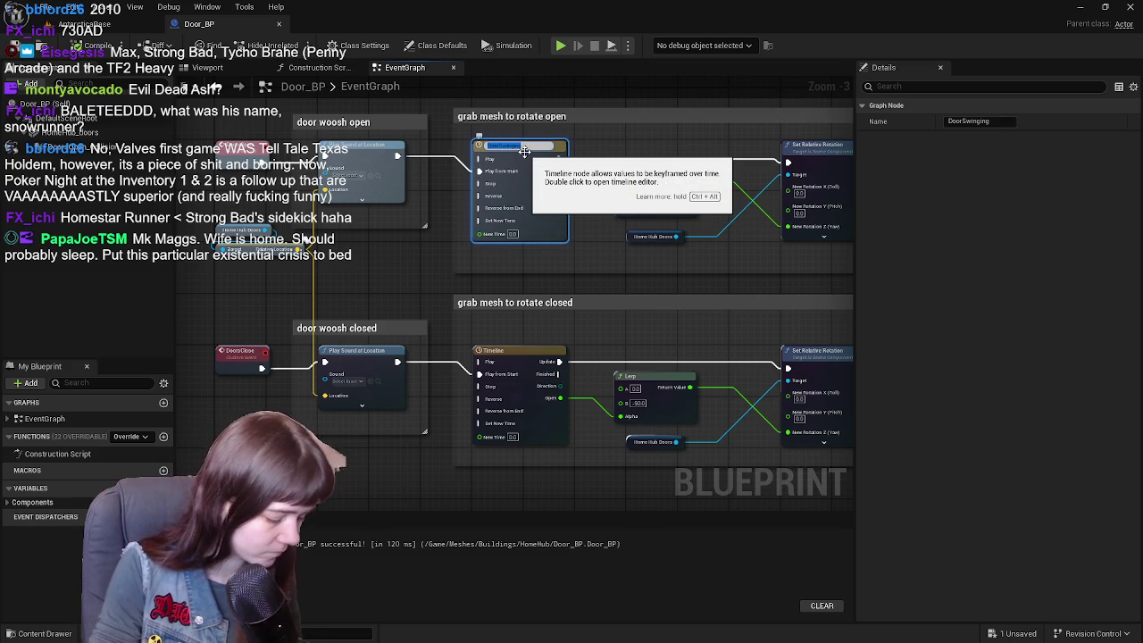
pyautogui.write('DoorOpening')
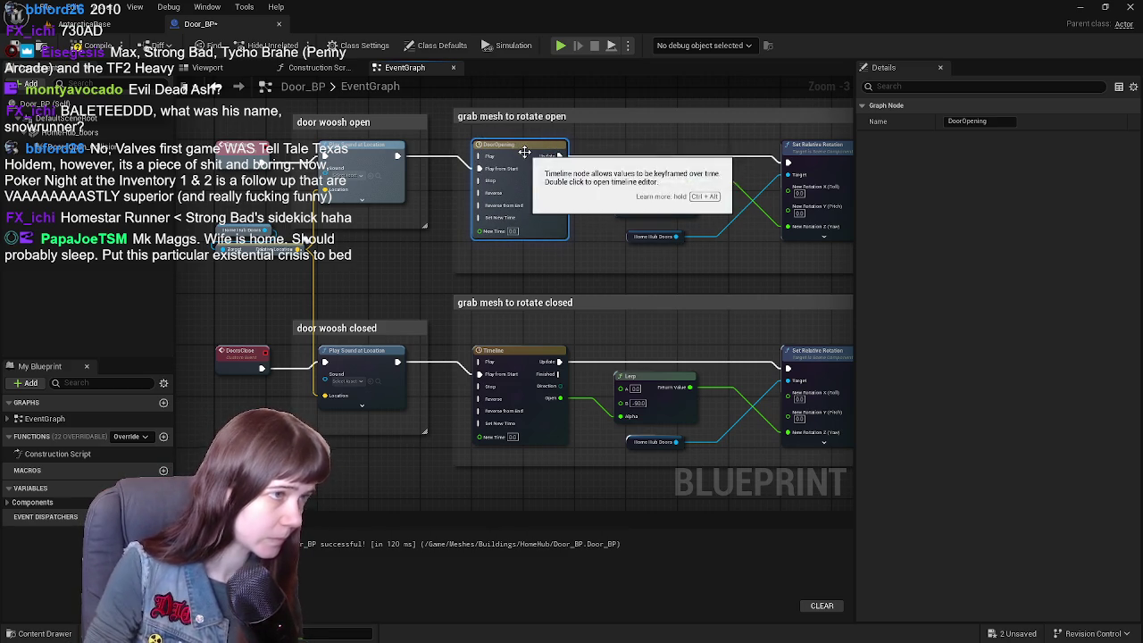
pyautogui.doubleClick(519, 361)
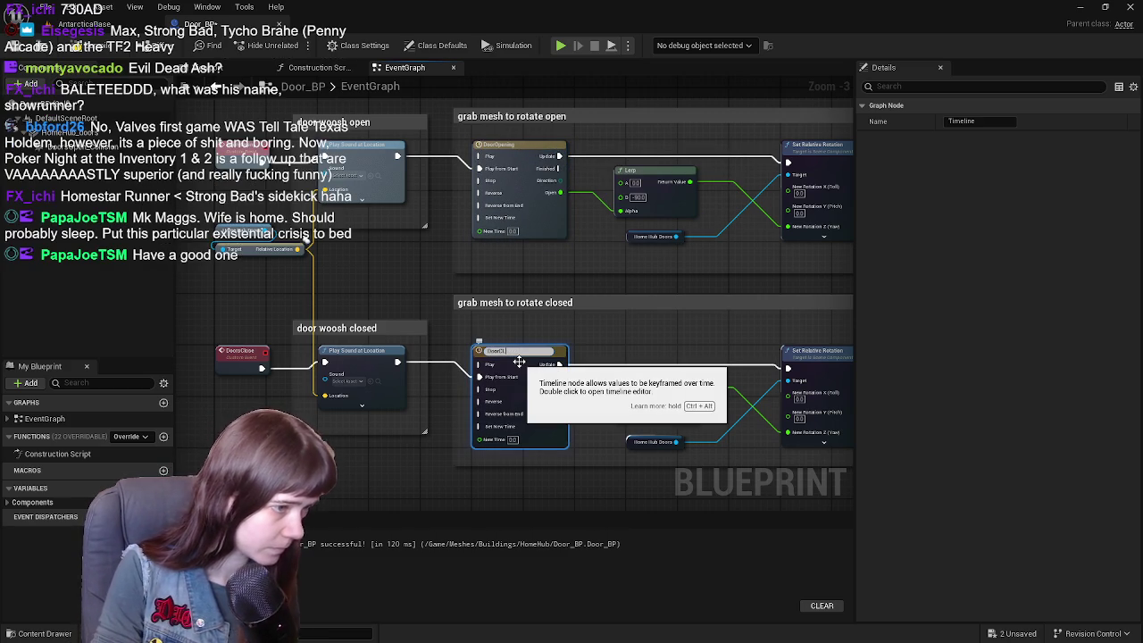
pyautogui.write('DoorClosing')
pyautogui.press('Return')
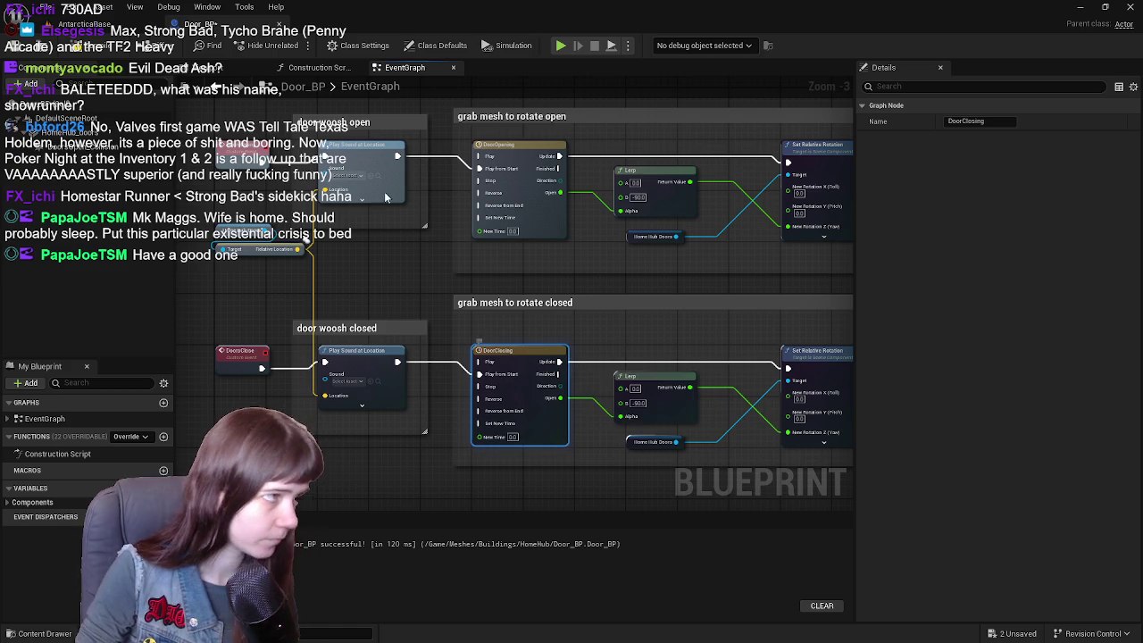
# - Make the closing Lerp run from -90 to 0, save, and return to the AntarcticaBase level
pyautogui.moveTo(635, 396)
pyautogui.mouseDown()
pyautogui.moveTo(527, 357)
pyautogui.moveTo(508, 385)
pyautogui.mouseUp()
pyautogui.click(508, 388)
pyautogui.write('-90')
pyautogui.press('Return')
pyautogui.click(509, 391)
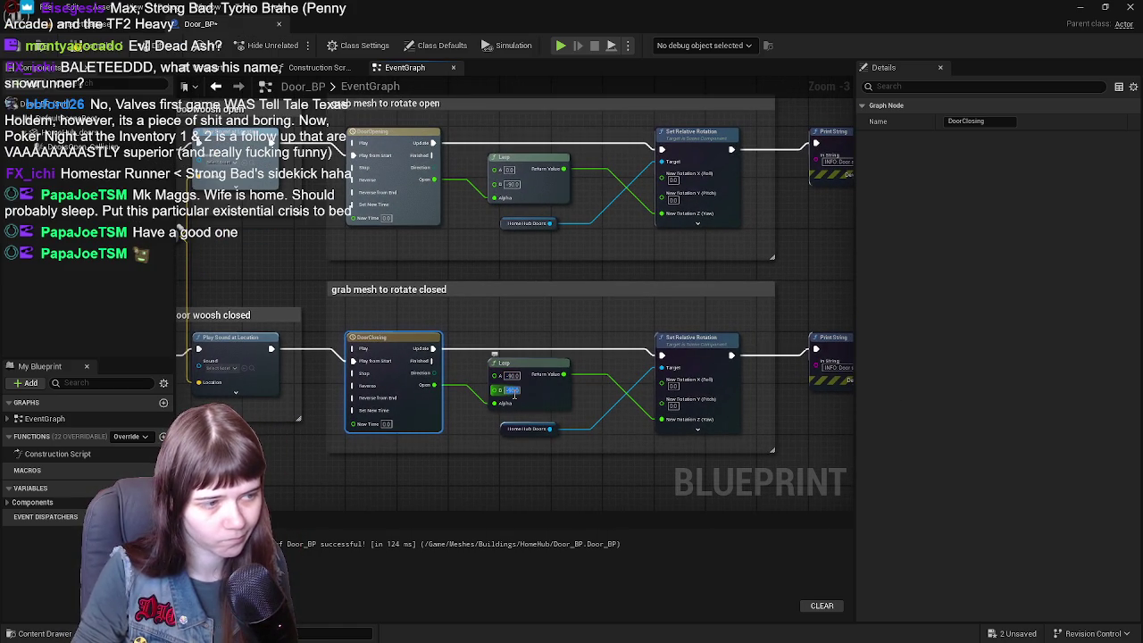
pyautogui.hotkey('ctrl', 's')
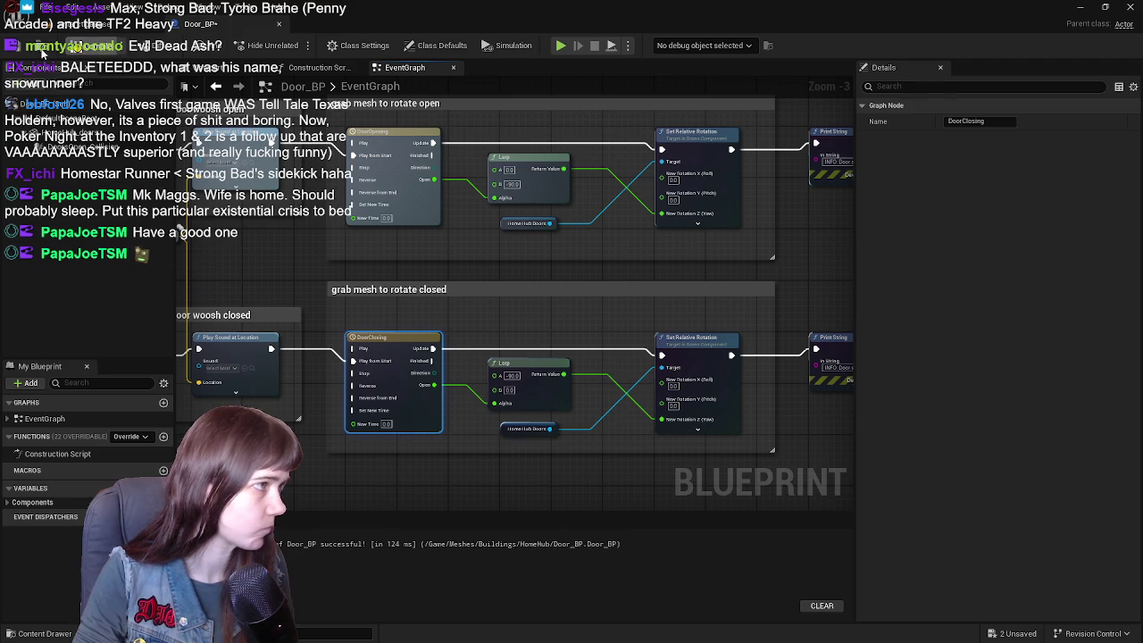
pyautogui.scroll(-1, 548, 281)
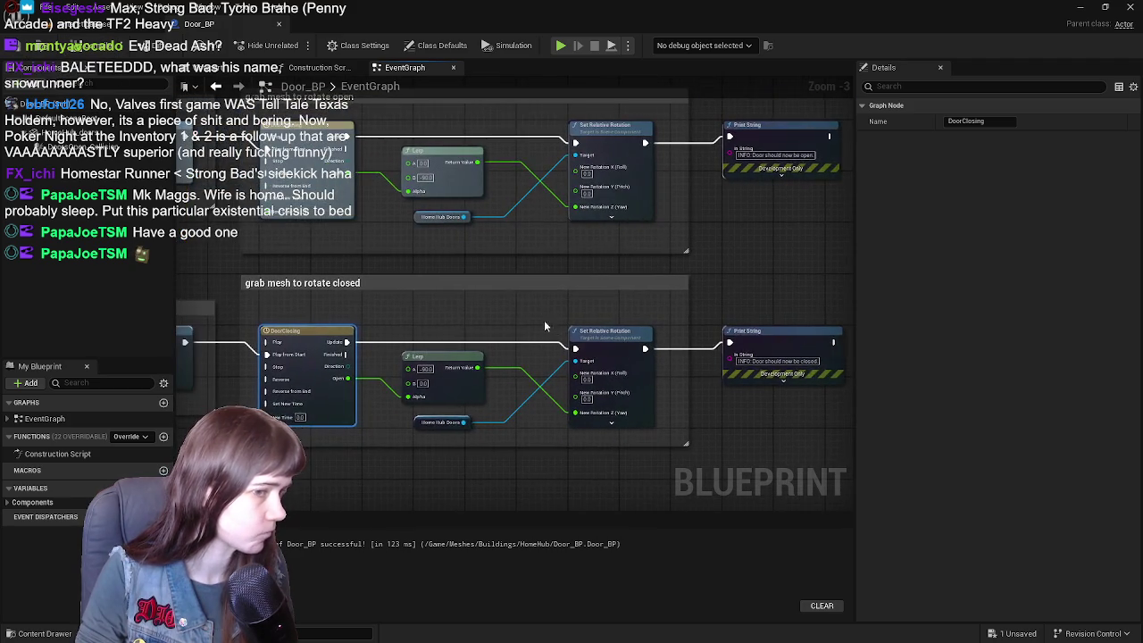
pyautogui.scroll(1, 602, 284)
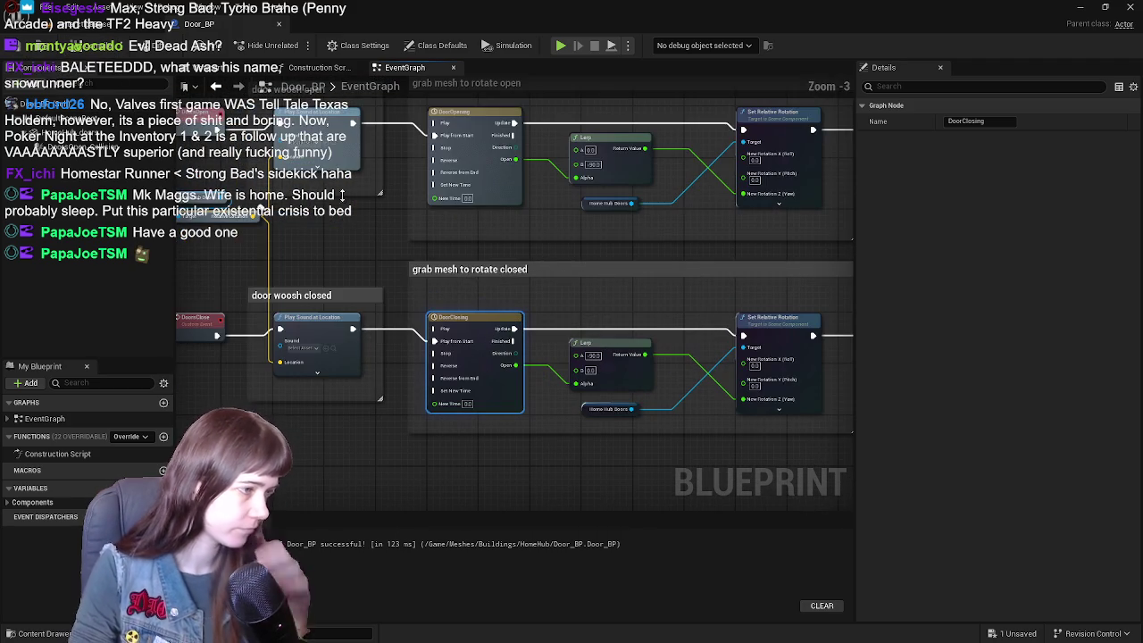
pyautogui.click(100, 24)
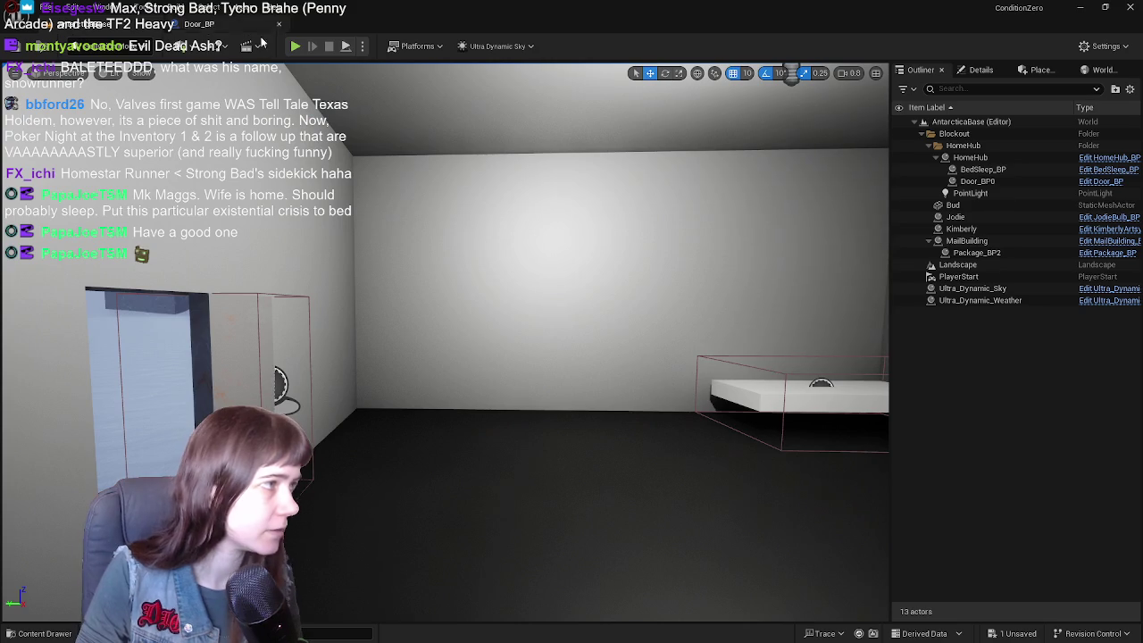
# - Play-test the level by walking through the HomeHub door, then stop and reopen Door_BP
pyautogui.hotkey('alt', 'p')
pyautogui.press('w')
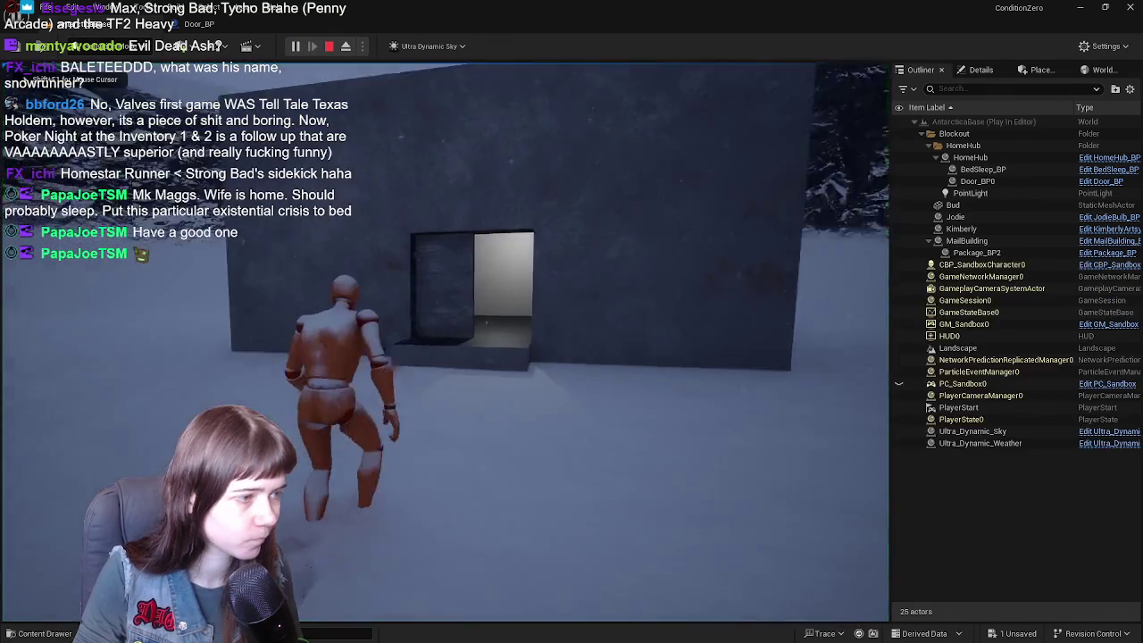
pyautogui.press('w')
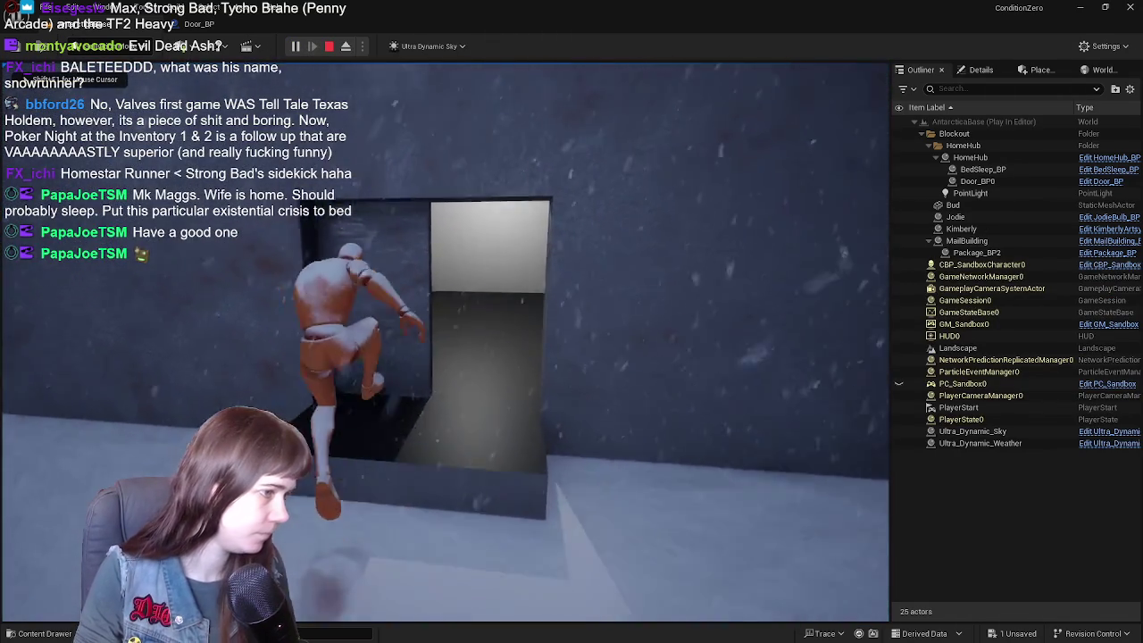
pyautogui.press('w')
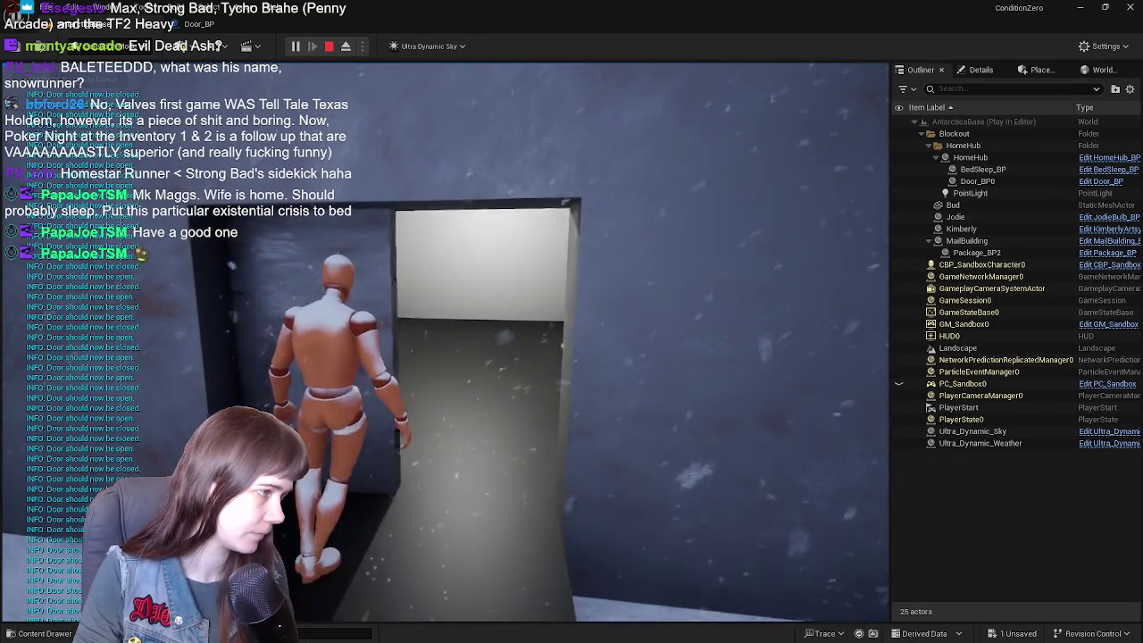
pyautogui.press('w')
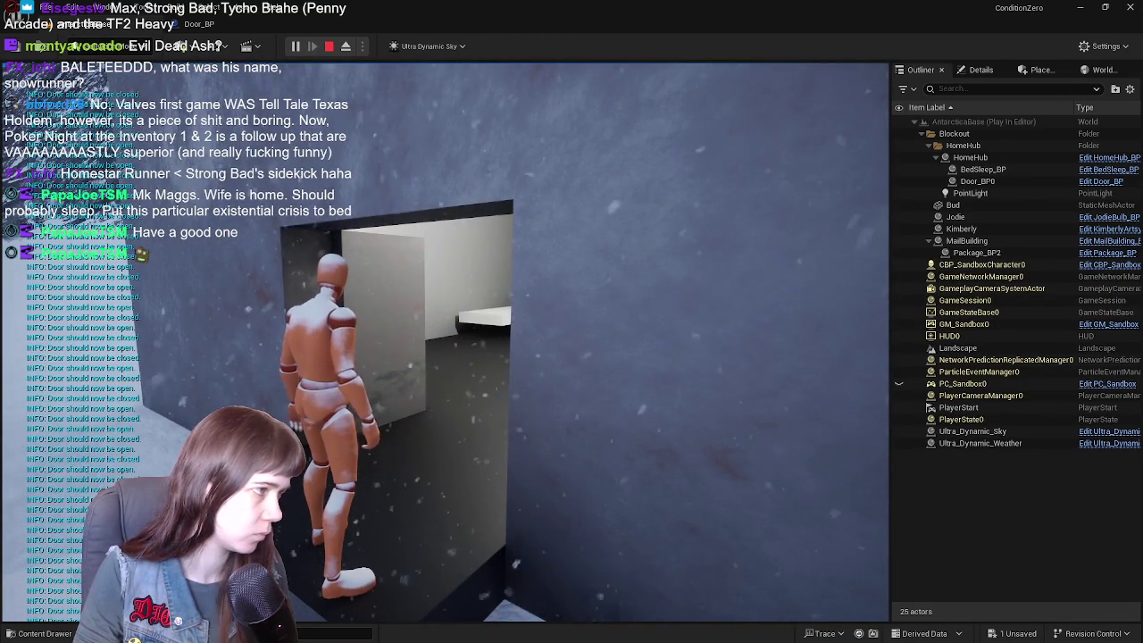
pyautogui.press('w')
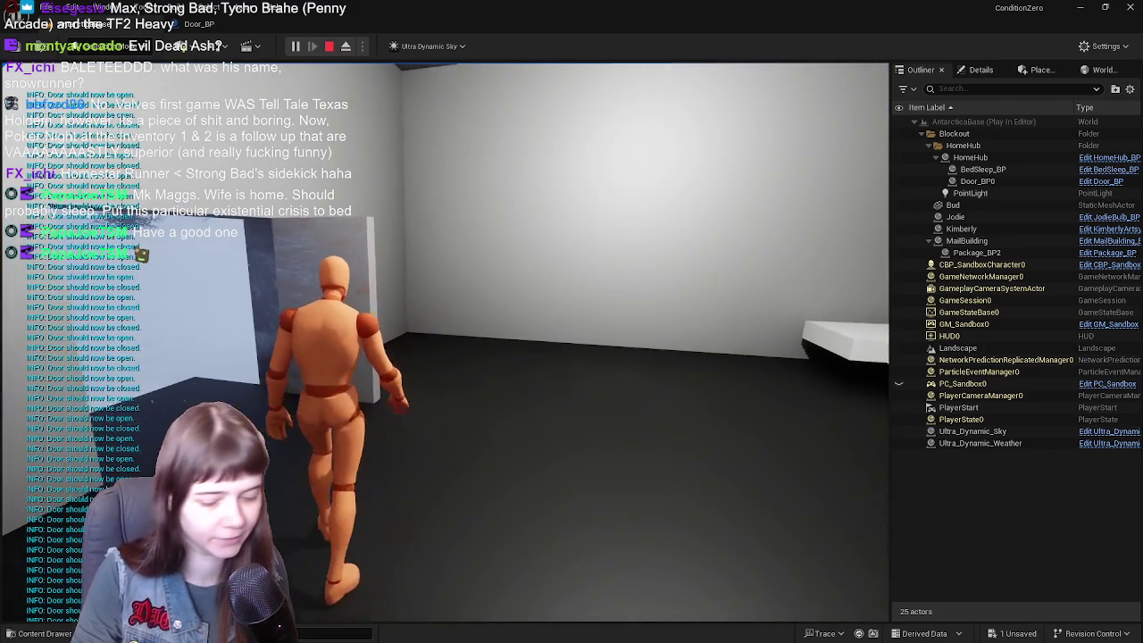
pyautogui.press('Escape')
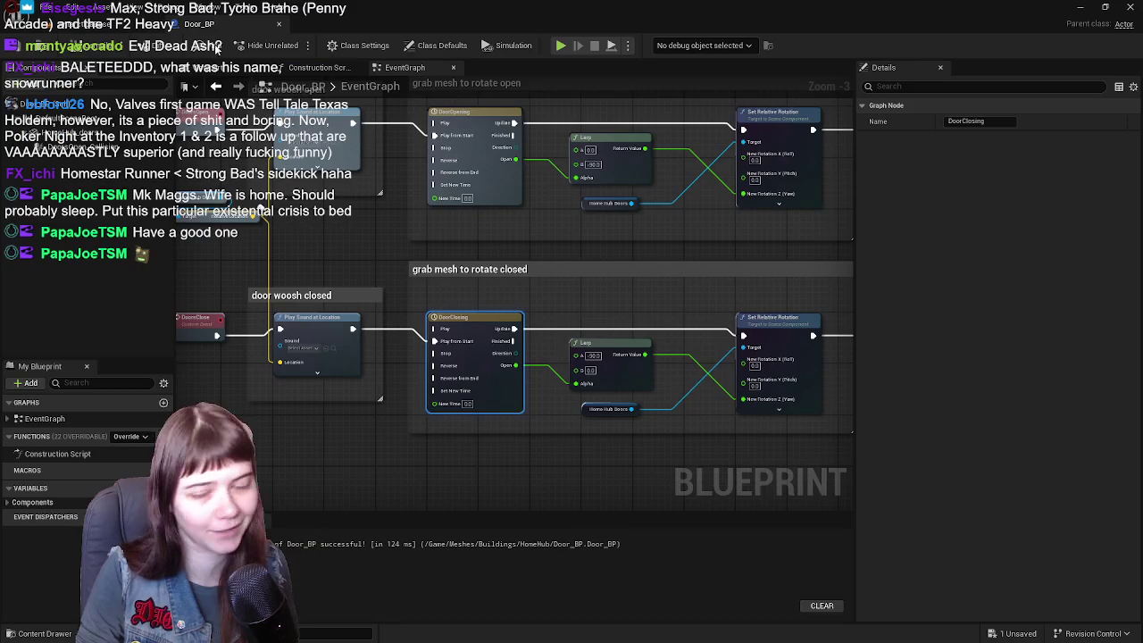
pyautogui.click(198, 24)
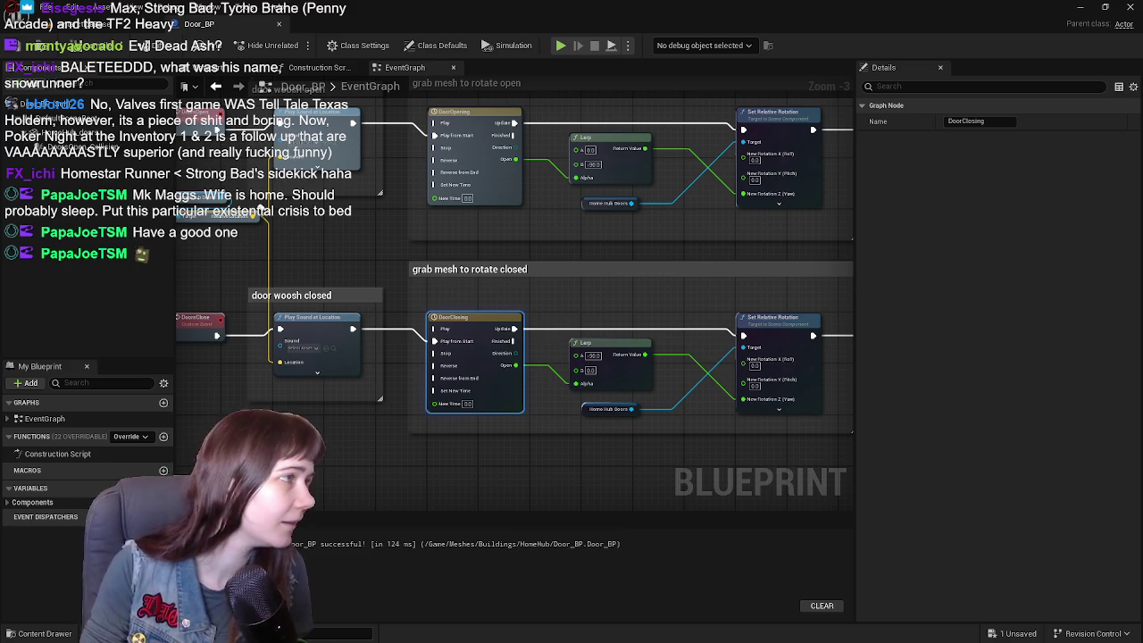
# - Add a Delay node after the DoorOpening timeline's Finished output
pyautogui.moveTo(772, 324); pyautogui.dragTo(687, 314)
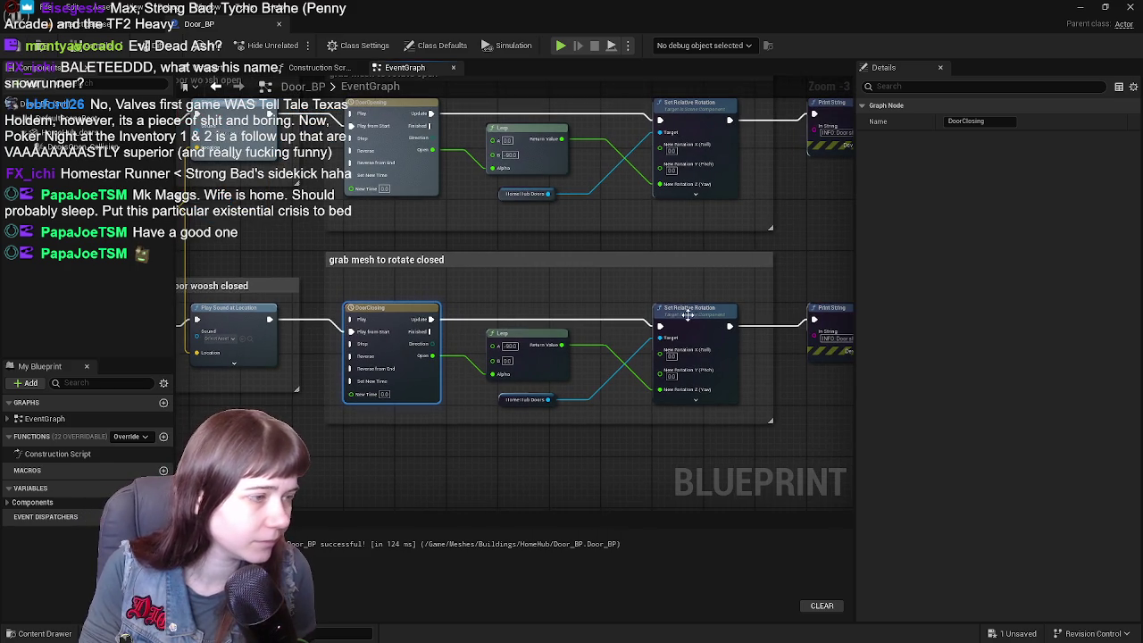
pyautogui.moveTo(381, 244)
pyautogui.mouseDown()
pyautogui.moveTo(419, 271)
pyautogui.moveTo(484, 275)
pyautogui.moveTo(398, 334)
pyautogui.mouseUp()
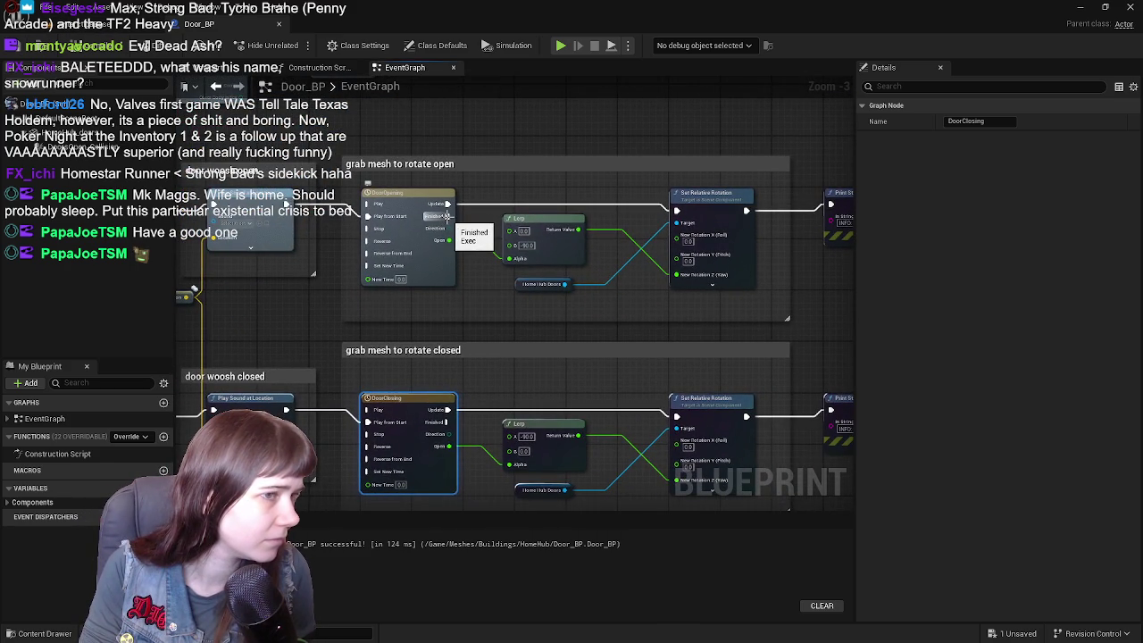
pyautogui.moveTo(634, 213); pyautogui.dragTo(491, 254)
pyautogui.moveTo(336, 256)
pyautogui.mouseDown()
pyautogui.moveTo(487, 227)
pyautogui.moveTo(561, 184)
pyautogui.moveTo(532, 148)
pyautogui.moveTo(459, 156)
pyautogui.moveTo(408, 223)
pyautogui.moveTo(490, 257)
pyautogui.moveTo(340, 236)
pyautogui.moveTo(524, 221)
pyautogui.moveTo(648, 243)
pyautogui.mouseUp()
pyautogui.click(398, 144)
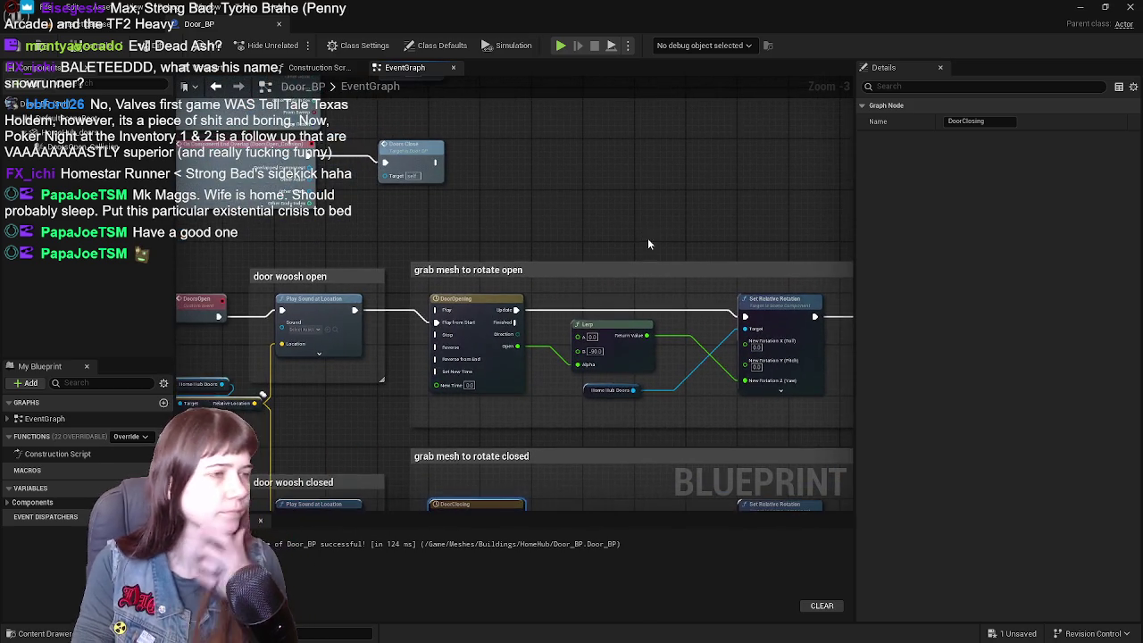
pyautogui.moveTo(541, 211); pyautogui.dragTo(511, 291)
pyautogui.moveTo(487, 401)
pyautogui.mouseDown()
pyautogui.moveTo(599, 319)
pyautogui.moveTo(562, 228)
pyautogui.moveTo(498, 193)
pyautogui.moveTo(520, 207)
pyautogui.mouseUp()
pyautogui.write('delay')
pyautogui.press('Return')
# - Set the Delay duration to 10, review the closing rotation section, and save Door_BP
pyautogui.moveTo(435, 212)
pyautogui.mouseDown()
pyautogui.moveTo(396, 168)
pyautogui.moveTo(589, 217)
pyautogui.mouseUp()
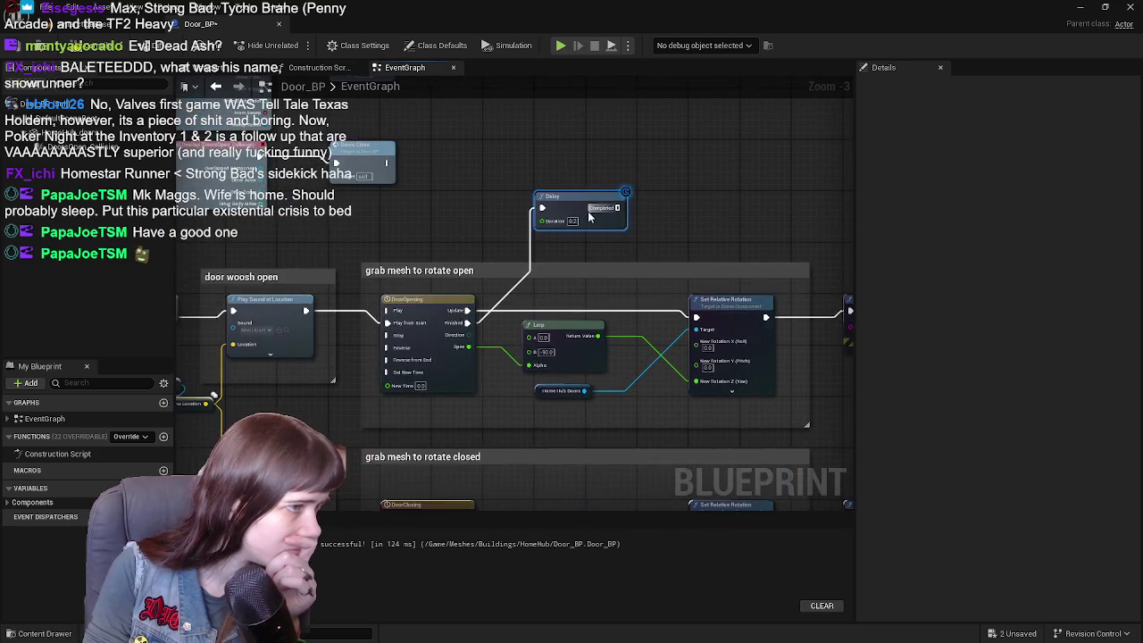
pyautogui.scroll(1, 572, 223)
pyautogui.click(491, 203)
pyautogui.write('10')
pyautogui.moveTo(421, 223); pyautogui.dragTo(479, 307)
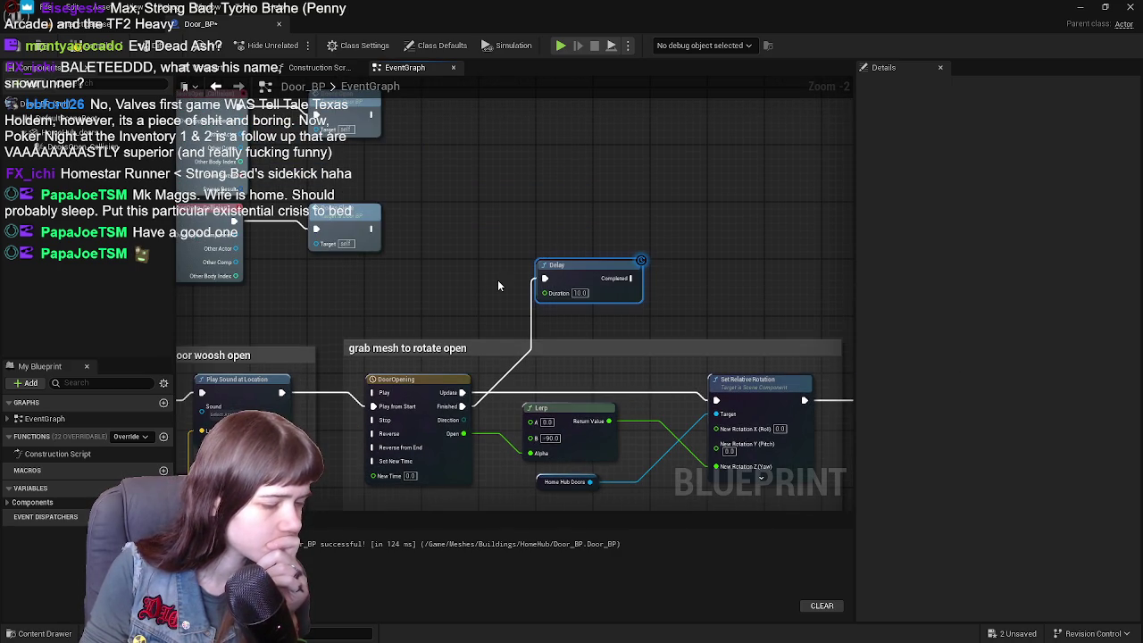
pyautogui.scroll(-1, 498, 286)
pyautogui.moveTo(498, 286)
pyautogui.mouseDown()
pyautogui.moveTo(503, 307)
pyautogui.moveTo(729, 314)
pyautogui.moveTo(435, 217)
pyautogui.mouseUp()
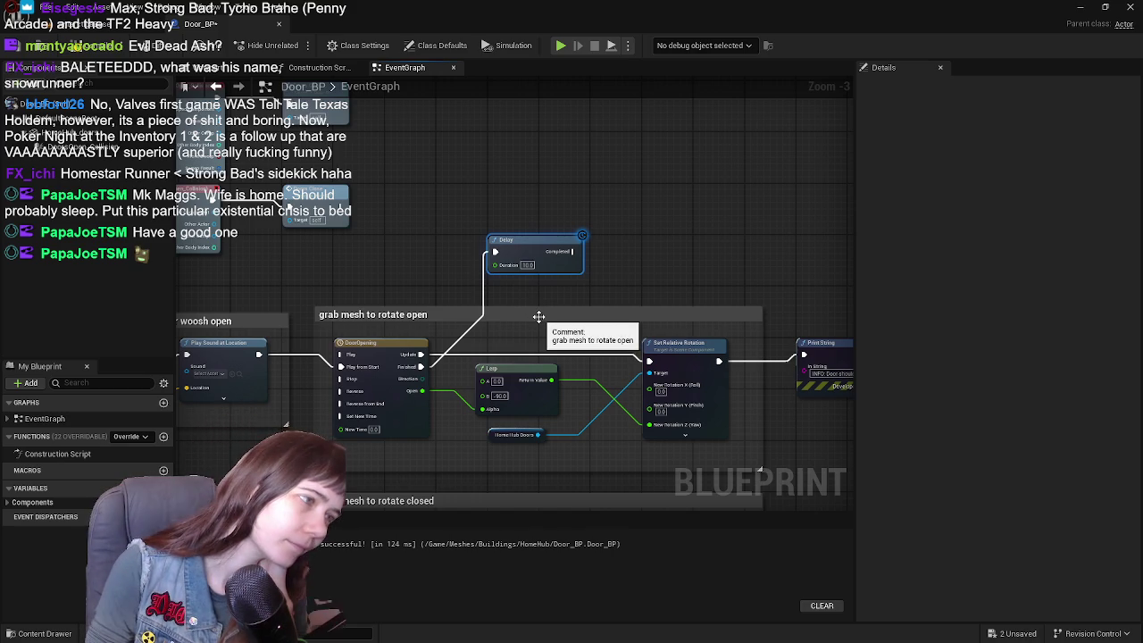
pyautogui.moveTo(527, 326)
pyautogui.mouseDown()
pyautogui.moveTo(547, 121)
pyautogui.moveTo(565, 211)
pyautogui.mouseUp()
pyautogui.hotkey('ctrl', 's')
pyautogui.click(125, 24)
# - Play the level and walk the character through the doorway and back to the door
pyautogui.click(295, 46)
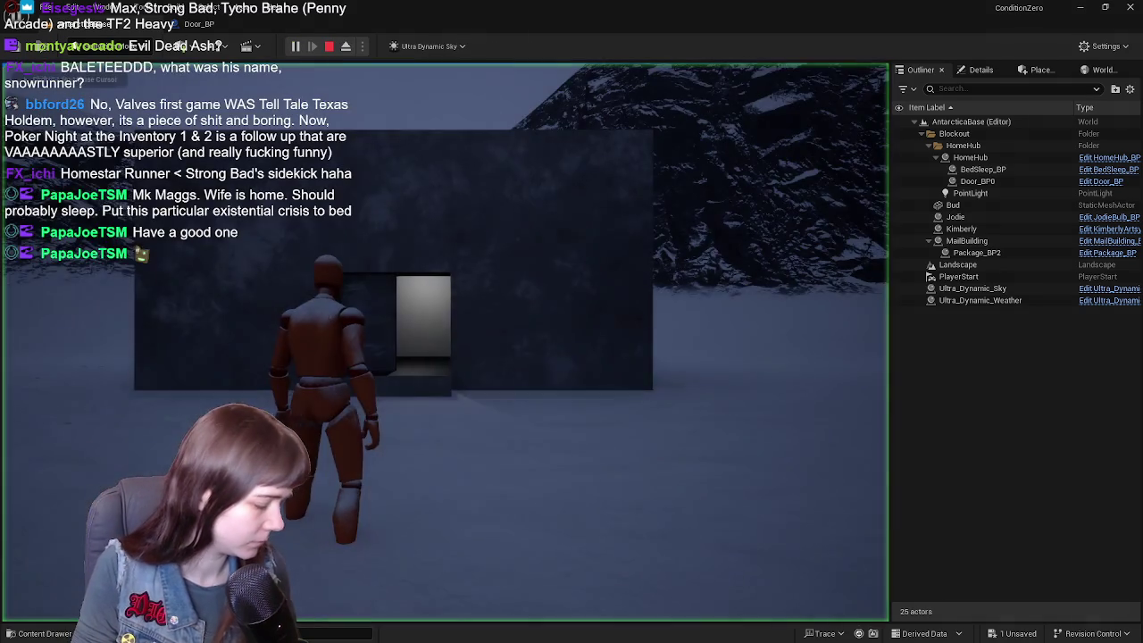
pyautogui.press('w')
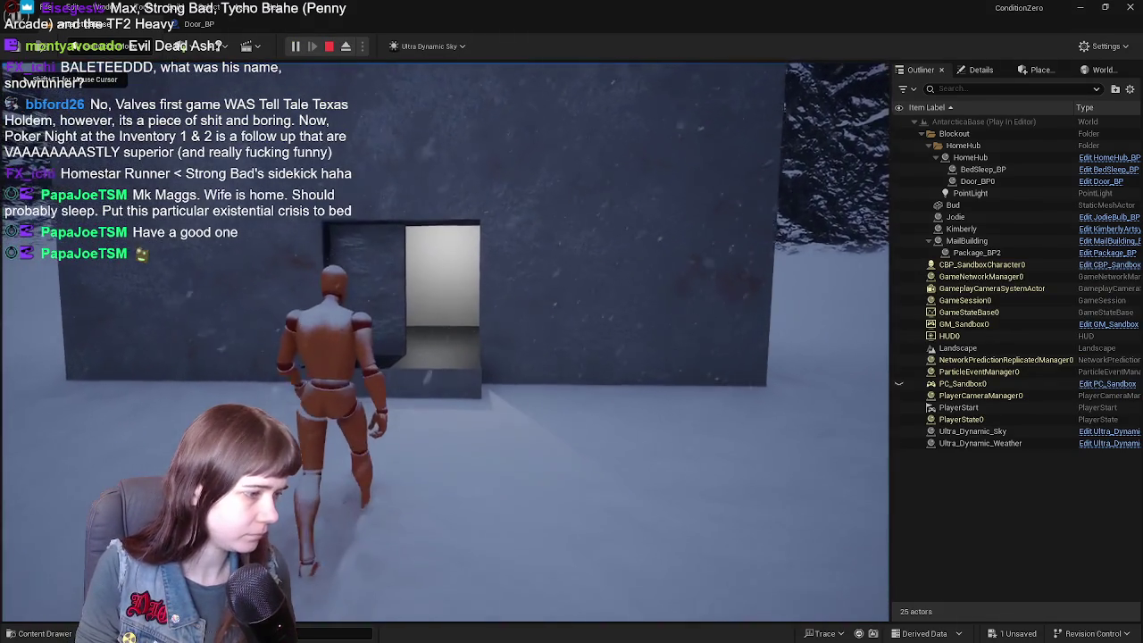
pyautogui.press('w')
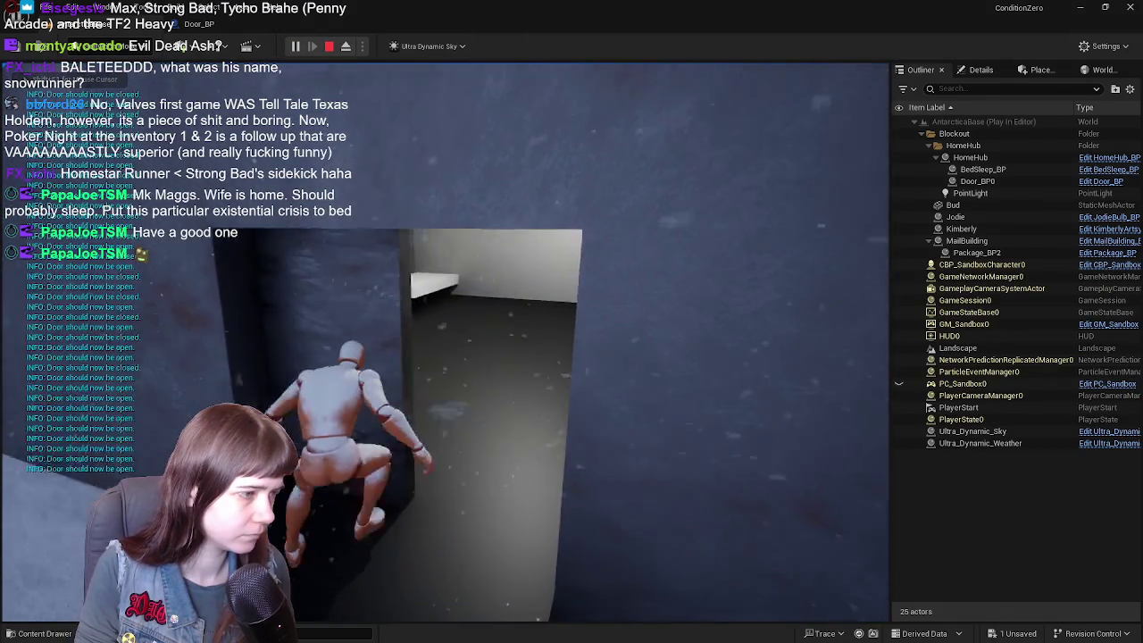
pyautogui.press('w')
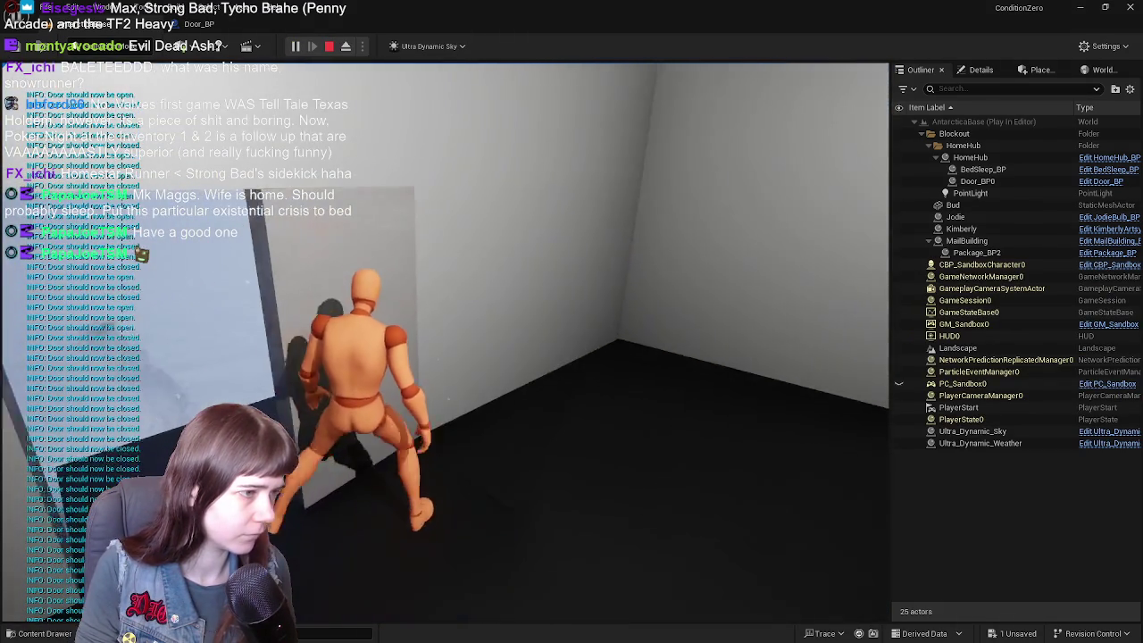
pyautogui.press('w')
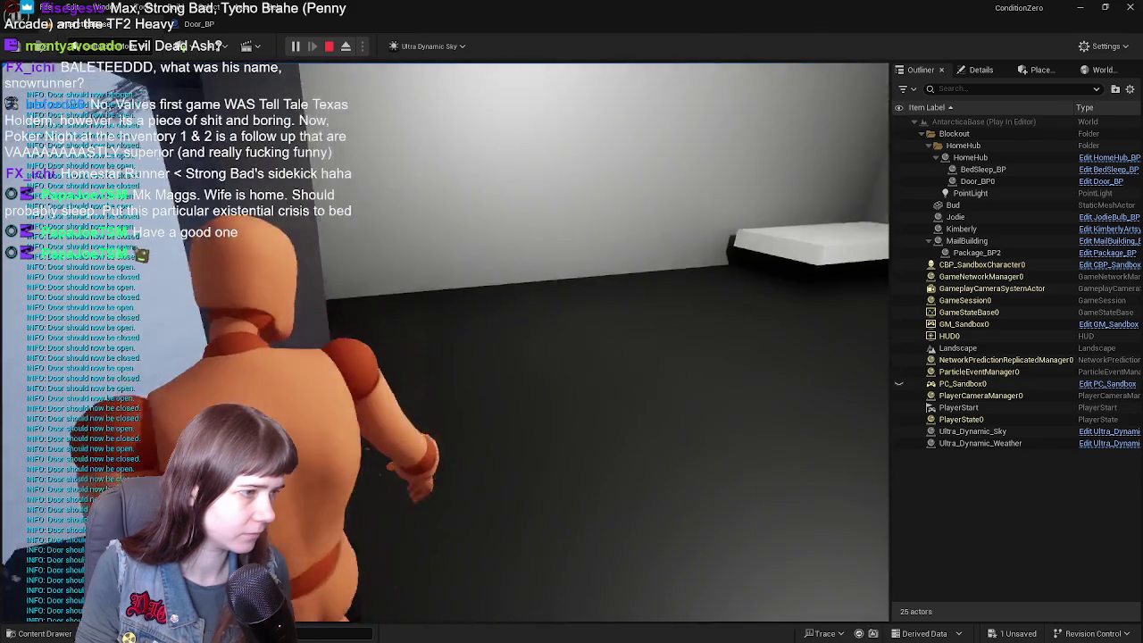
pyautogui.press('w')
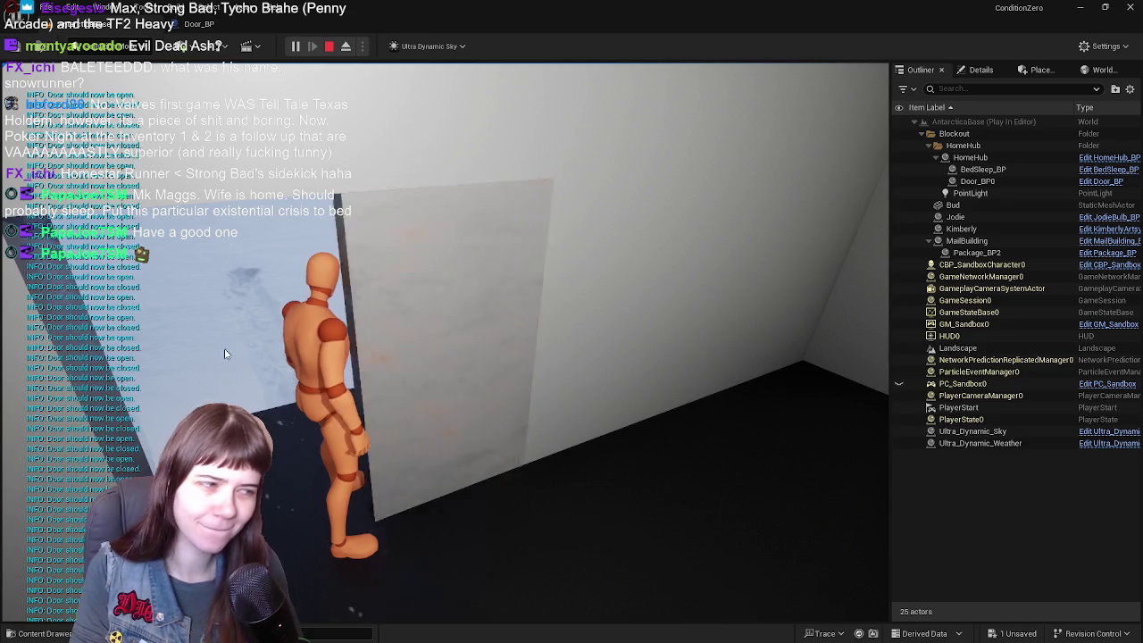
pyautogui.press('Escape')
# - Delete the Delay node from Door_BP and recompile the blueprint
pyautogui.hotkey('alt', 'Tab')
pyautogui.press('Delete')
pyautogui.click(94, 45)
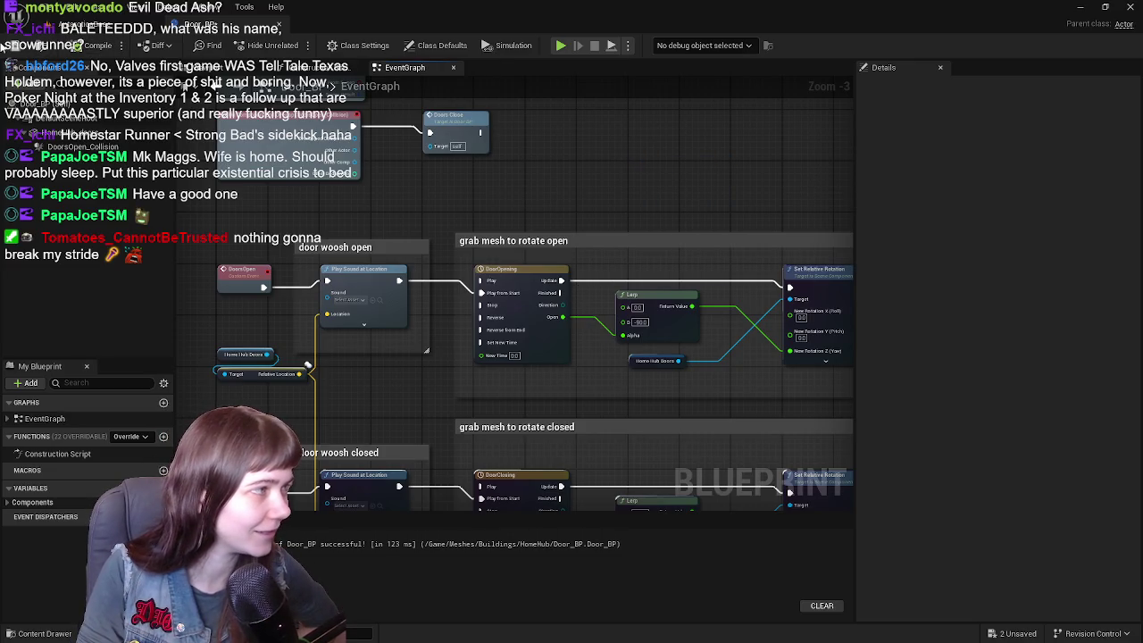
# - Review the Doors Open, overlap and Print String nodes and the door's viewport preview
pyautogui.moveTo(712, 330)
pyautogui.mouseDown()
pyautogui.moveTo(626, 255)
pyautogui.moveTo(516, 315)
pyautogui.mouseUp()
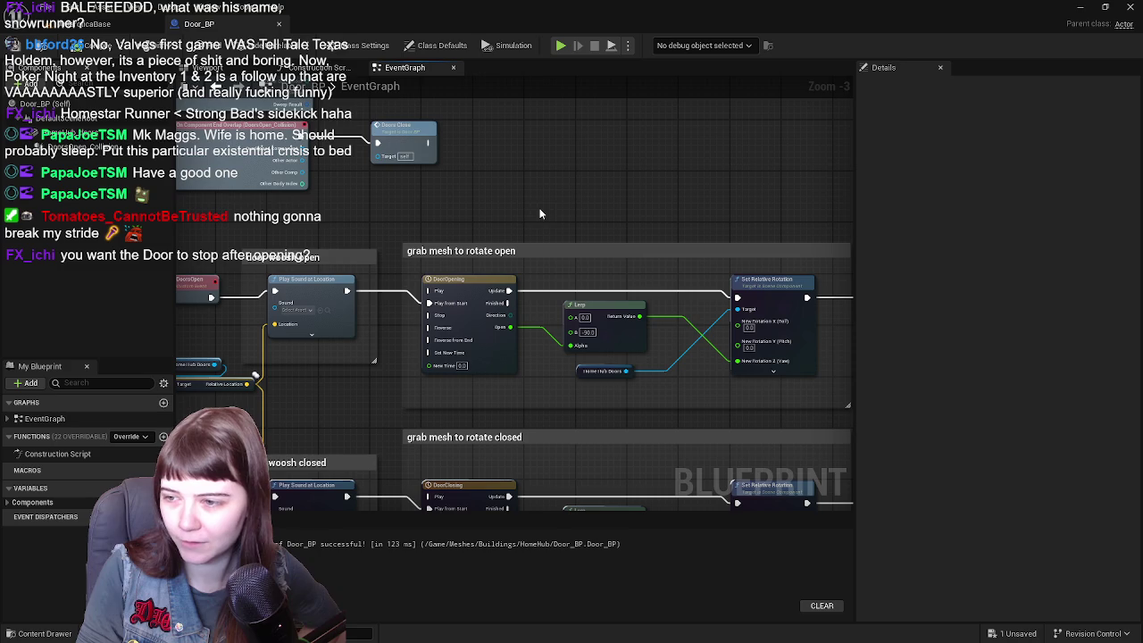
pyautogui.moveTo(451, 214); pyautogui.dragTo(501, 248)
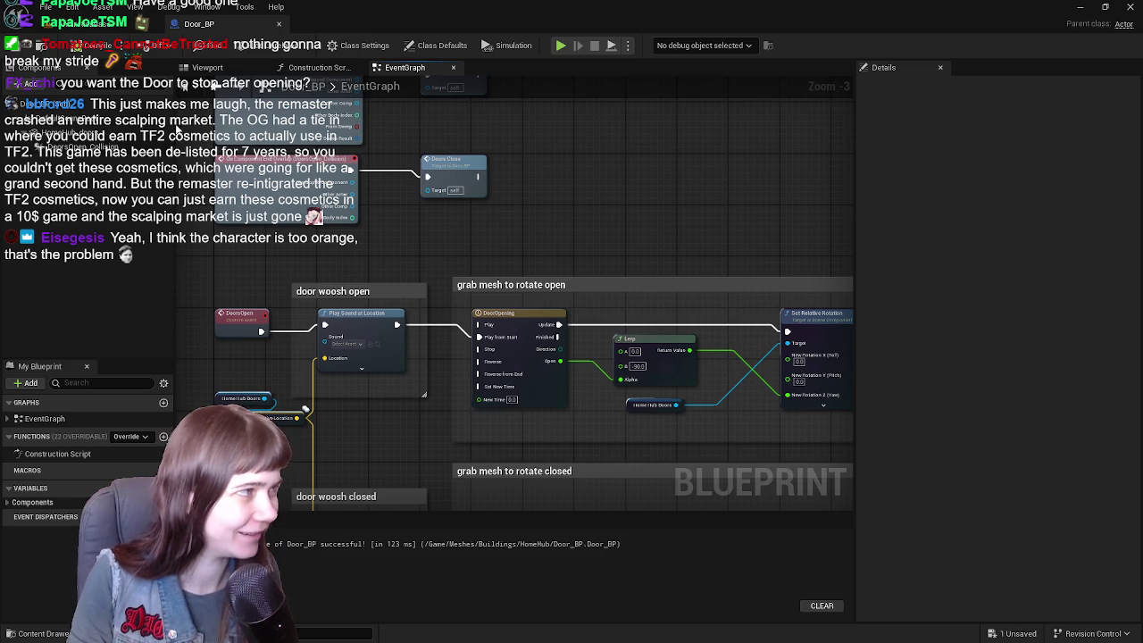
pyautogui.moveTo(574, 214)
pyautogui.mouseDown()
pyautogui.moveTo(599, 288)
pyautogui.moveTo(576, 205)
pyautogui.moveTo(500, 206)
pyautogui.moveTo(397, 275)
pyautogui.mouseUp()
pyautogui.moveTo(465, 266); pyautogui.dragTo(648, 265)
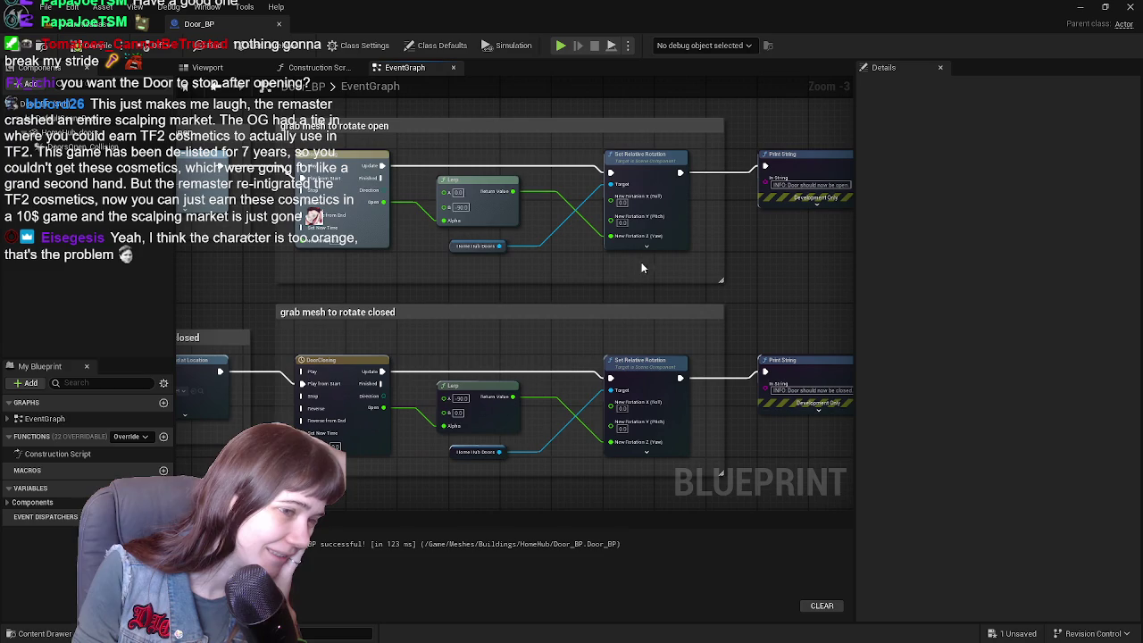
pyautogui.moveTo(478, 281)
pyautogui.mouseDown()
pyautogui.moveTo(469, 263)
pyautogui.moveTo(497, 267)
pyautogui.moveTo(567, 349)
pyautogui.moveTo(549, 266)
pyautogui.moveTo(541, 370)
pyautogui.moveTo(605, 239)
pyautogui.mouseUp()
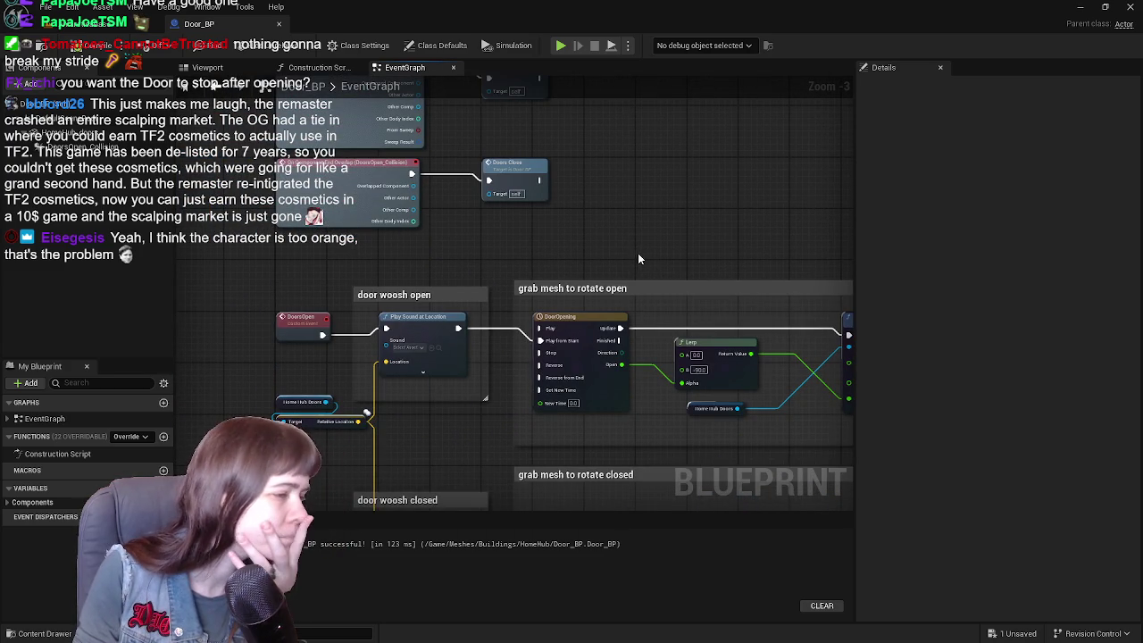
pyautogui.moveTo(638, 253); pyautogui.dragTo(554, 158)
pyautogui.click(192, 66)
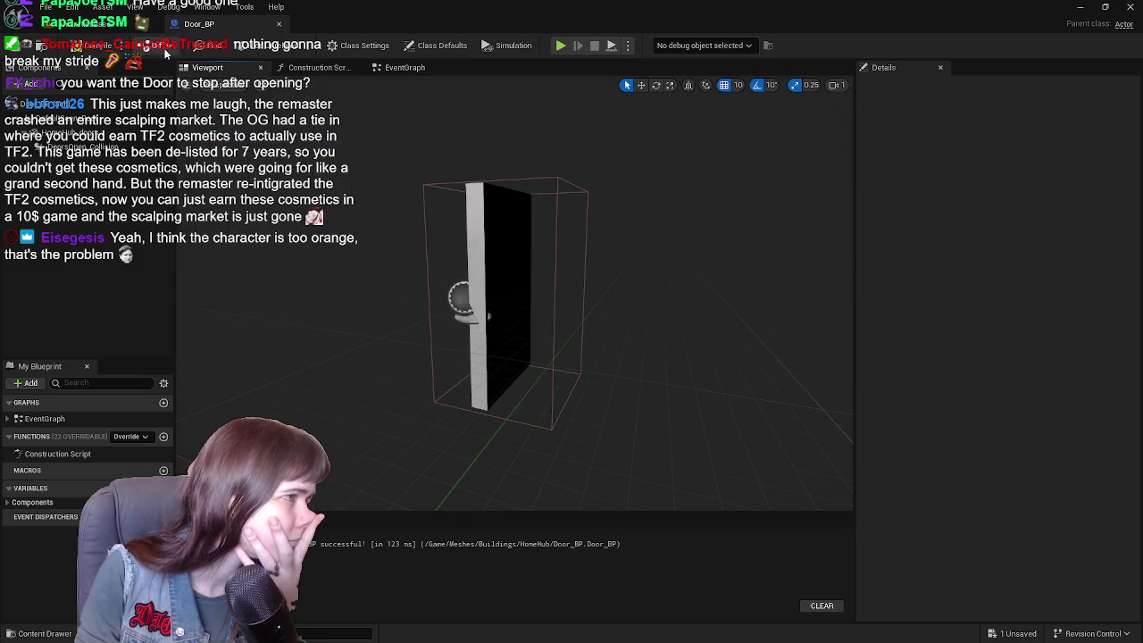
pyautogui.click(405, 67)
# - Add a Do Once node and place it beside Doors Close above the opening section
pyautogui.rightClick(631, 187)
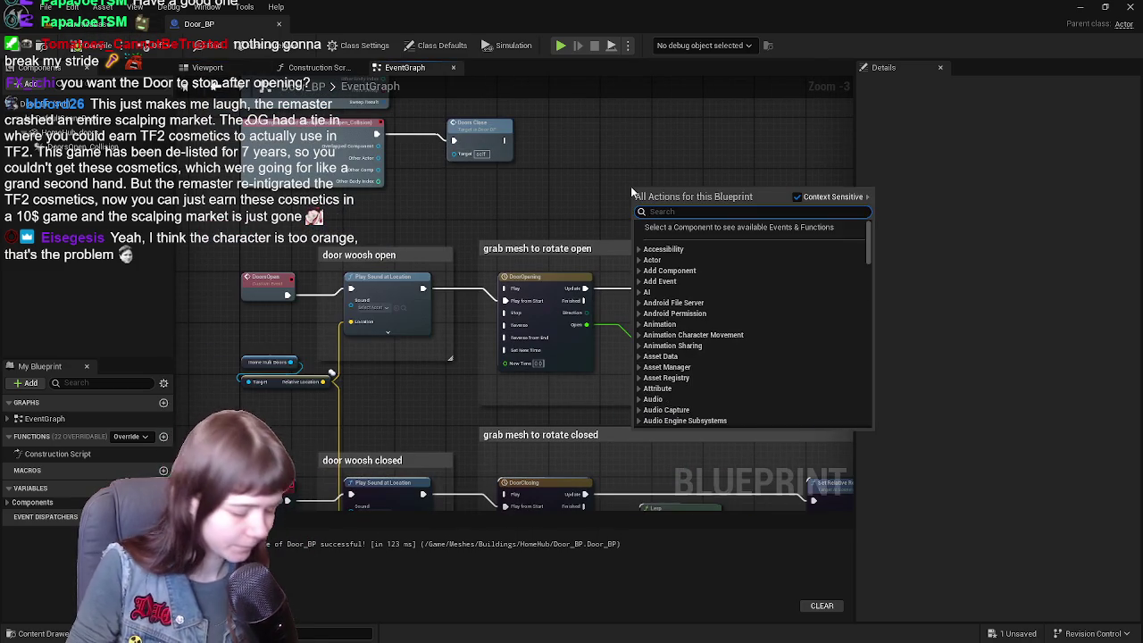
pyautogui.write('do once')
pyautogui.press('Return')
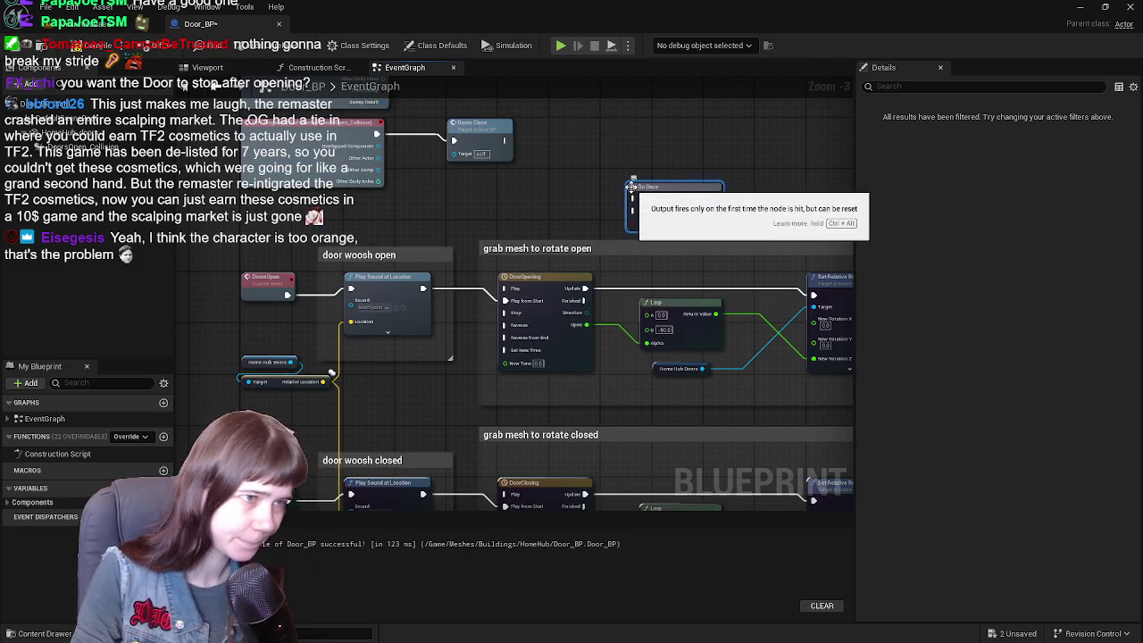
pyautogui.moveTo(638, 184); pyautogui.dragTo(561, 170)
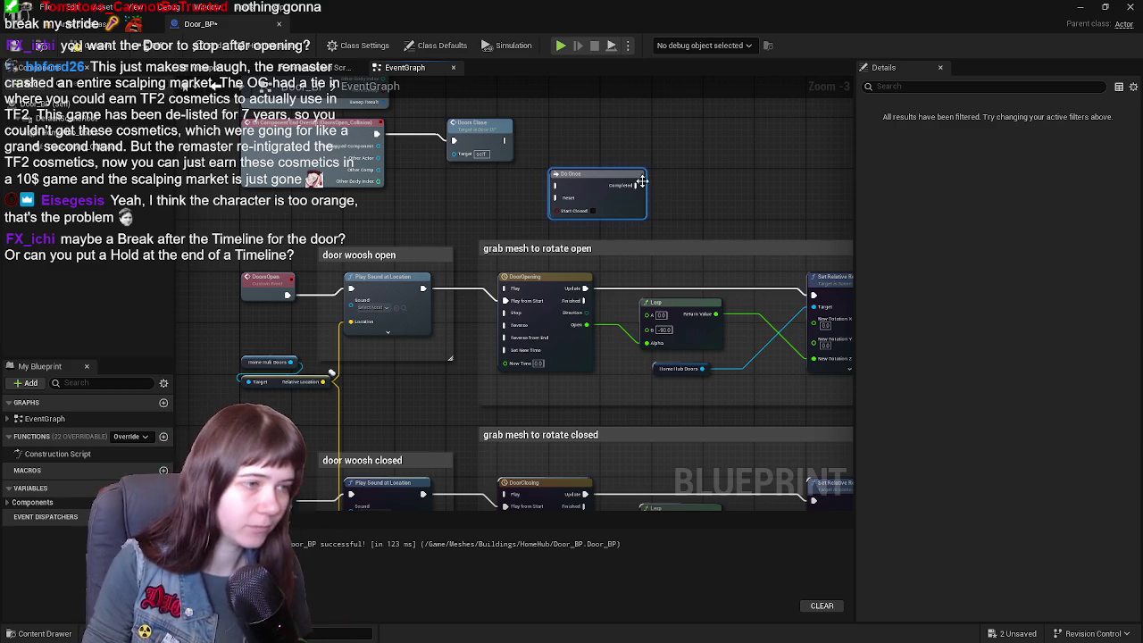
# - Move the Do Once node further right above the door-opening nodes
pyautogui.moveTo(679, 266)
pyautogui.mouseDown()
pyautogui.moveTo(503, 256)
pyautogui.moveTo(552, 259)
pyautogui.mouseUp()
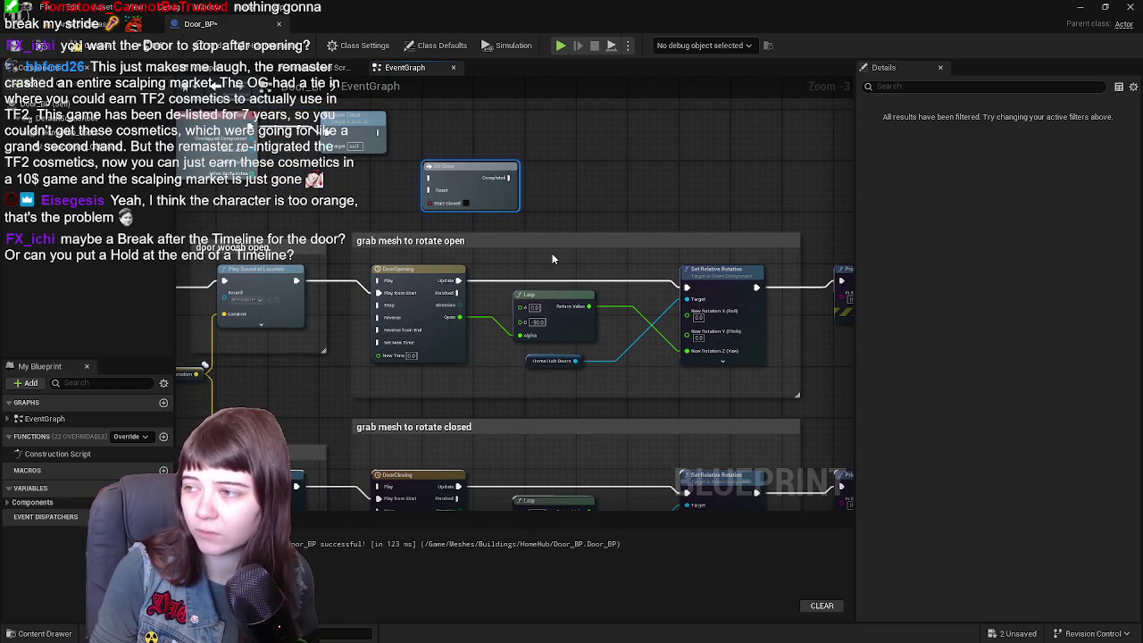
pyautogui.moveTo(585, 221); pyautogui.dragTo(613, 242)
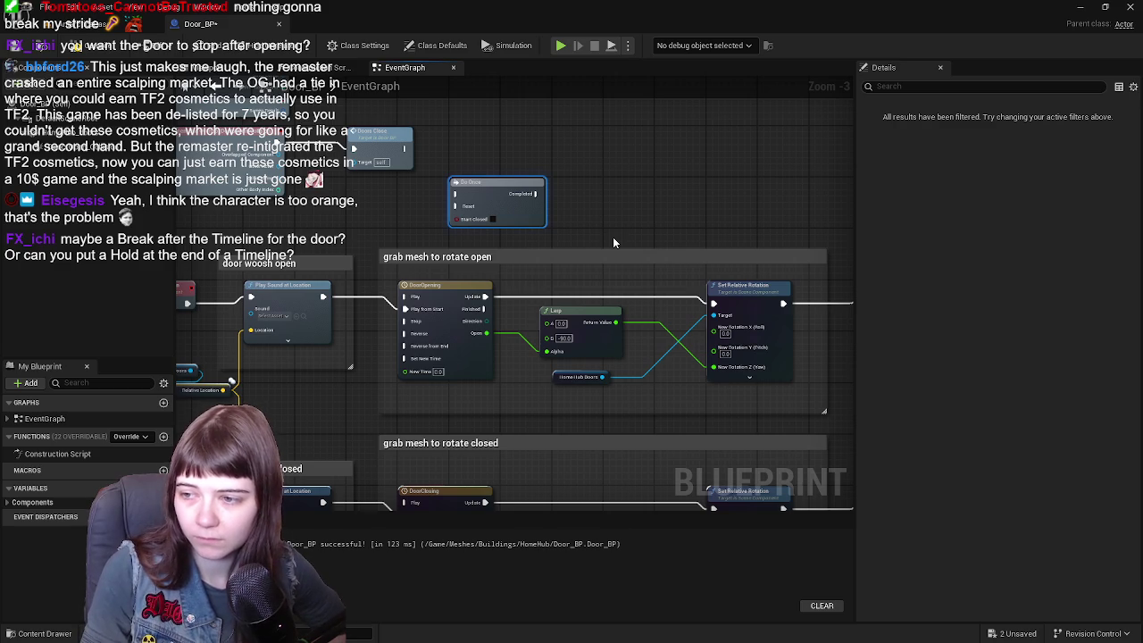
pyautogui.moveTo(605, 200); pyautogui.dragTo(618, 262)
pyautogui.moveTo(497, 251)
pyautogui.mouseDown()
pyautogui.moveTo(606, 256)
pyautogui.moveTo(611, 234)
pyautogui.moveTo(569, 227)
pyautogui.moveTo(674, 249)
pyautogui.mouseUp()
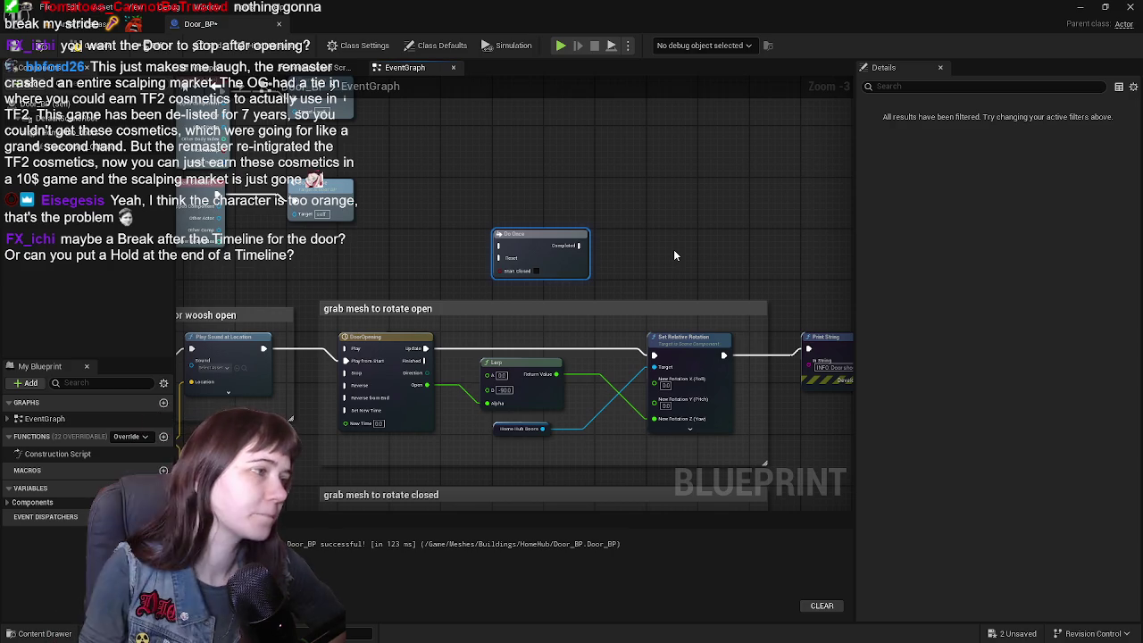
# - Search the node list for 'break' without adding anything, then save Door_BP
pyautogui.moveTo(621, 241)
pyautogui.mouseDown()
pyautogui.moveTo(650, 279)
pyautogui.moveTo(606, 261)
pyautogui.mouseUp()
pyautogui.rightClick(606, 261)
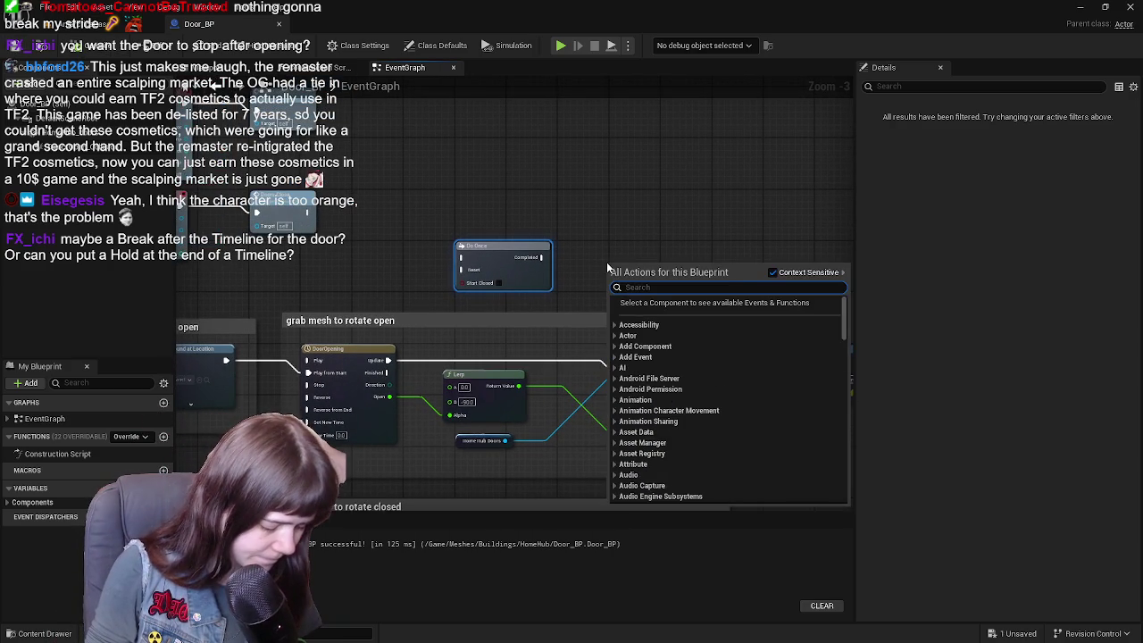
pyautogui.write('b')
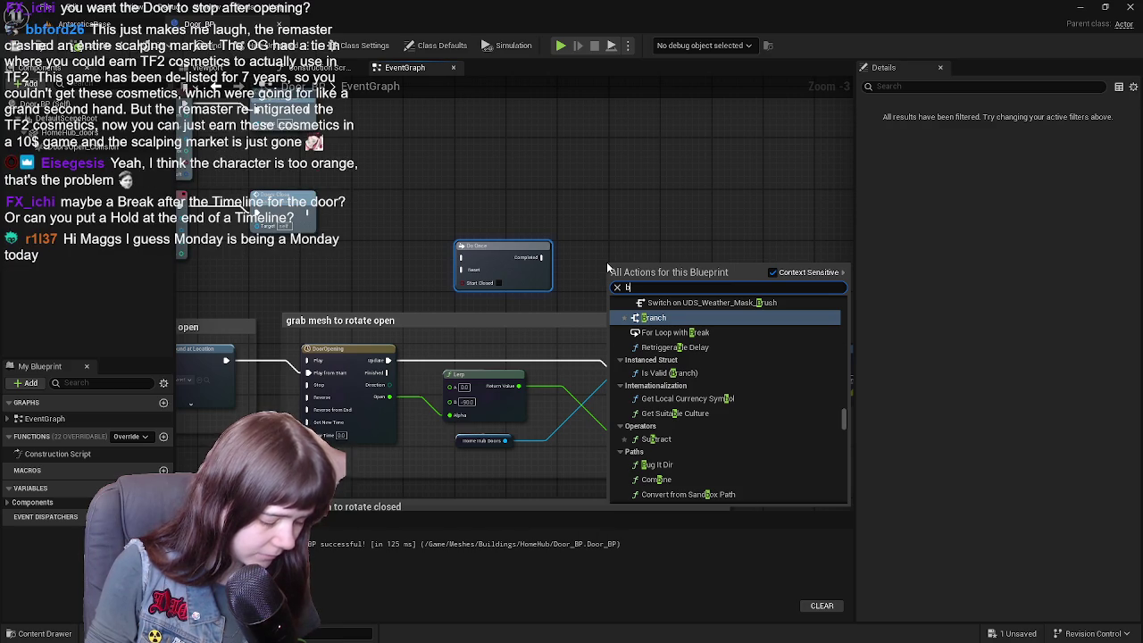
pyautogui.write('rea')
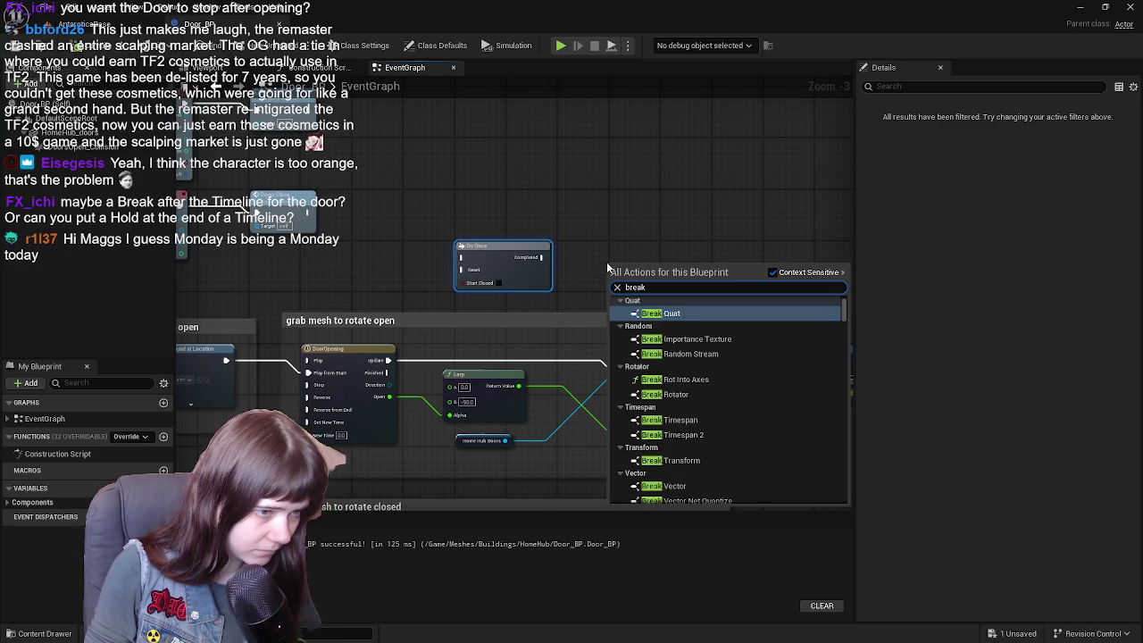
pyautogui.write('k')
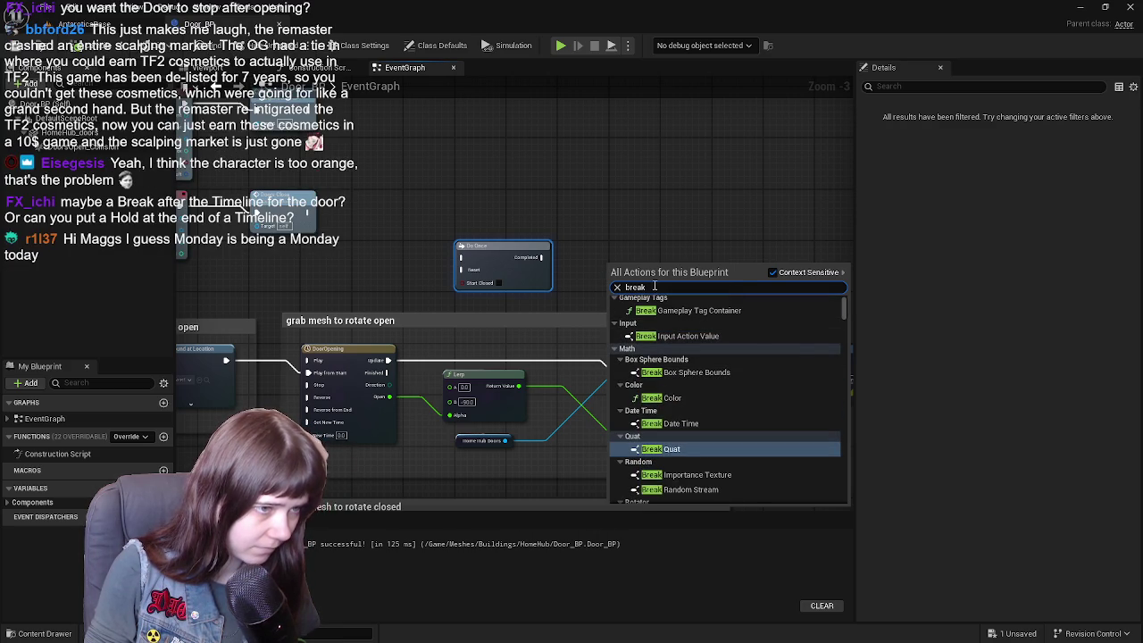
pyautogui.click(622, 264)
pyautogui.moveTo(621, 263)
pyautogui.mouseDown()
pyautogui.moveTo(666, 256)
pyautogui.moveTo(621, 312)
pyautogui.mouseUp()
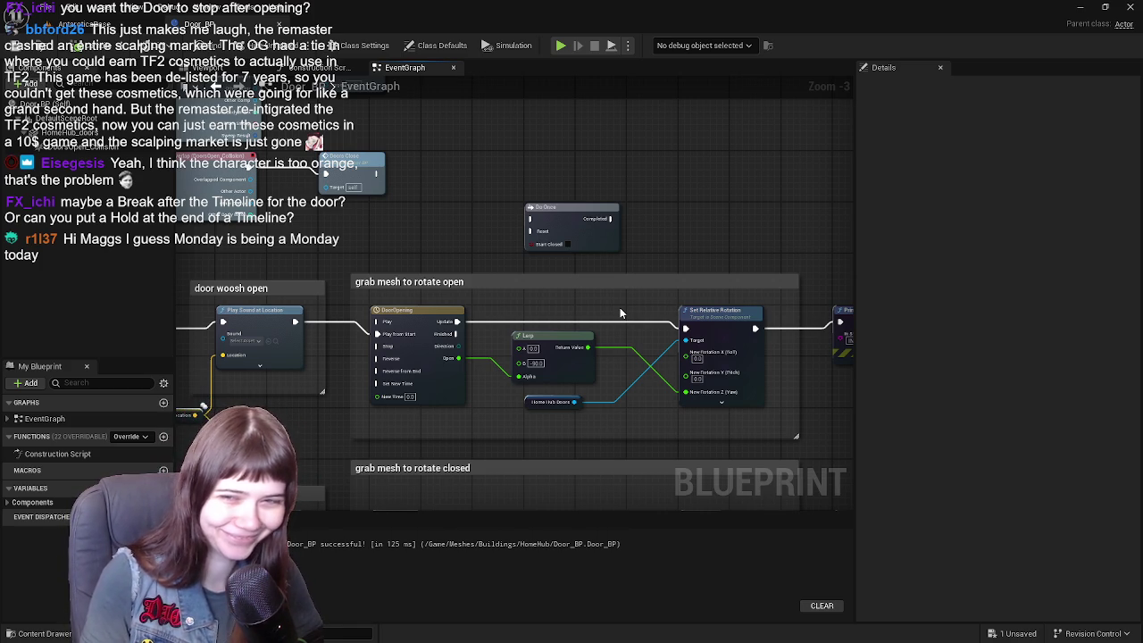
pyautogui.hotkey('ctrl', 's')
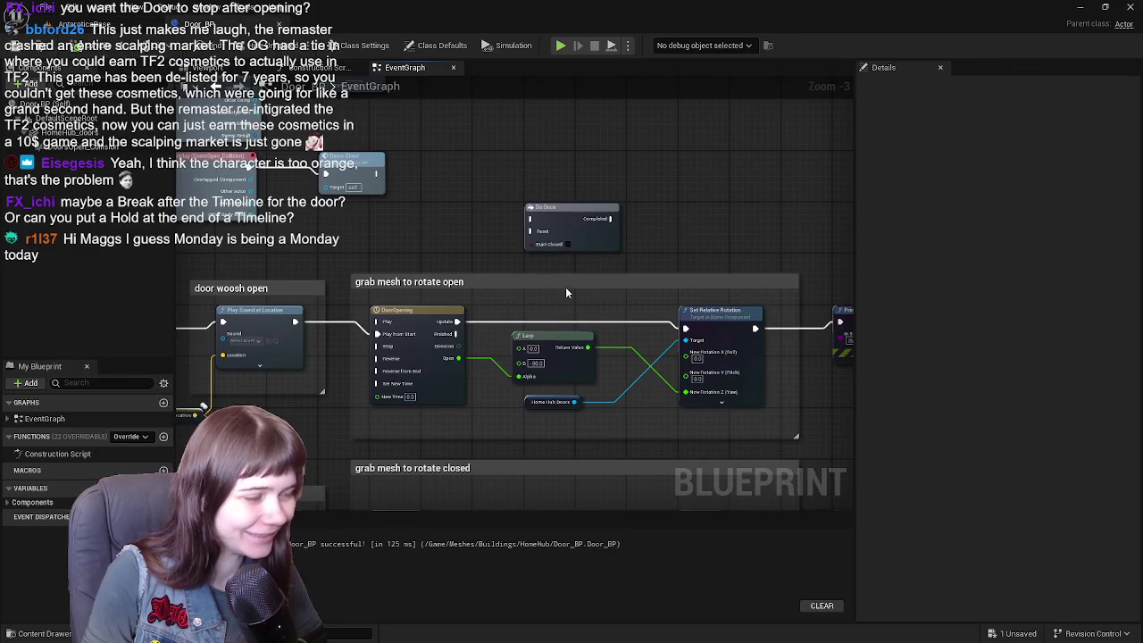
pyautogui.click(102, 24)
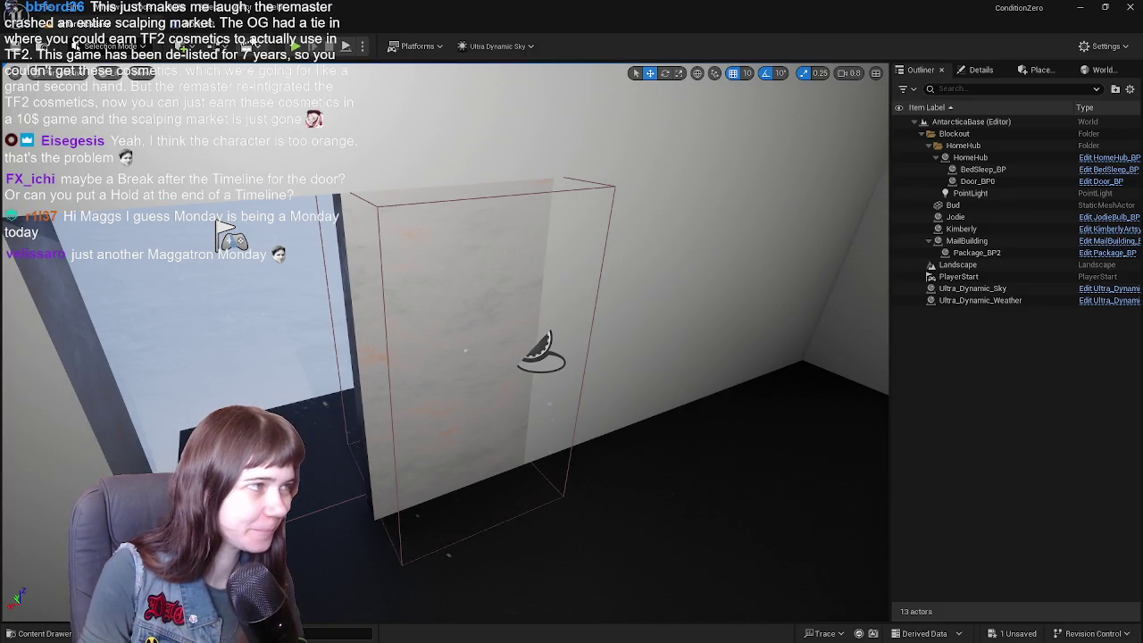
# - Play the level, walk the character through the doorway and back to the door, then stop
pyautogui.click(346, 45)
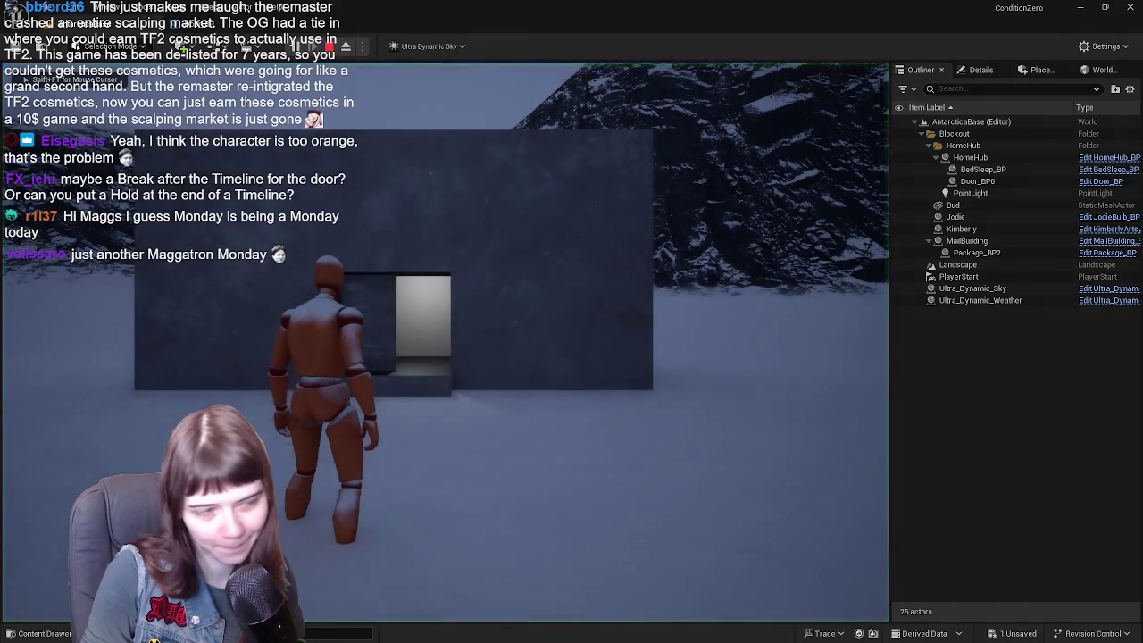
pyautogui.press('w')
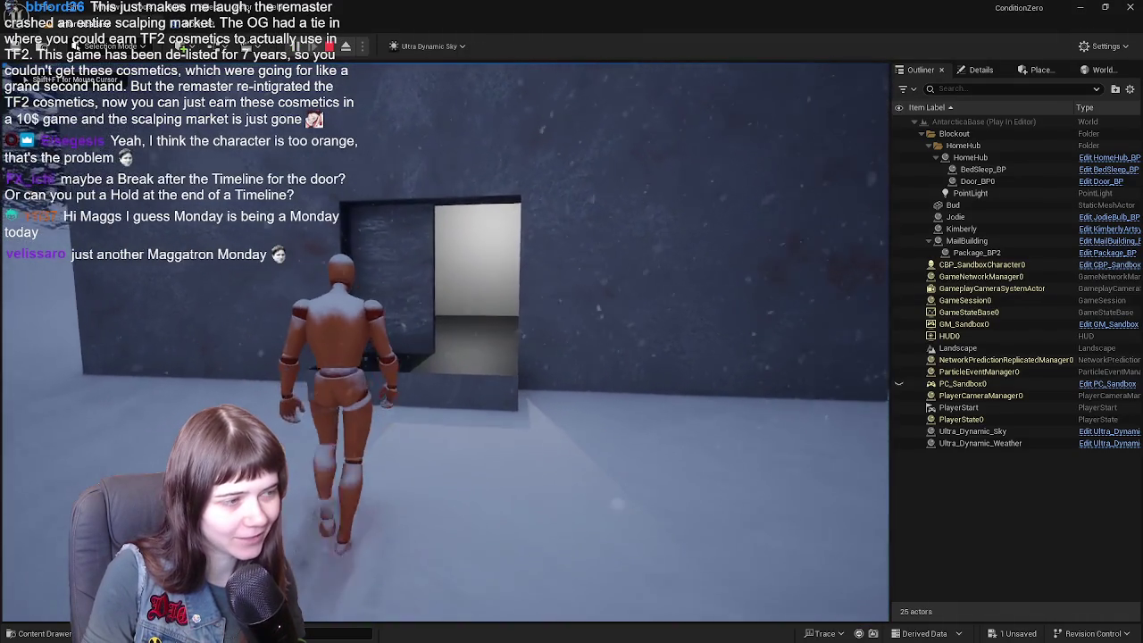
pyautogui.press('w')
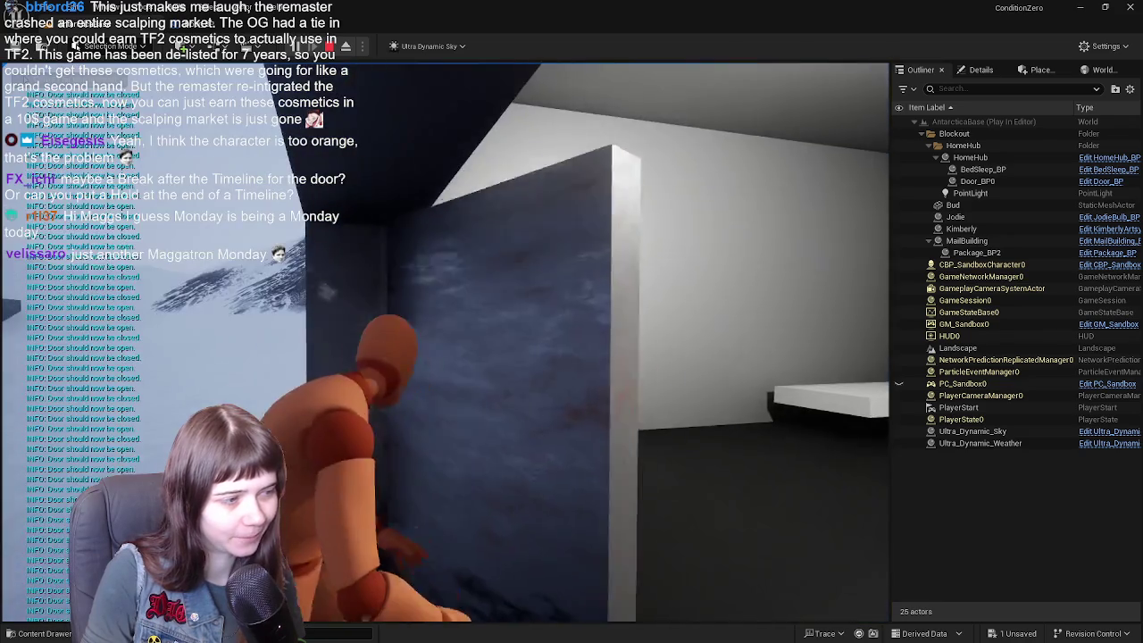
pyautogui.press('w')
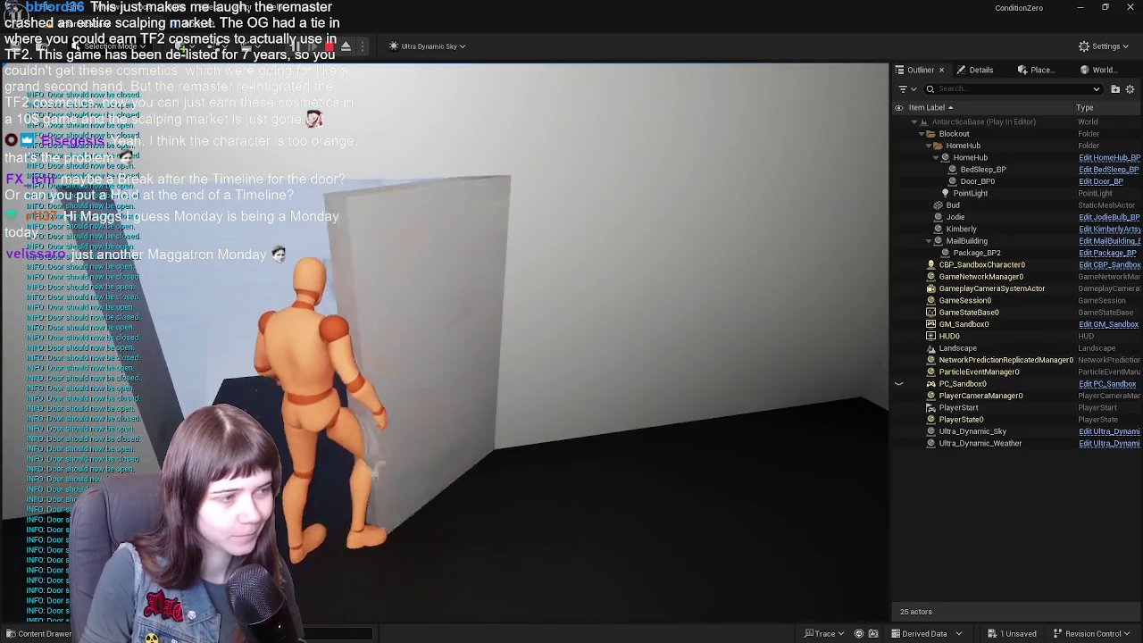
pyautogui.press('w')
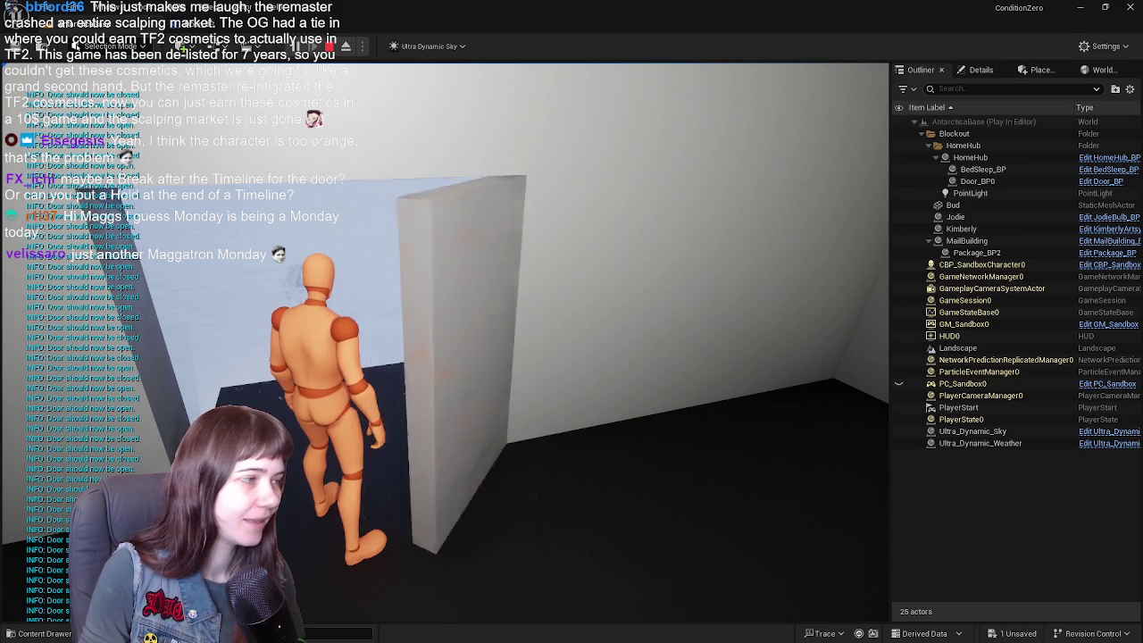
pyautogui.press('Escape')
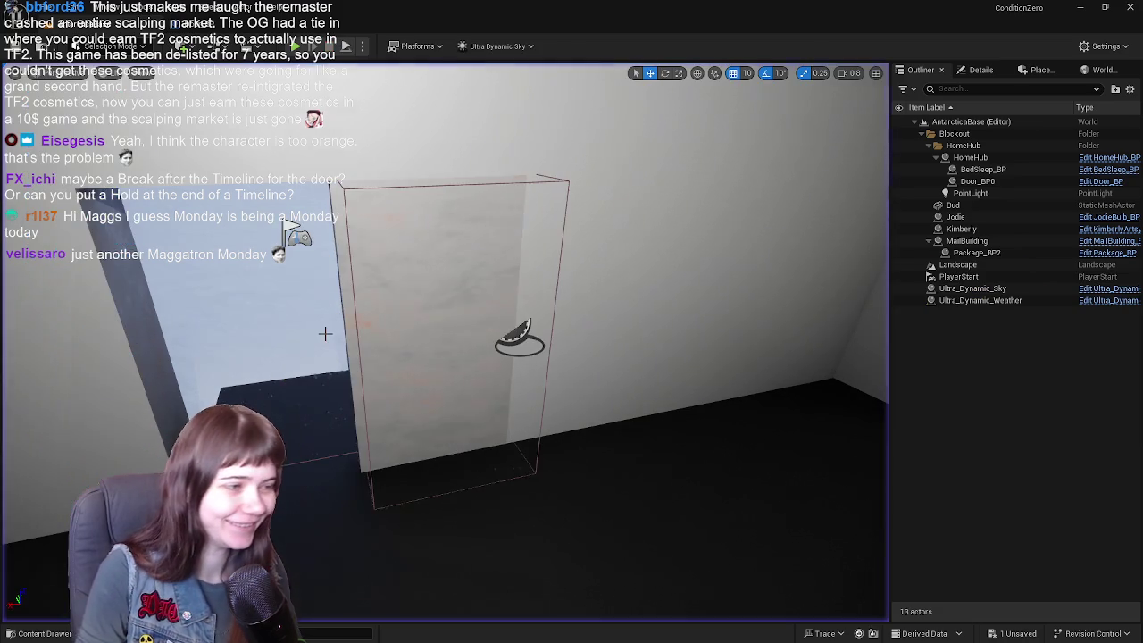
# - Open Door_BP and delete the Do Once node from the event graph
pyautogui.hotkey('ctrl', 'e')
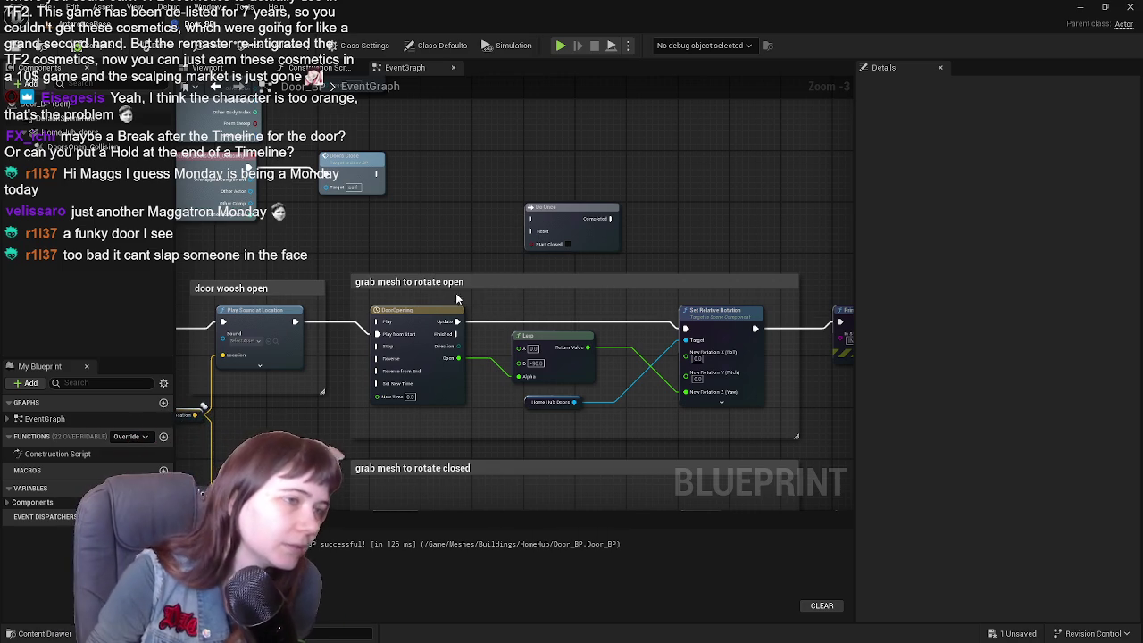
pyautogui.click(554, 219)
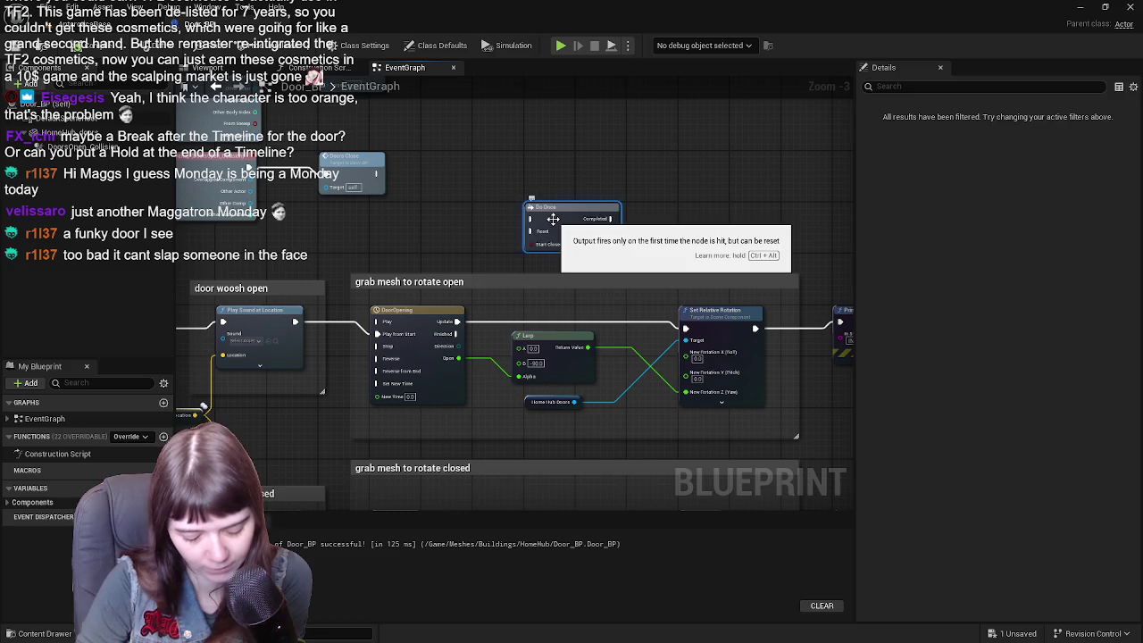
pyautogui.press('Delete')
# - Check the overlap events, the door's viewport preview and the level, then return to the event graph
pyautogui.rightClick(453, 219)
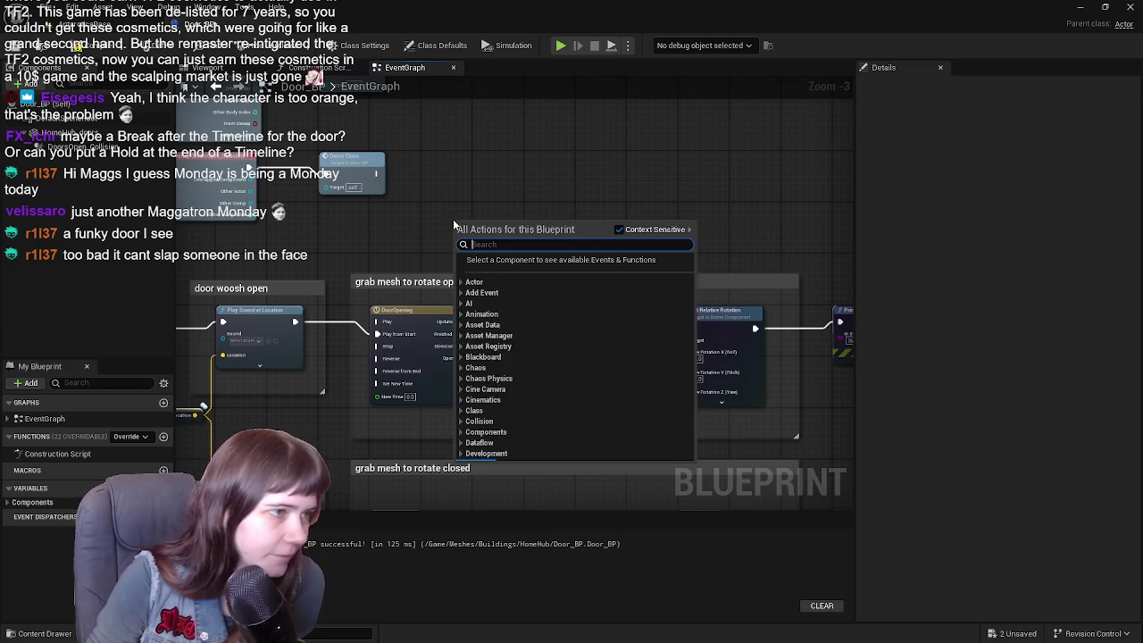
pyautogui.moveTo(413, 164)
pyautogui.mouseDown()
pyautogui.moveTo(475, 304)
pyautogui.moveTo(540, 262)
pyautogui.mouseUp()
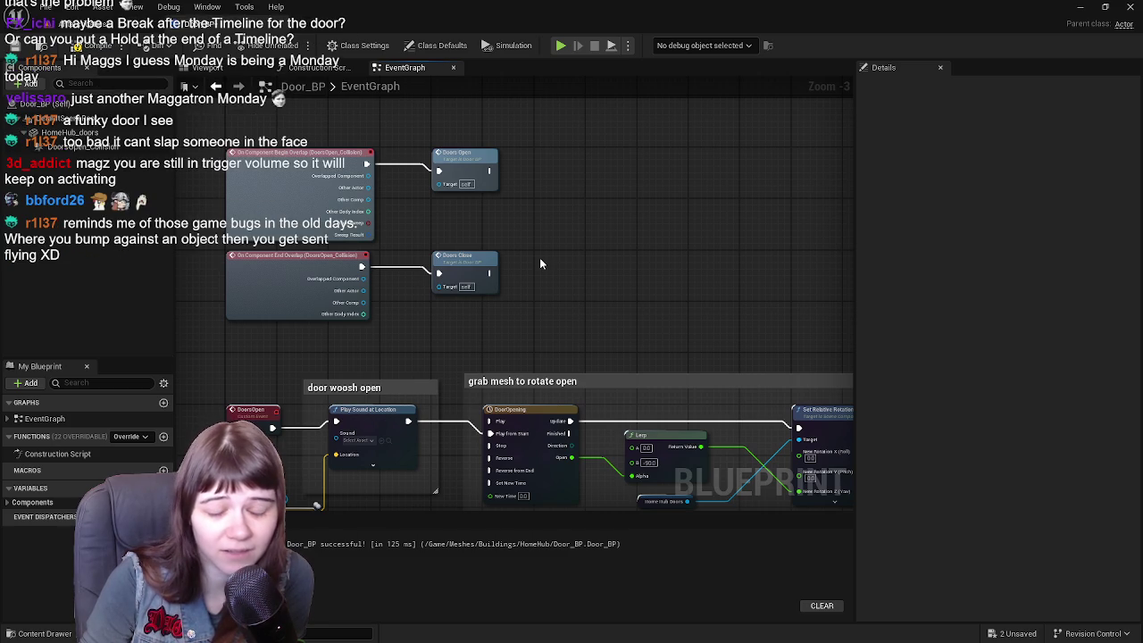
pyautogui.click(351, 87)
pyautogui.click(207, 68)
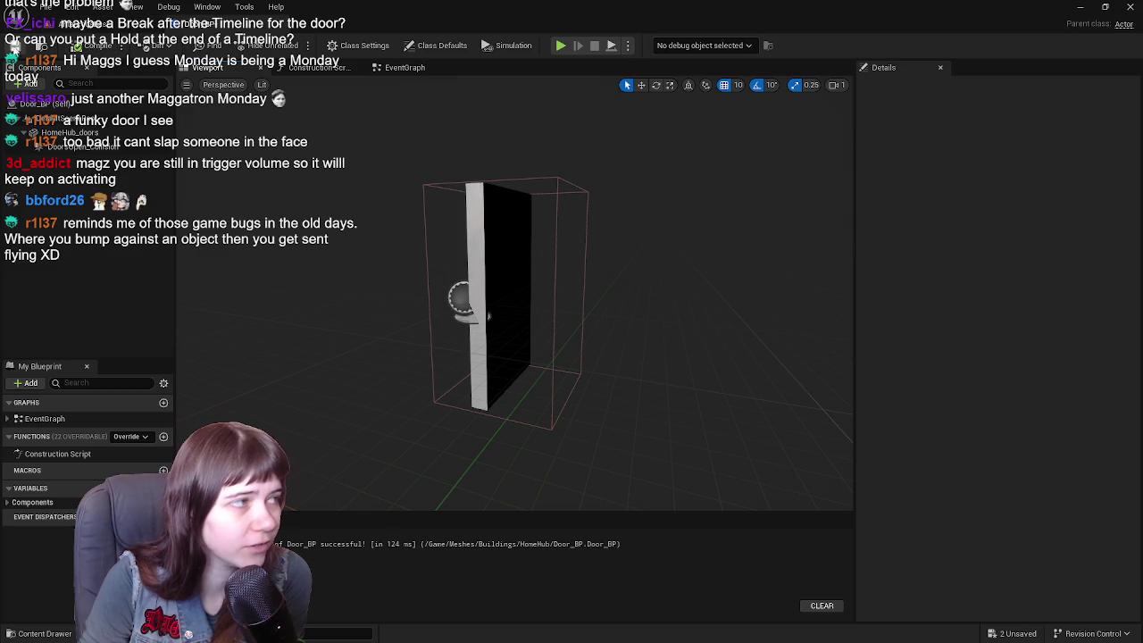
pyautogui.click(53, 23)
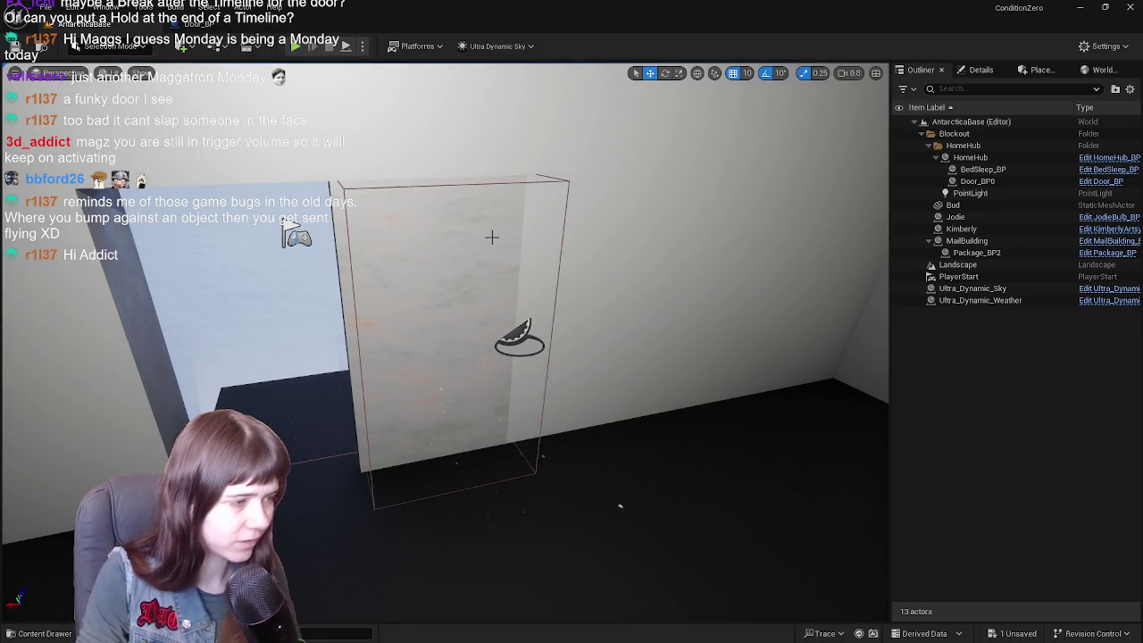
pyautogui.click(198, 24)
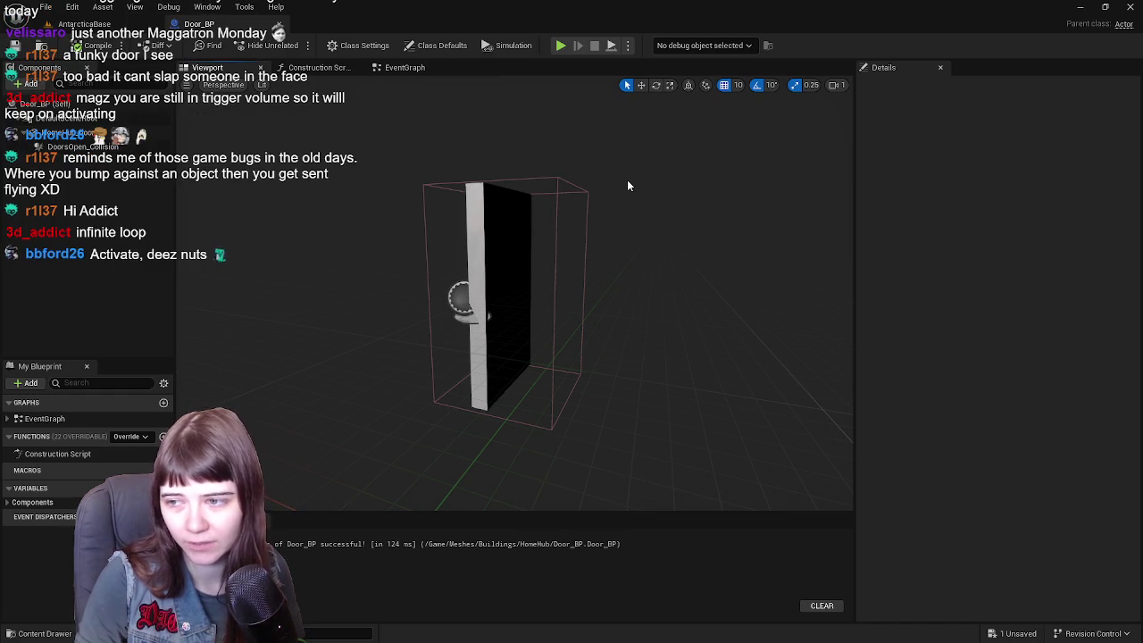
pyautogui.click(395, 69)
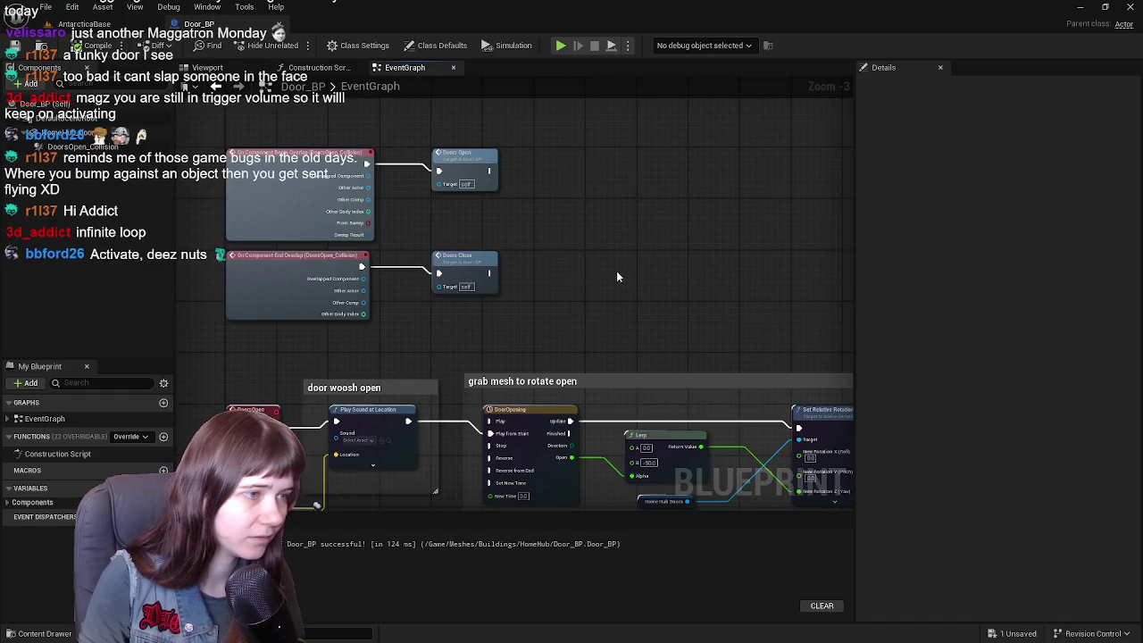
# - Add a For Each Loop with Break node to the Door_BP graph via a 'loop' search
pyautogui.rightClick(550, 191)
pyautogui.write('loop')
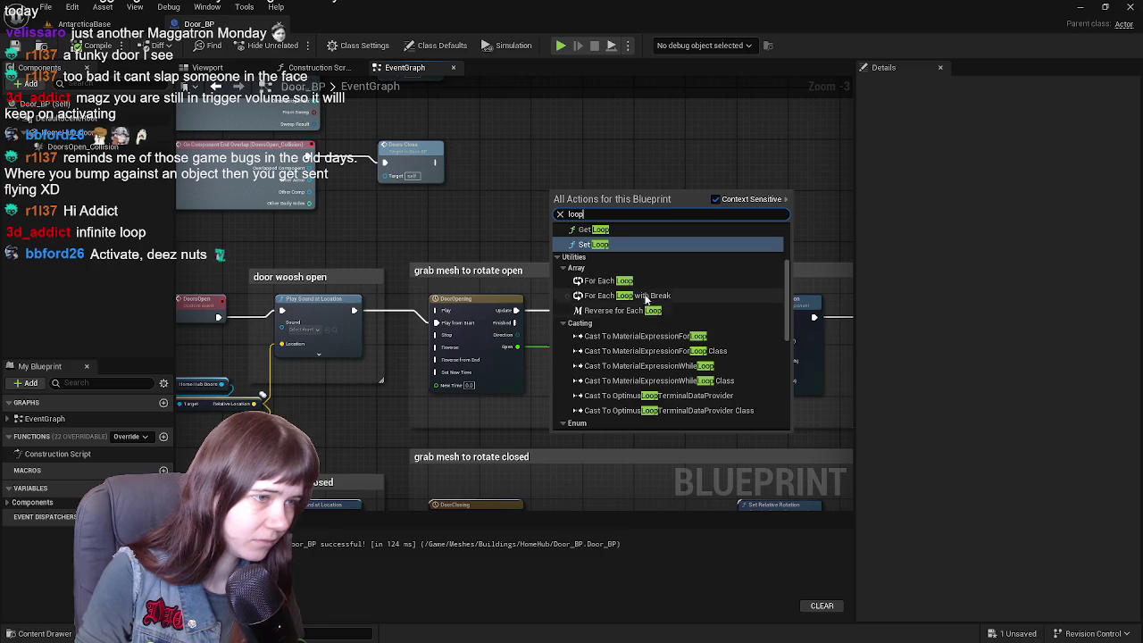
pyautogui.click(673, 295)
pyautogui.scroll(1, 577, 376)
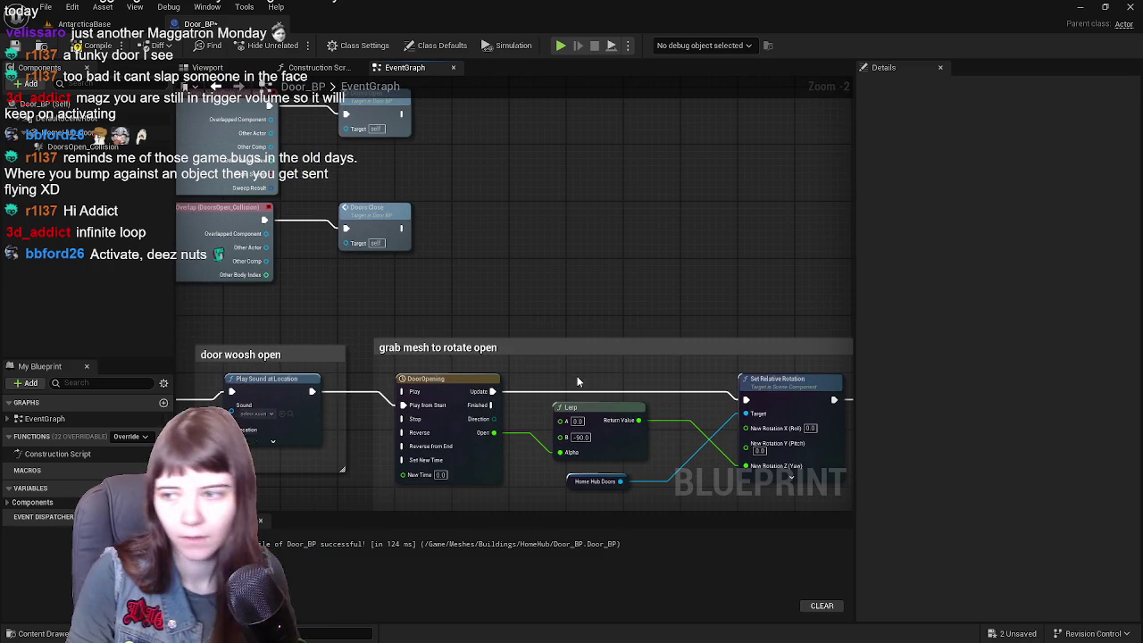
# - Place a For Each Loop node, delete it, and bring up the door's Viewport preview
pyautogui.rightClick(531, 295)
pyautogui.write('for ')
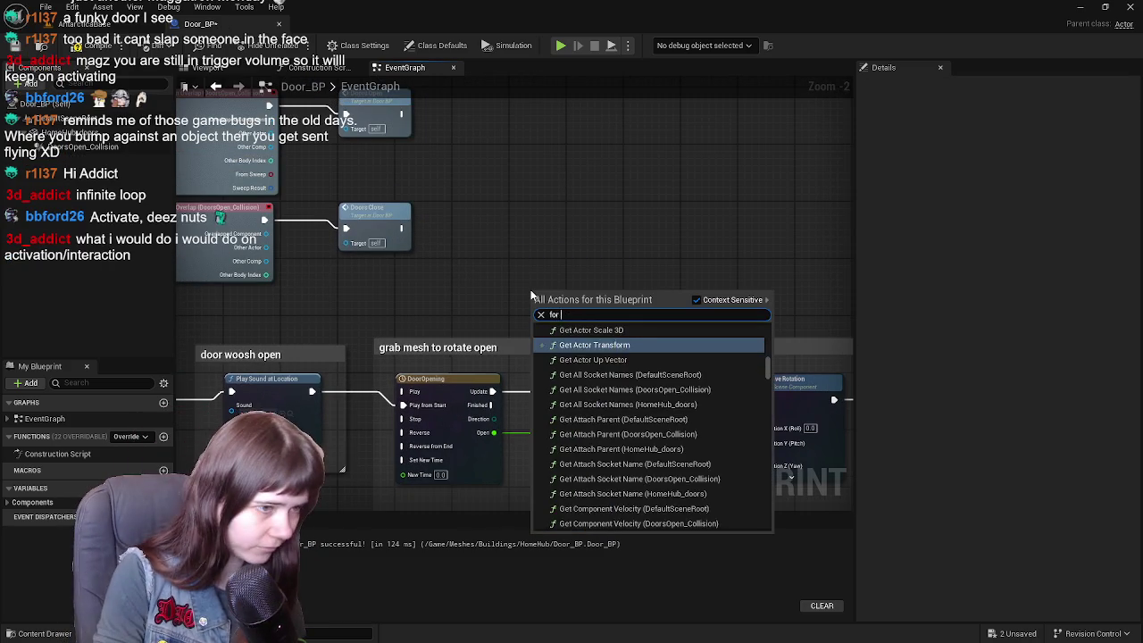
pyautogui.write('each')
pyautogui.click(589, 341)
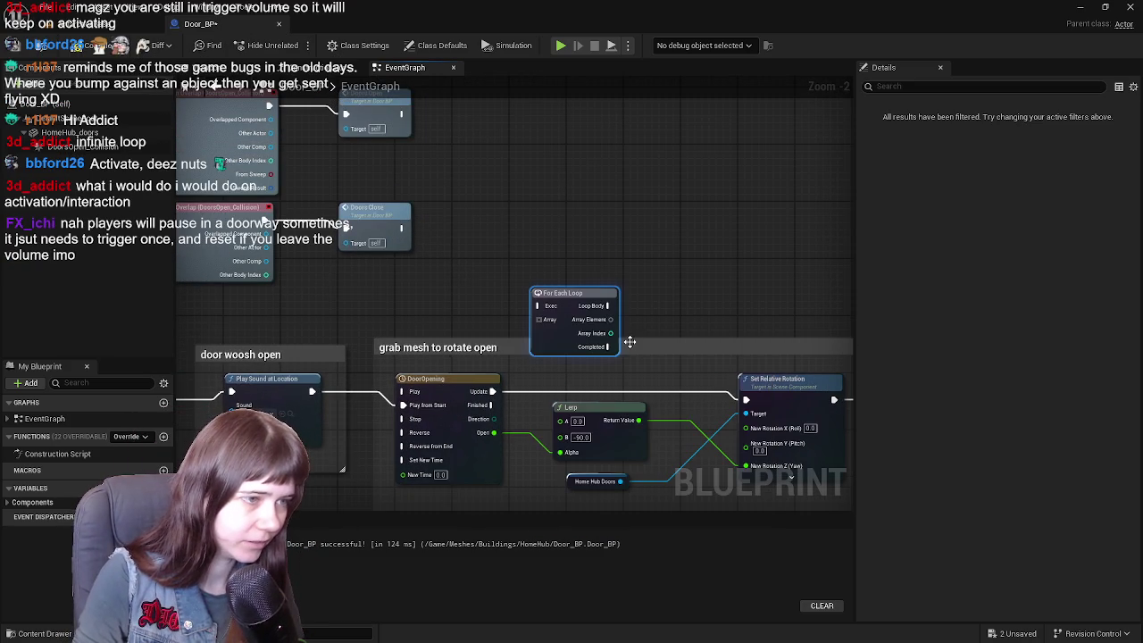
pyautogui.press('Delete')
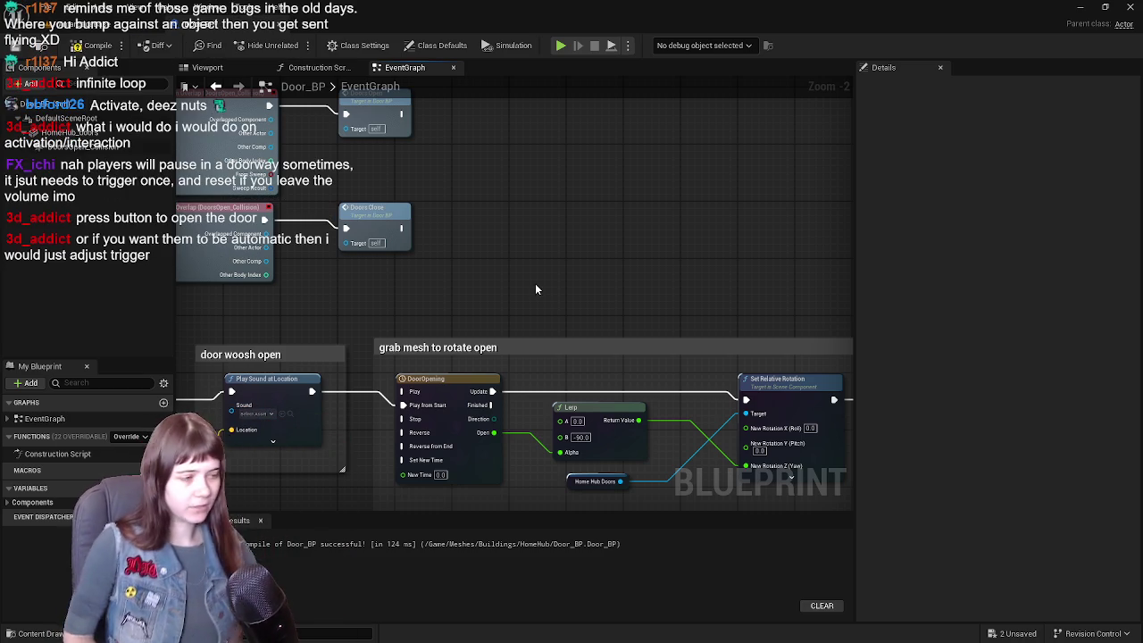
pyautogui.click(207, 67)
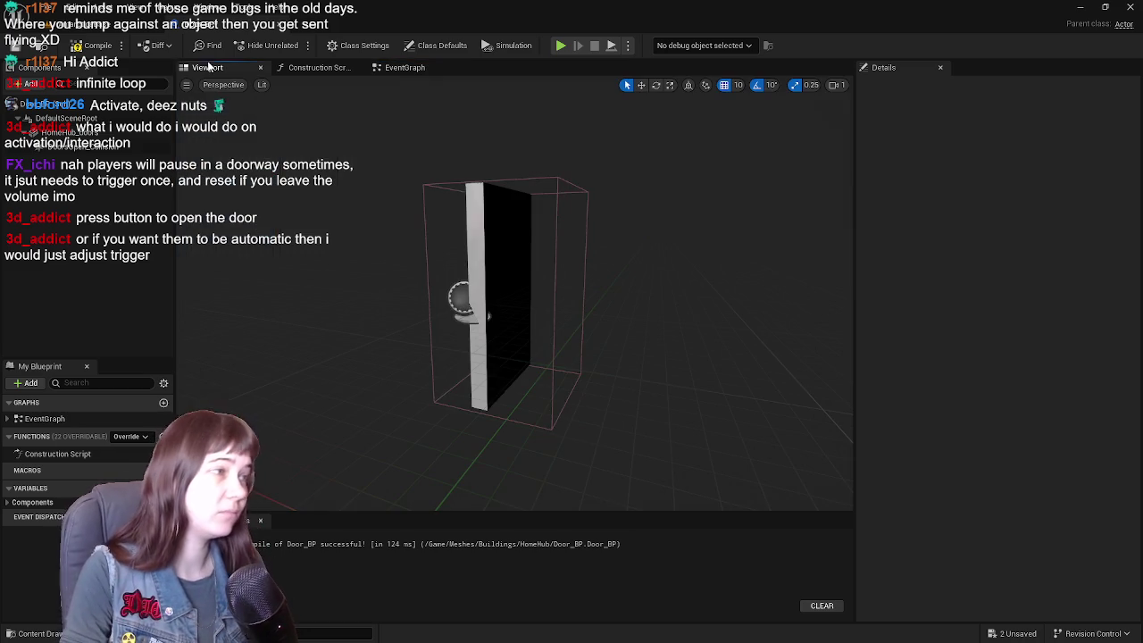
# - Compile Door_BP and add BPI Interact as an implemented interface in Class Settings
pyautogui.click(88, 46)
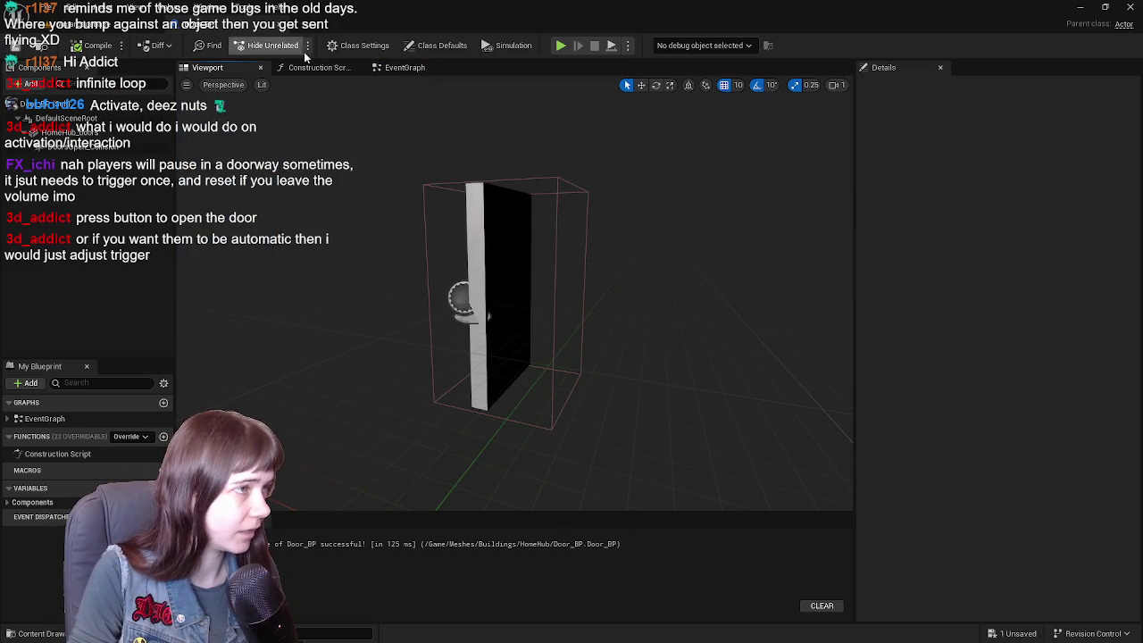
pyautogui.click(357, 46)
pyautogui.click(959, 363)
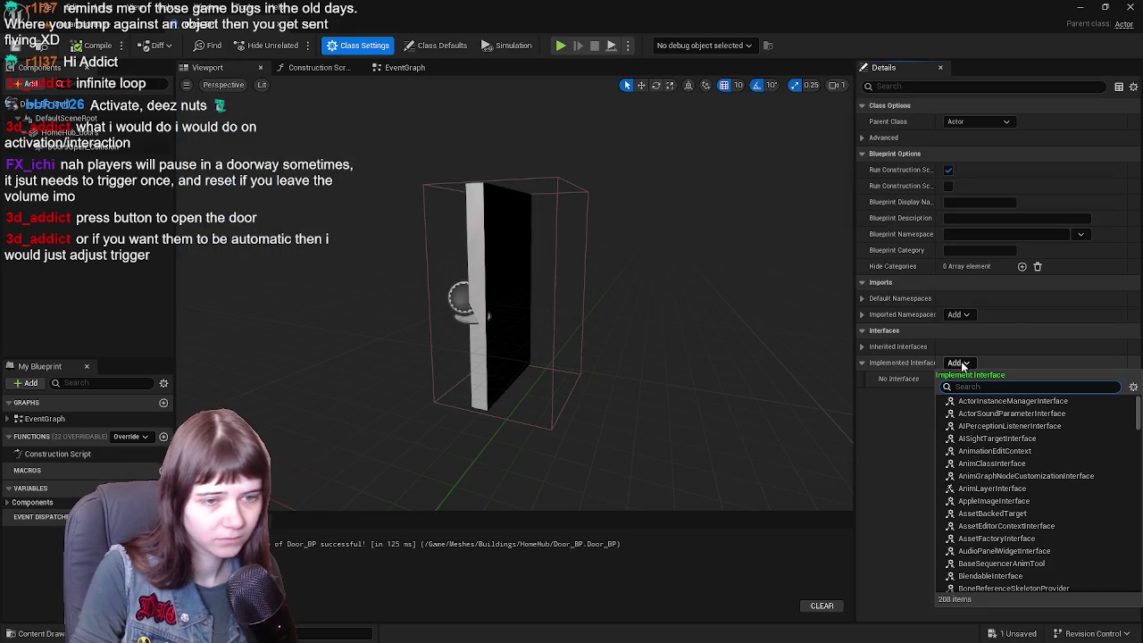
pyautogui.write('Me')
pyautogui.write('gga')
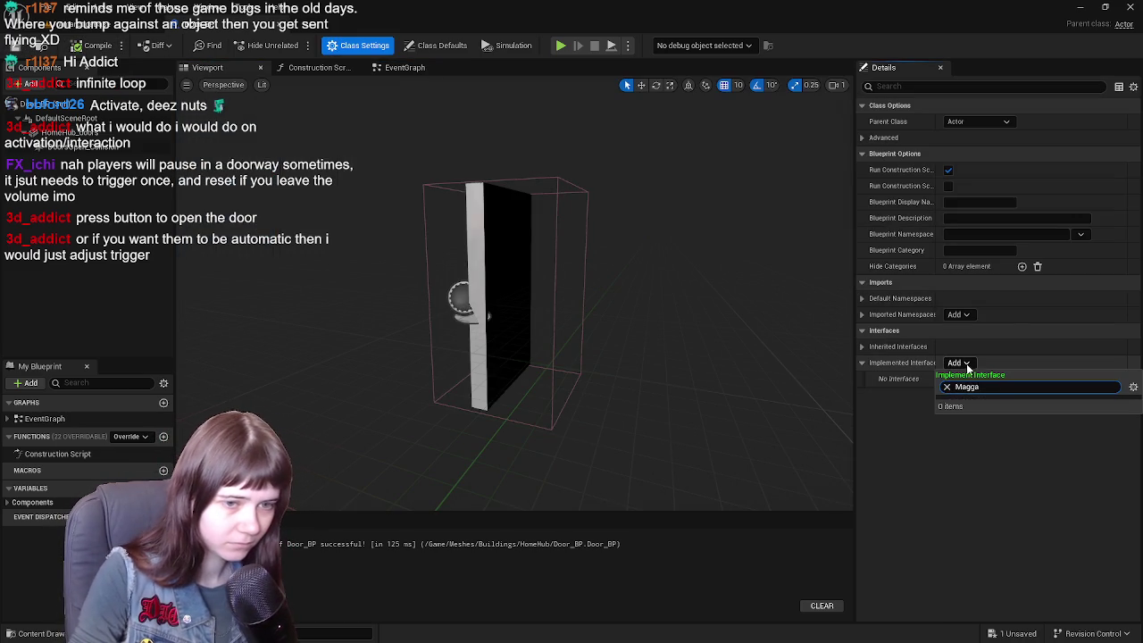
pyautogui.write('Interact')
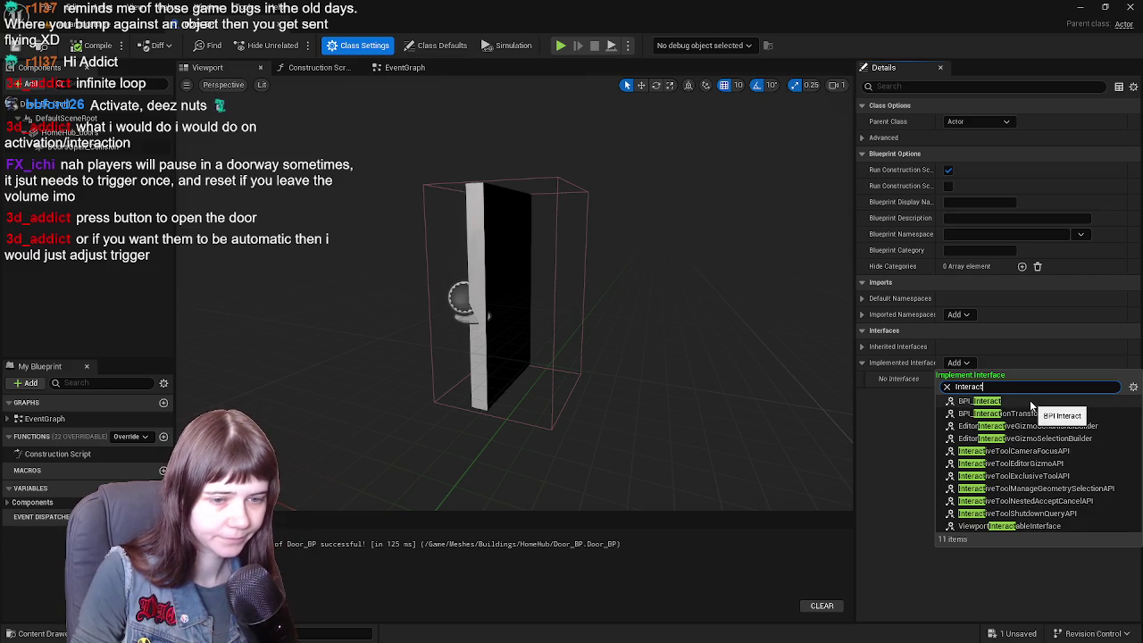
pyautogui.click(1029, 400)
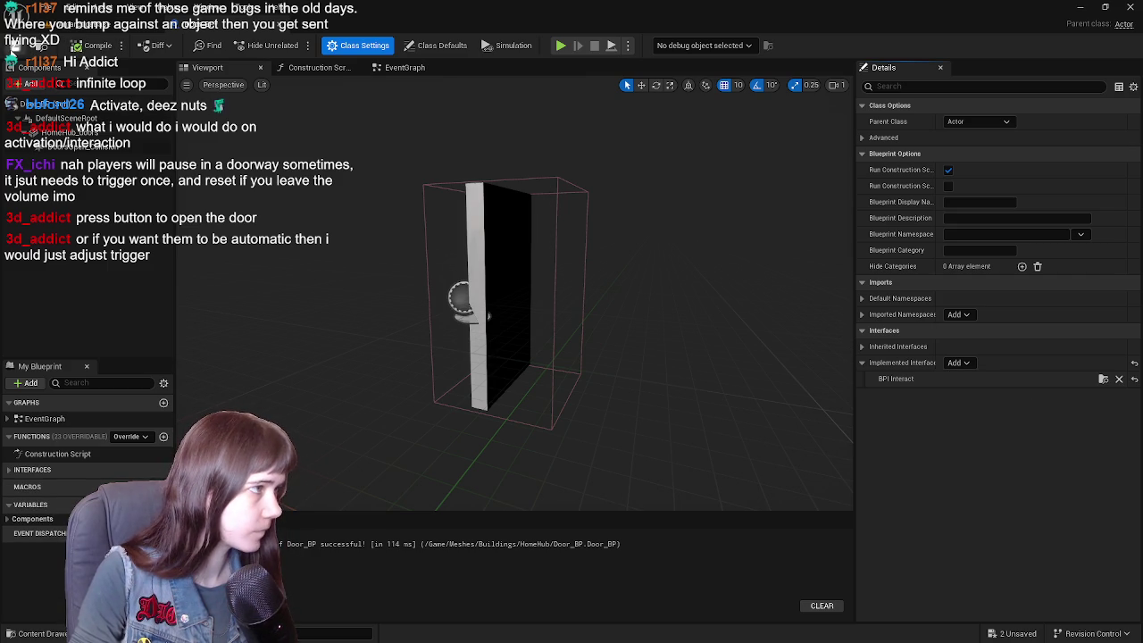
# - Inspect the BPI Interact interface, then return to the level with the content drawer open
pyautogui.click(417, 71)
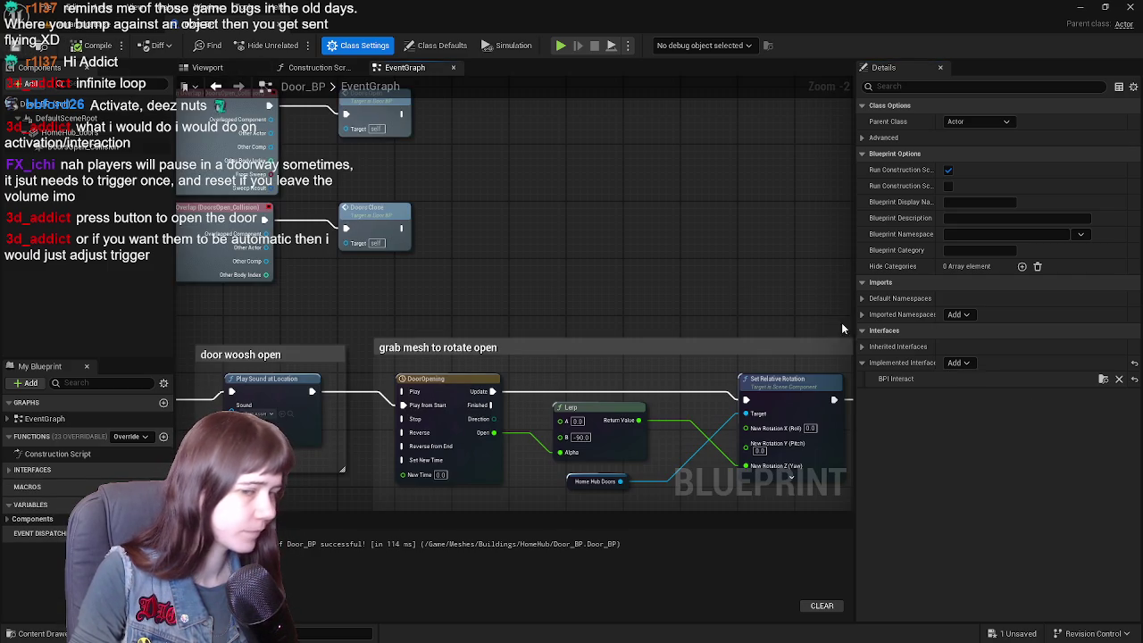
pyautogui.click(1103, 380)
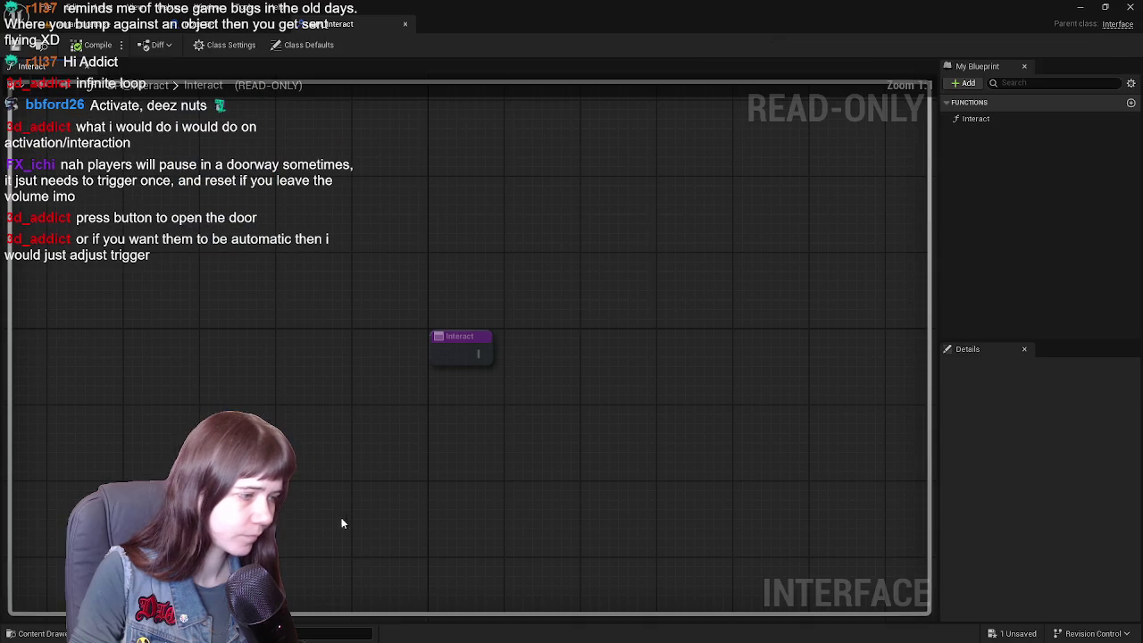
pyautogui.click(89, 24)
pyautogui.hotkey('ctrl', 'space')
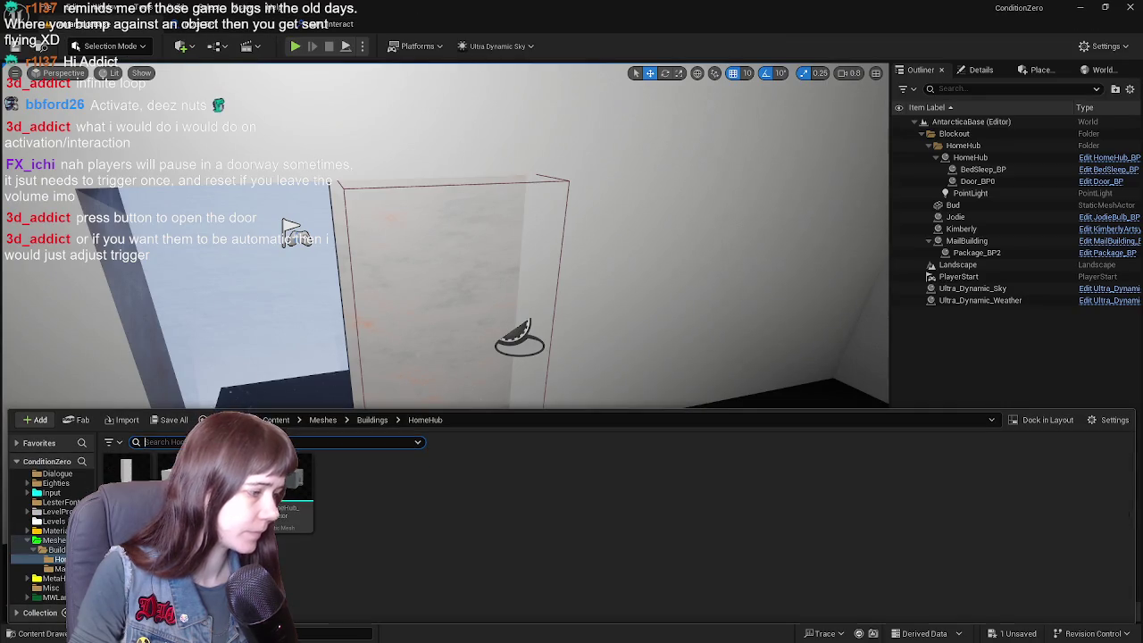
# - Browse the Content root, Blueprints and Cameras folders in the content drawer
pyautogui.click(276, 419)
pyautogui.doubleClick(179, 478)
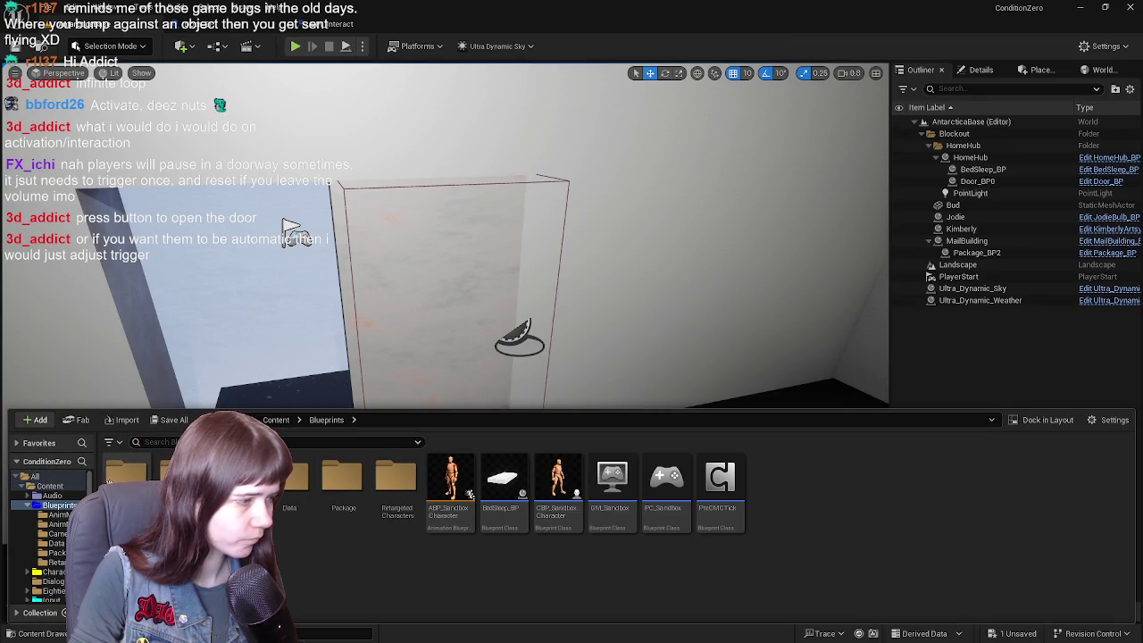
pyautogui.click(276, 420)
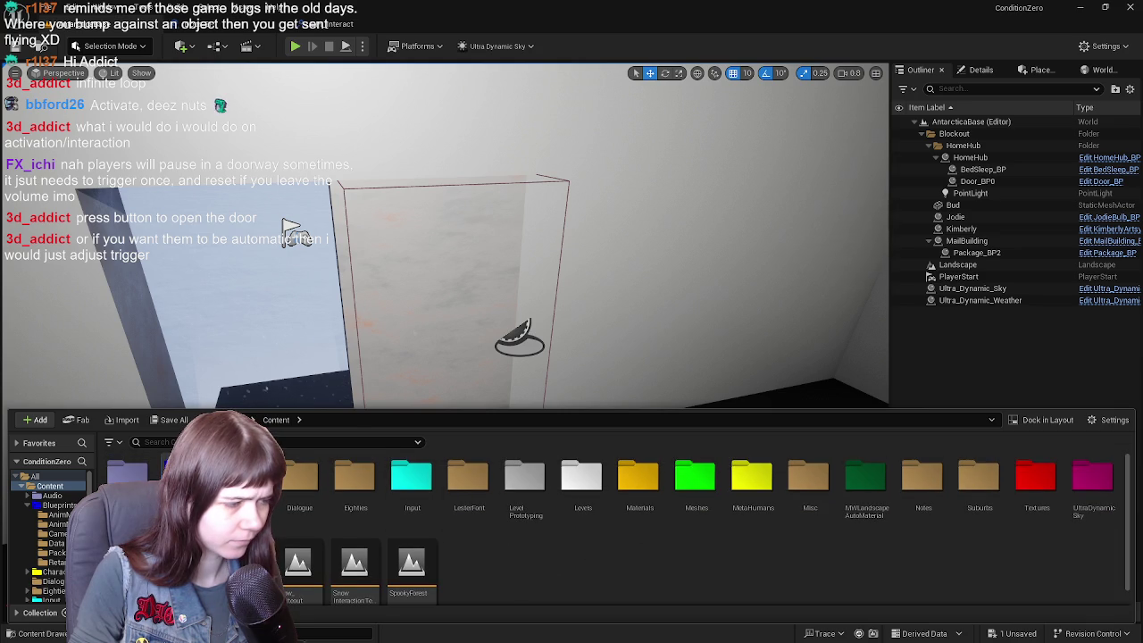
pyautogui.hotkey('alt', 'Left')
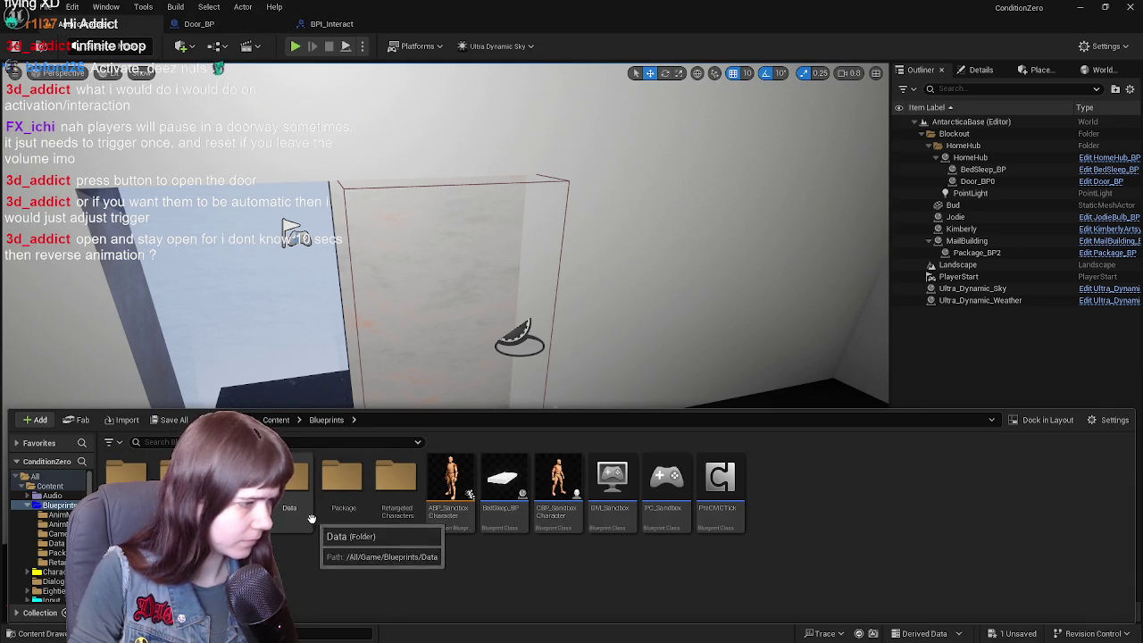
pyautogui.doubleClick(235, 482)
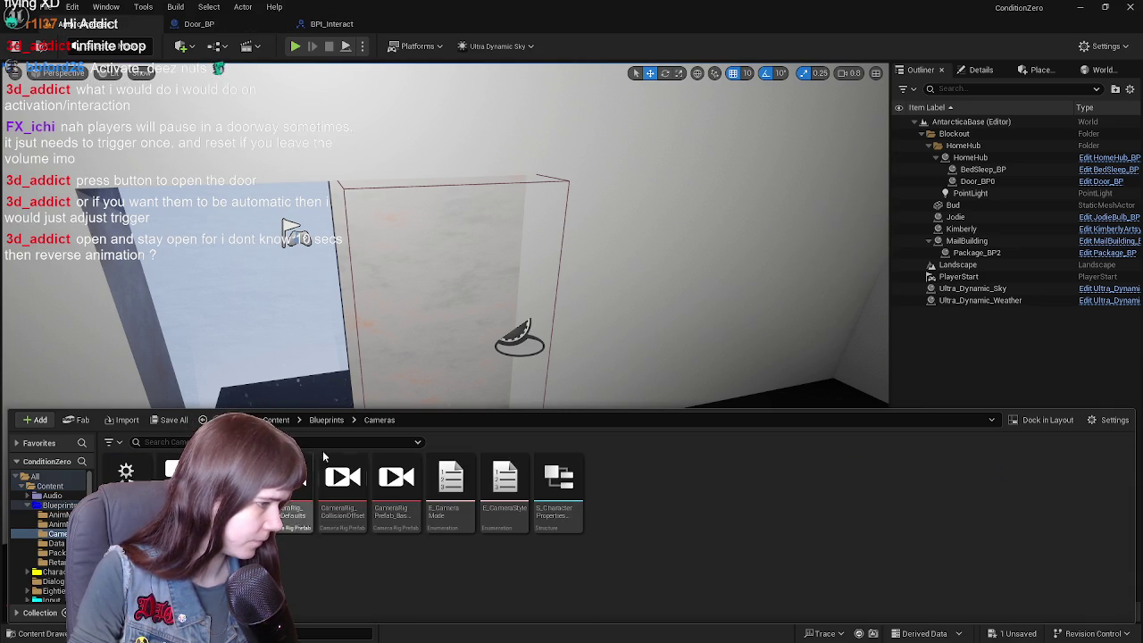
pyautogui.click(276, 420)
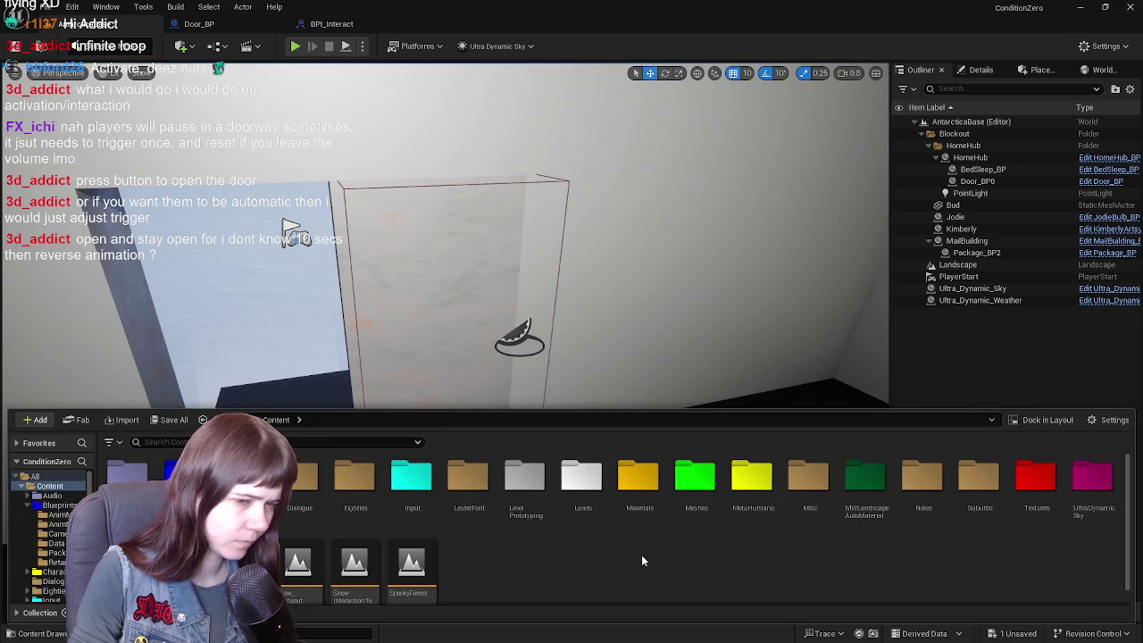
# - Search project content for 'interact' and show the found asset in Folder View
pyautogui.click(353, 441)
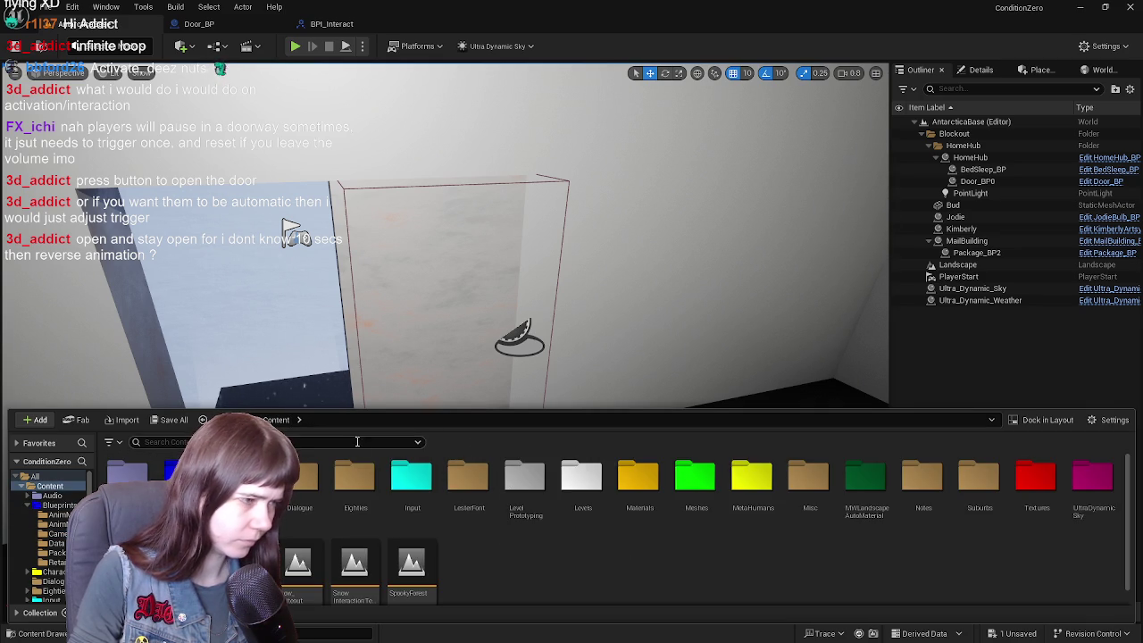
pyautogui.write('interact')
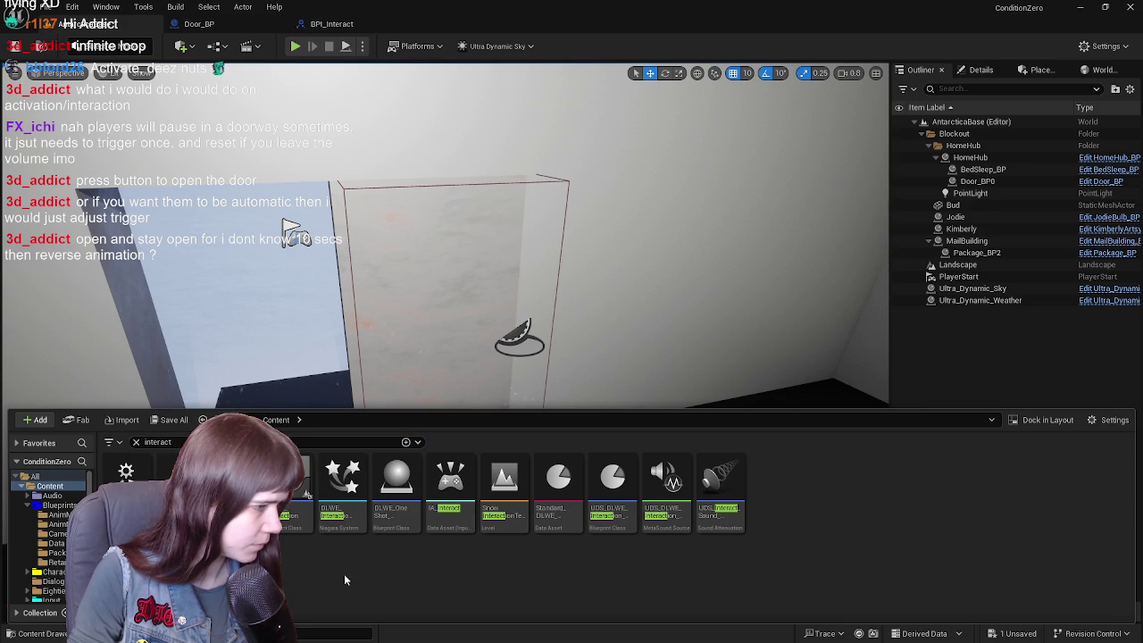
pyautogui.rightClick(294, 482)
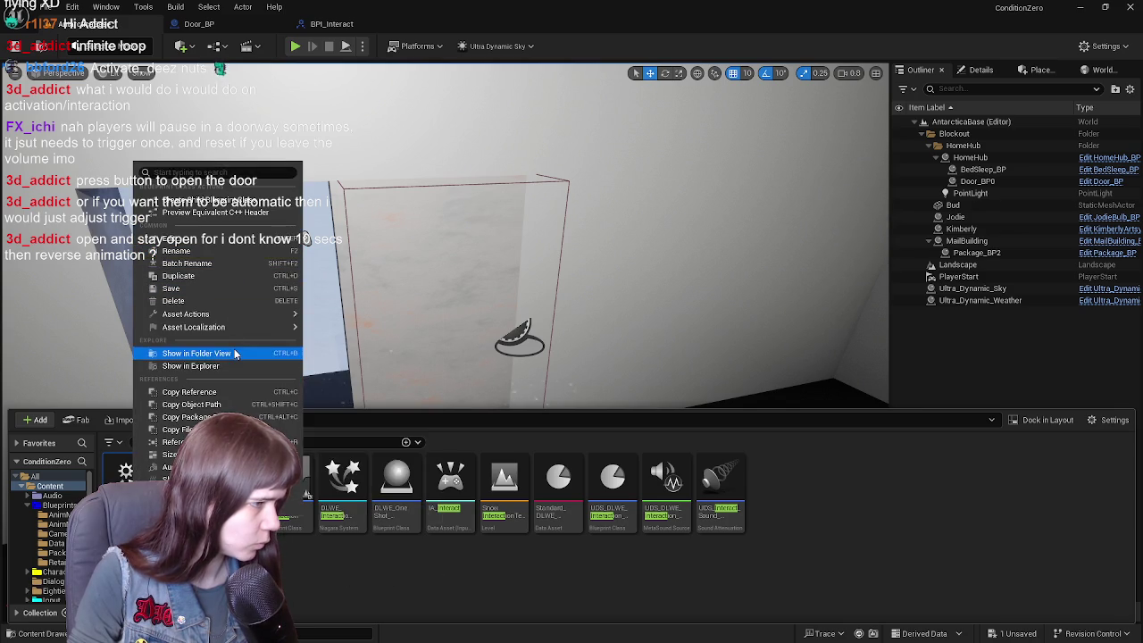
pyautogui.click(196, 353)
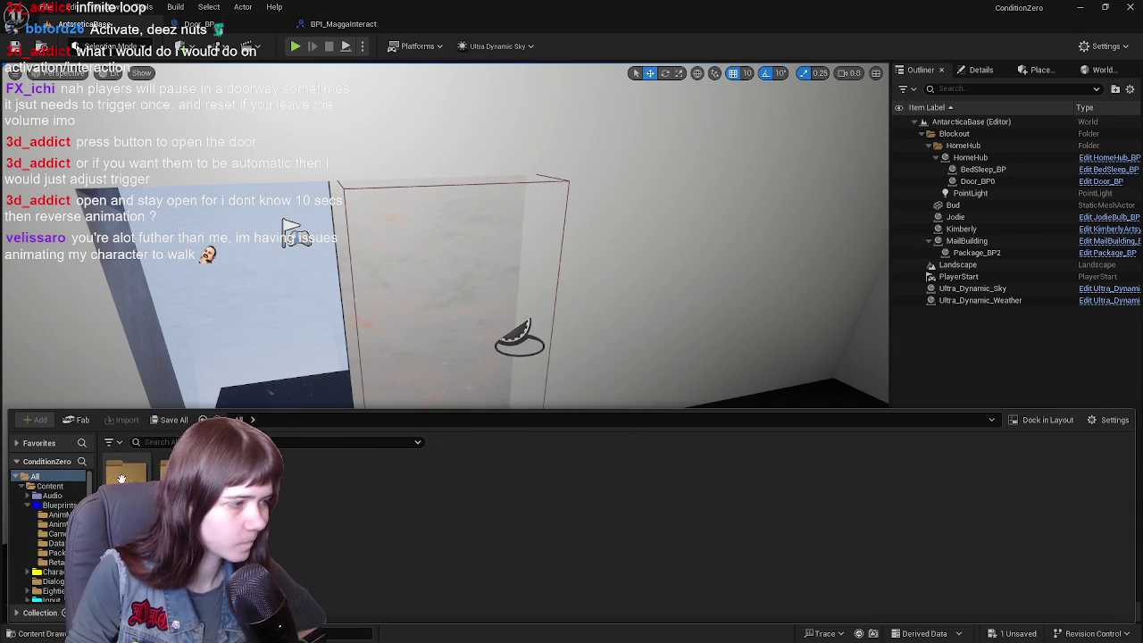
# - Update redirector references and delete unreferenced redirectors for the content folders
pyautogui.rightClick(121, 474)
pyautogui.click(179, 384)
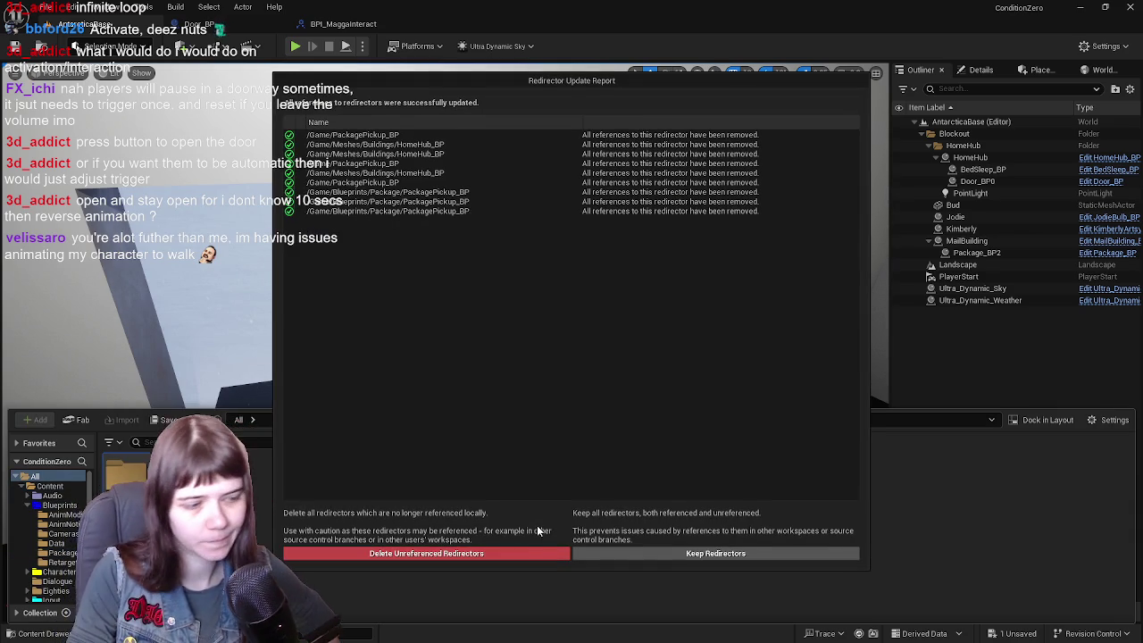
pyautogui.click(500, 553)
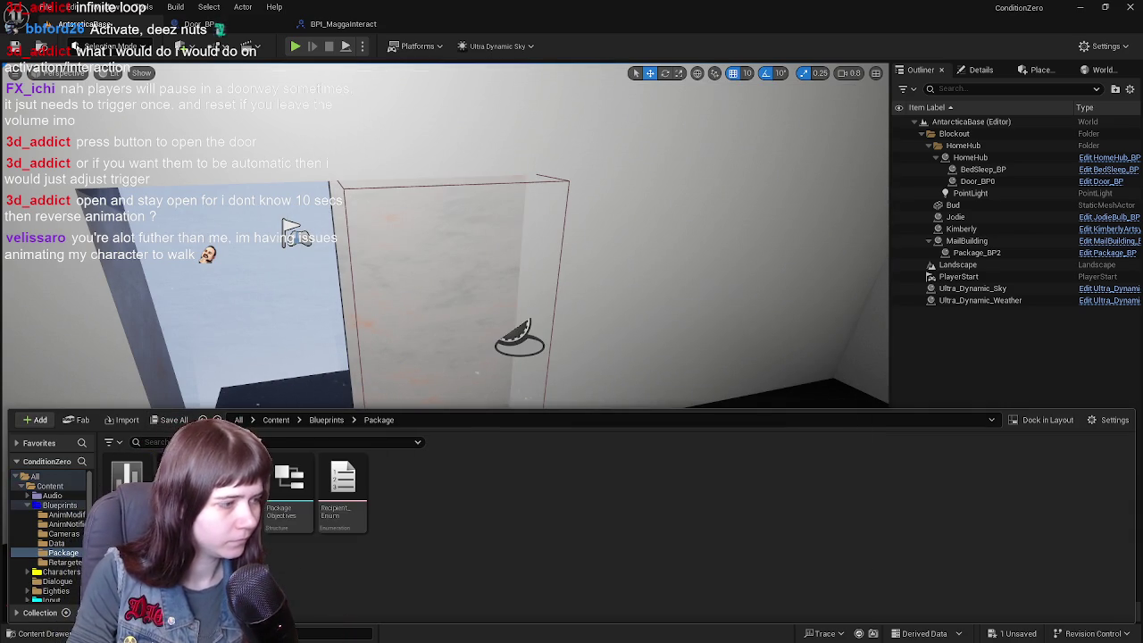
# - Open BPI_MaggaInteract from the Blueprints folder, then save all assets from Door_BP
pyautogui.click(329, 420)
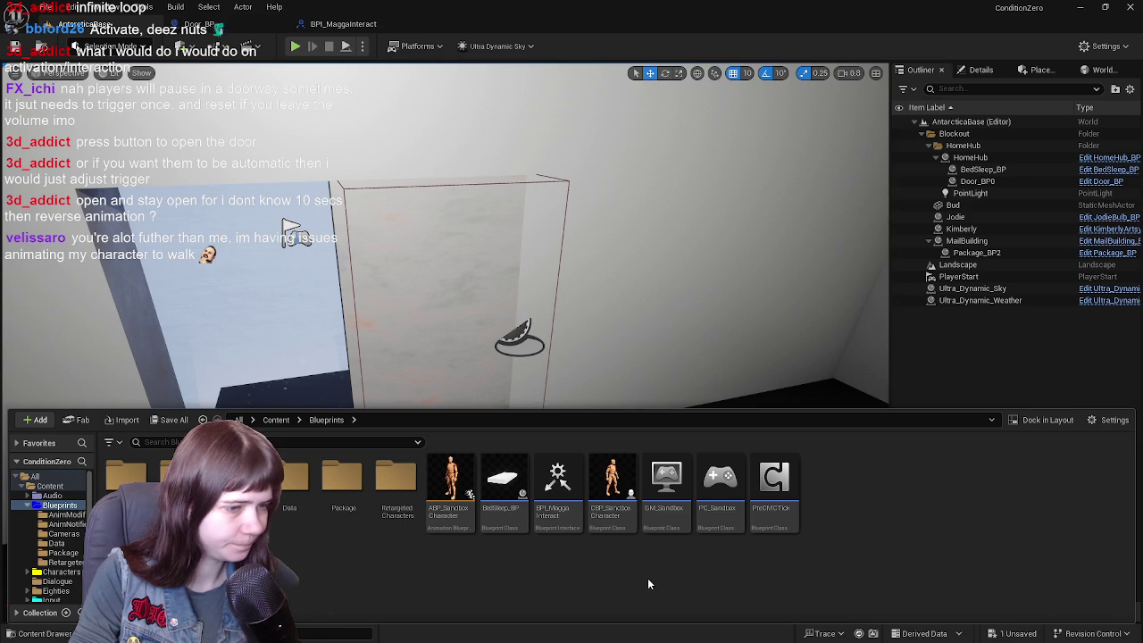
pyautogui.click(566, 500)
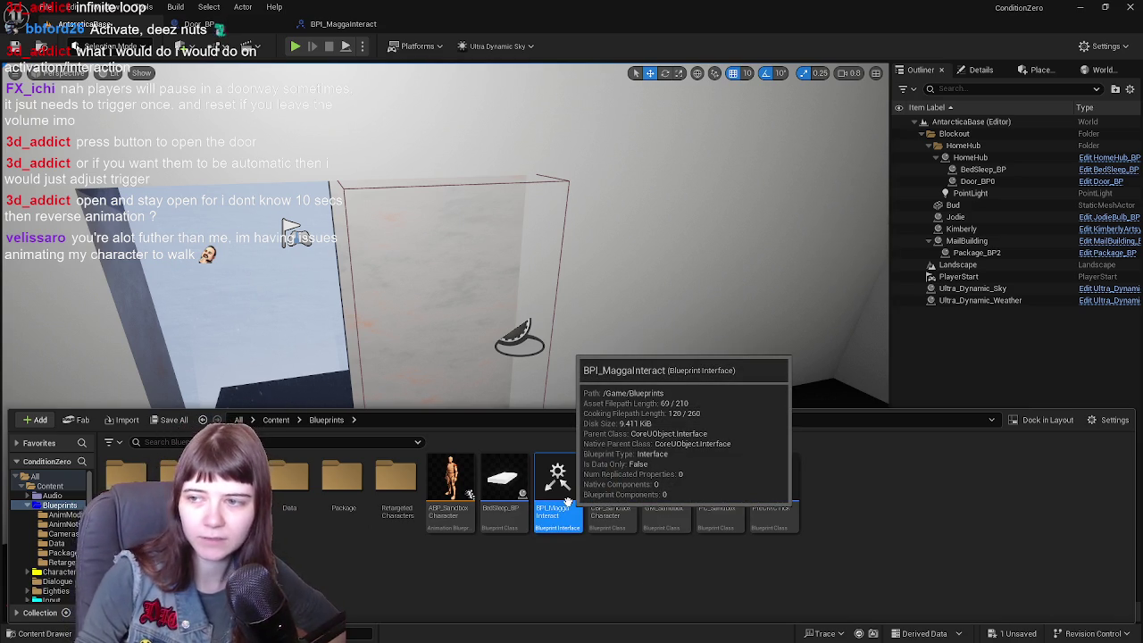
pyautogui.doubleClick(567, 501)
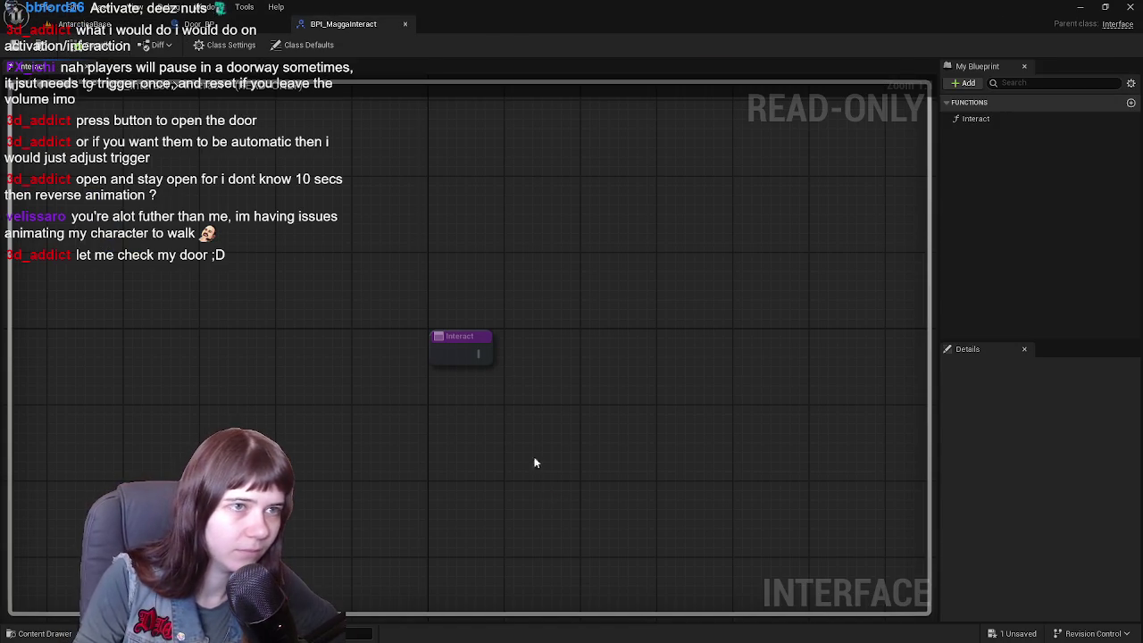
pyautogui.click(234, 24)
pyautogui.hotkey('ctrl', 's')
# - Flip between the level, BPI_MaggaInteract and Door_BP tabs, ending back on the level
pyautogui.click(100, 24)
pyautogui.click(348, 24)
pyautogui.click(134, 26)
pyautogui.click(241, 25)
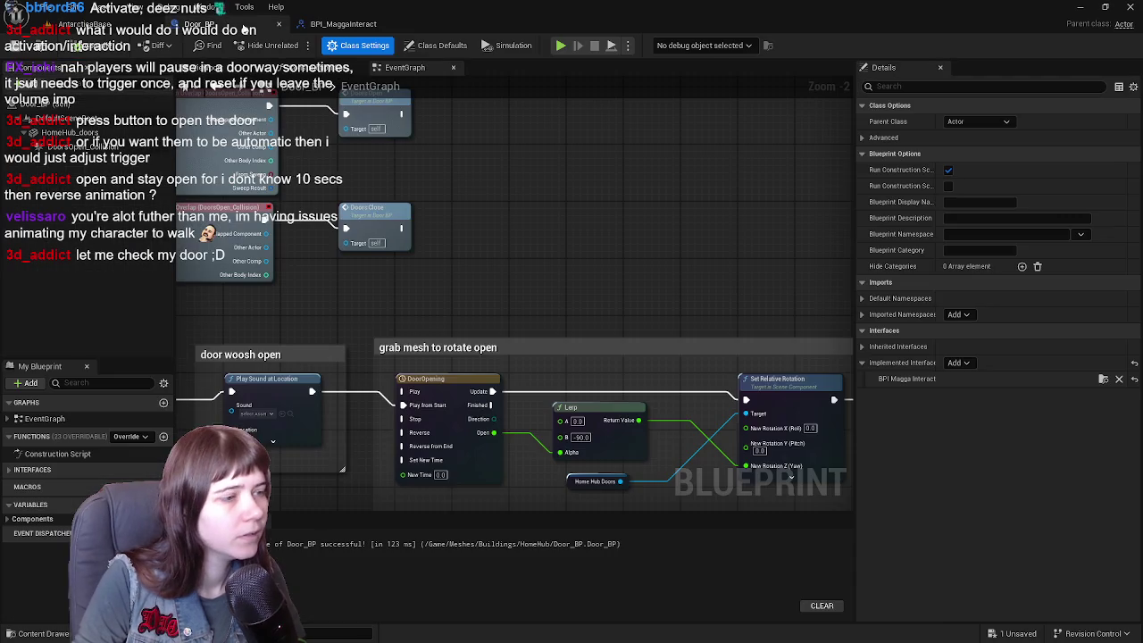
pyautogui.moveTo(768, 269); pyautogui.dragTo(785, 276)
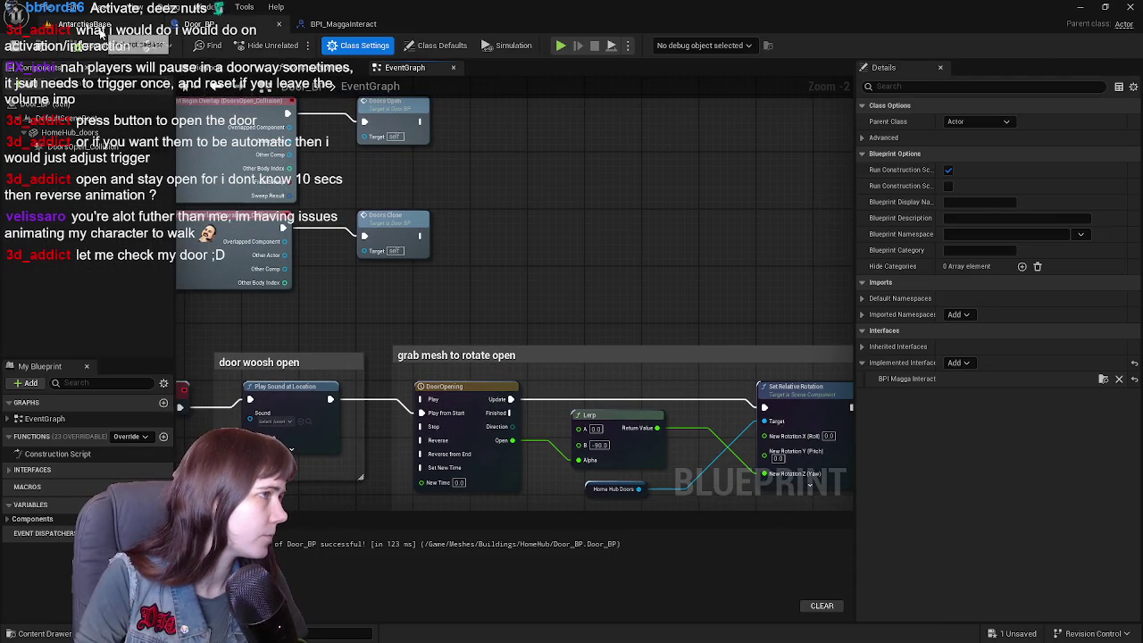
pyautogui.click(100, 31)
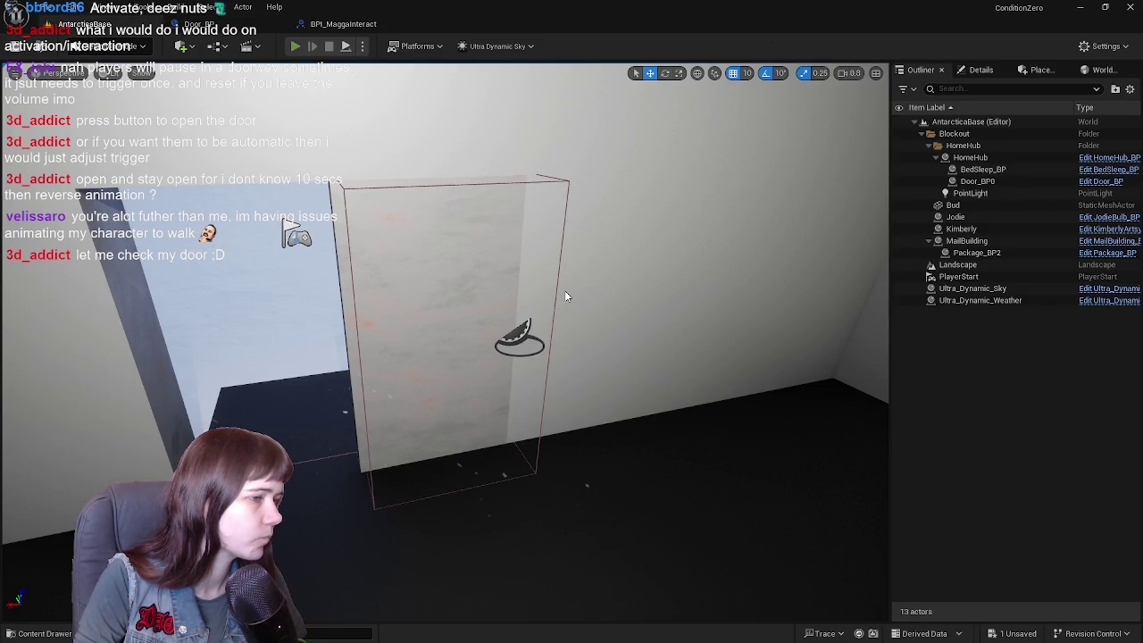
# - Play-test running the character with W and D to the open HomeHub doorway, then reopen Door_BP's graph
pyautogui.hotkey('alt', 'p')
pyautogui.press('w')
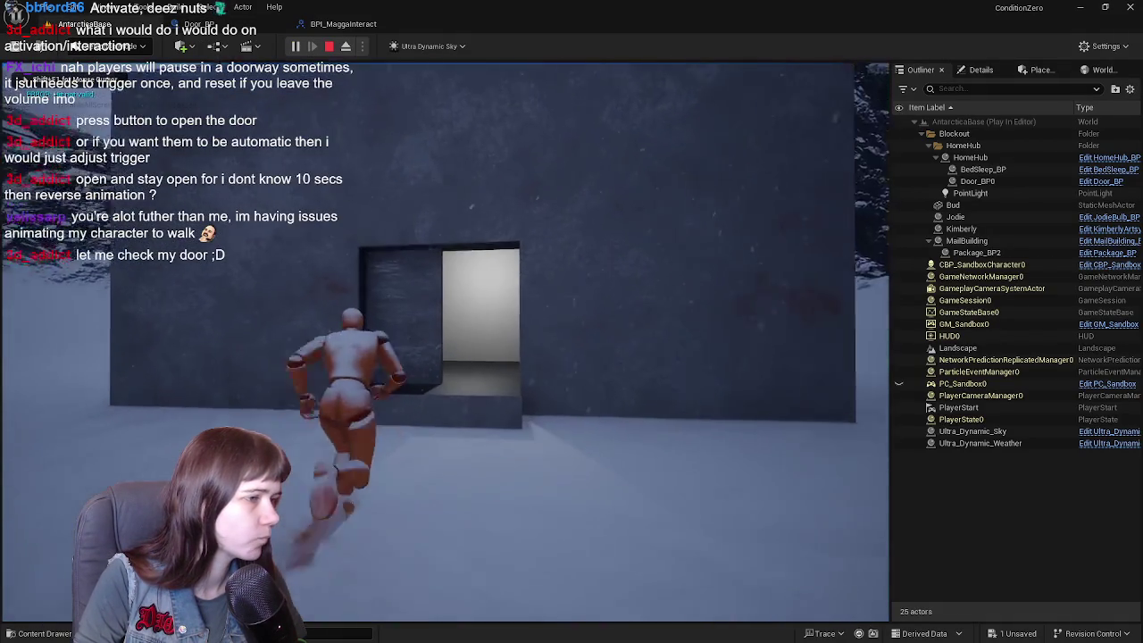
pyautogui.press('d')
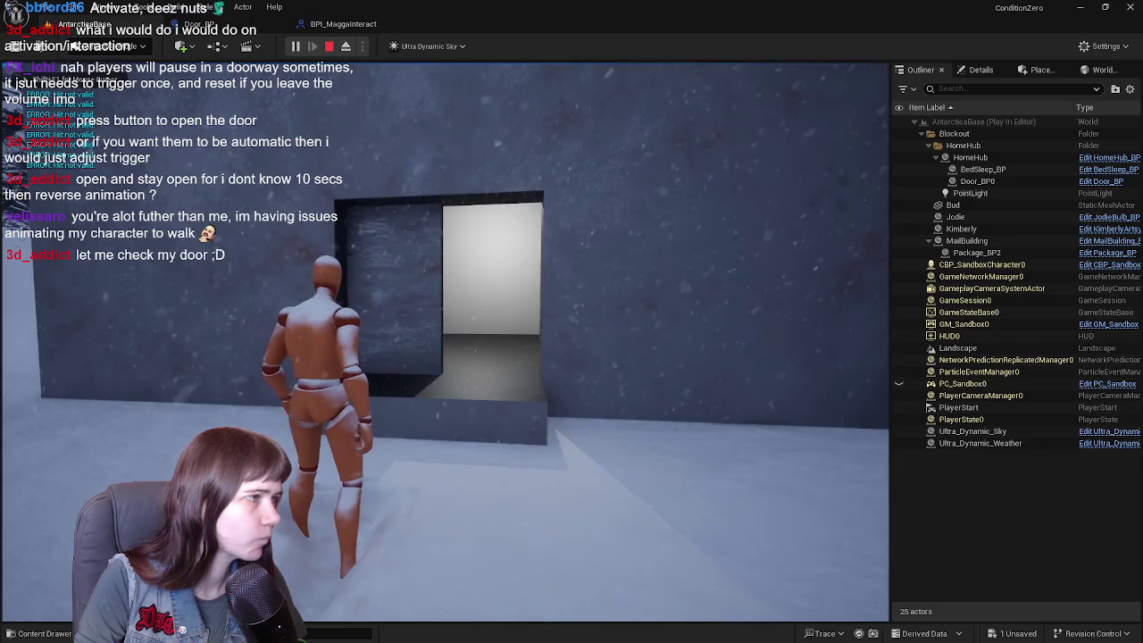
pyautogui.press('Escape')
pyautogui.click(353, 24)
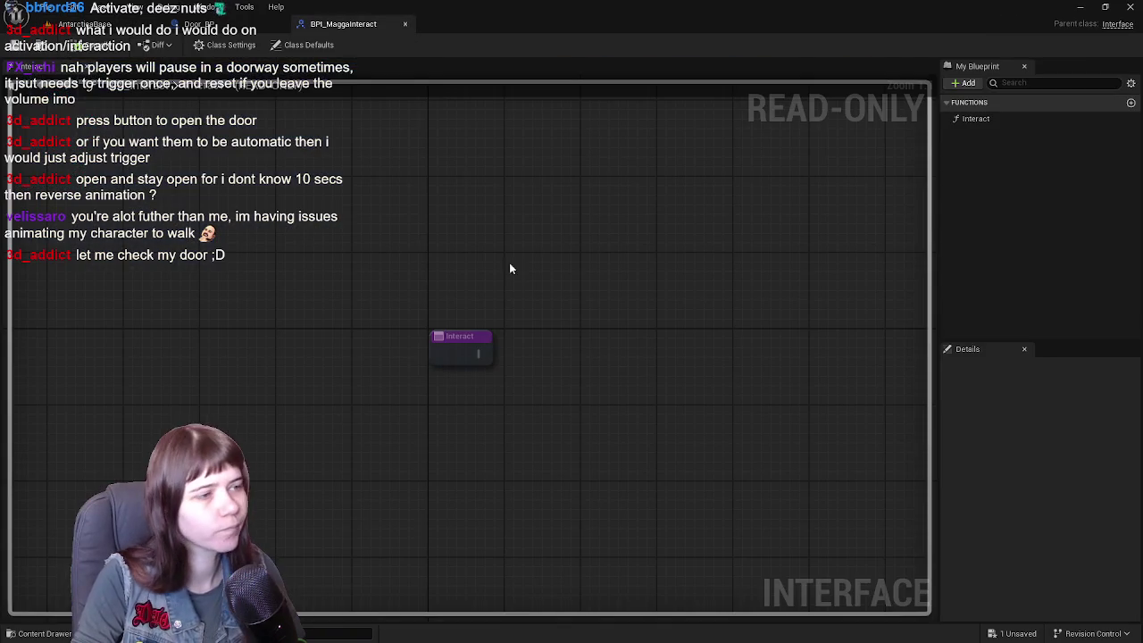
pyautogui.click(223, 24)
pyautogui.moveTo(453, 211); pyautogui.dragTo(534, 243)
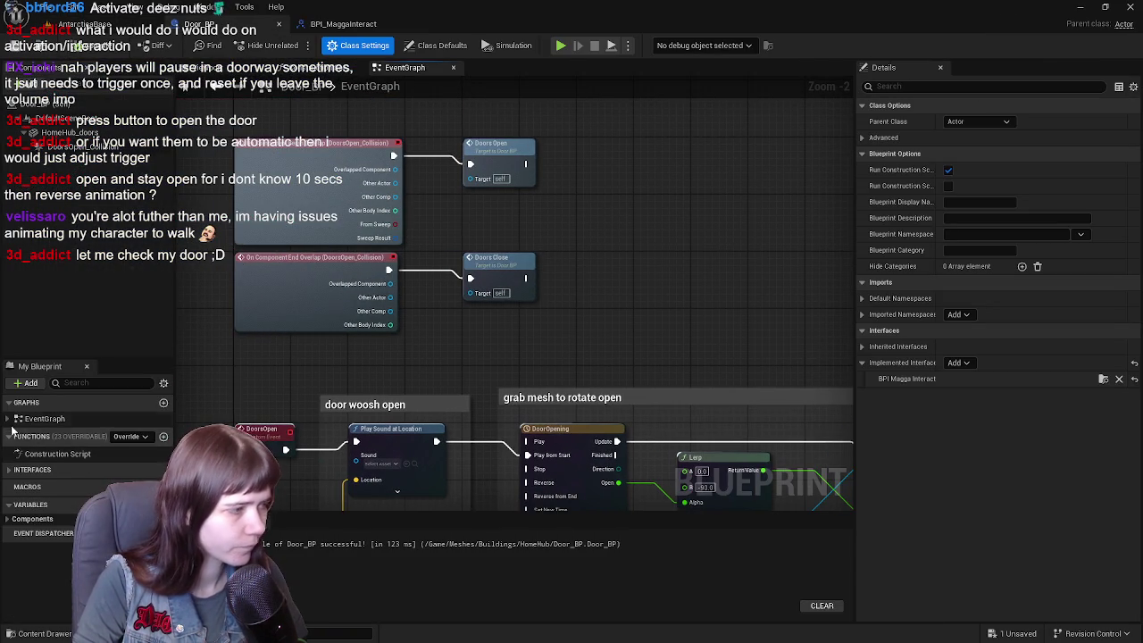
# - Add an Event Interact node from the Interact interface function in My Blueprint
pyautogui.click(45, 453)
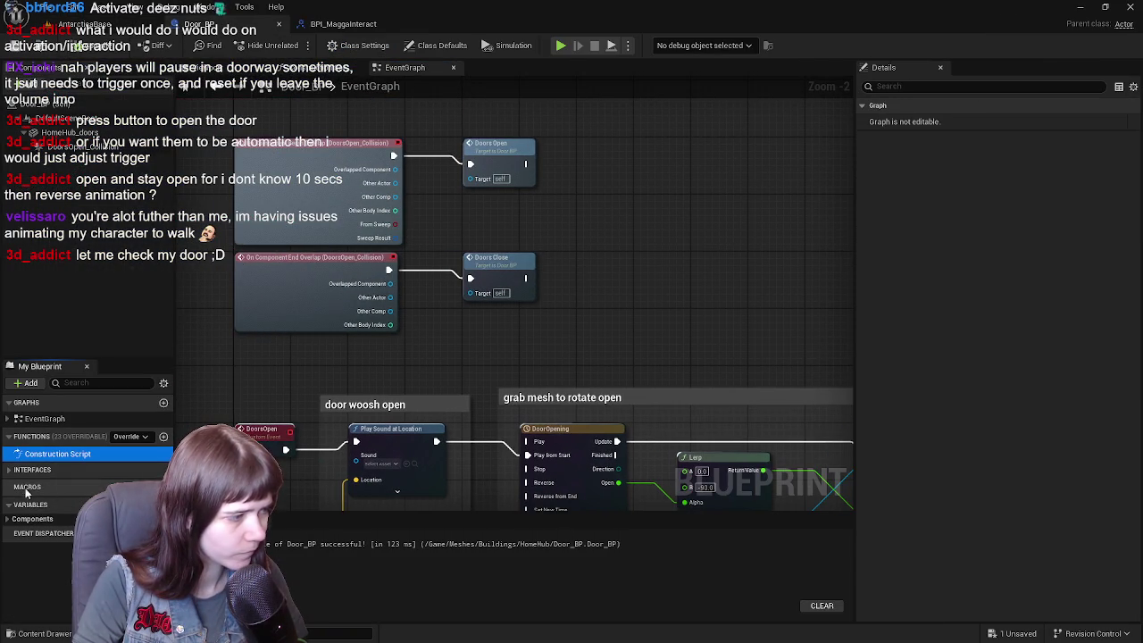
pyautogui.click(32, 470)
pyautogui.click(35, 486)
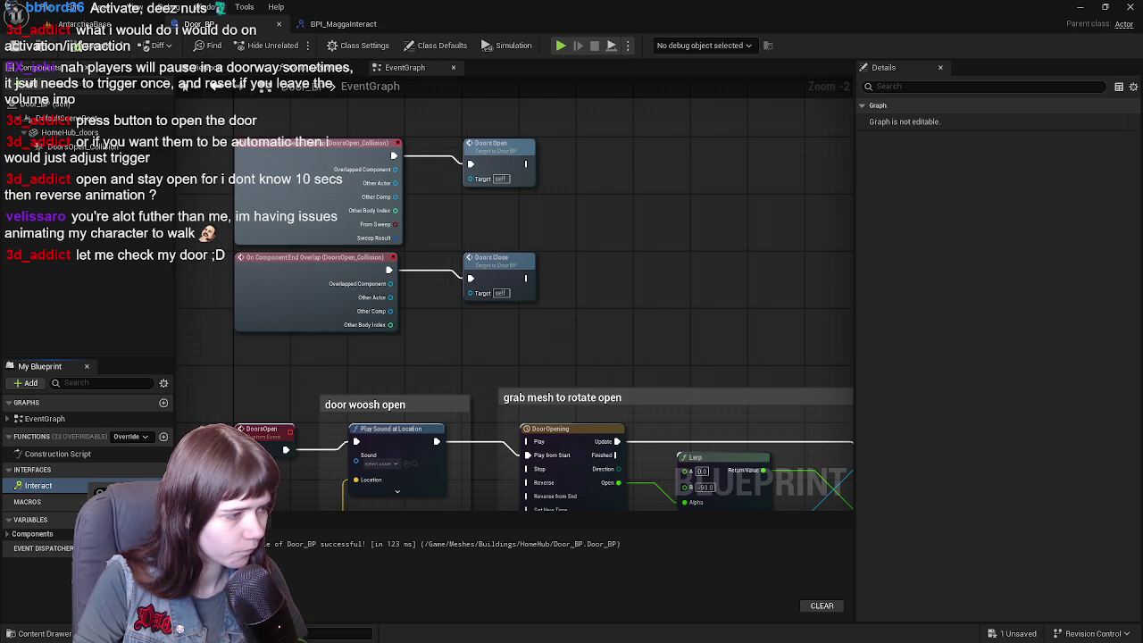
pyautogui.doubleClick(100, 490)
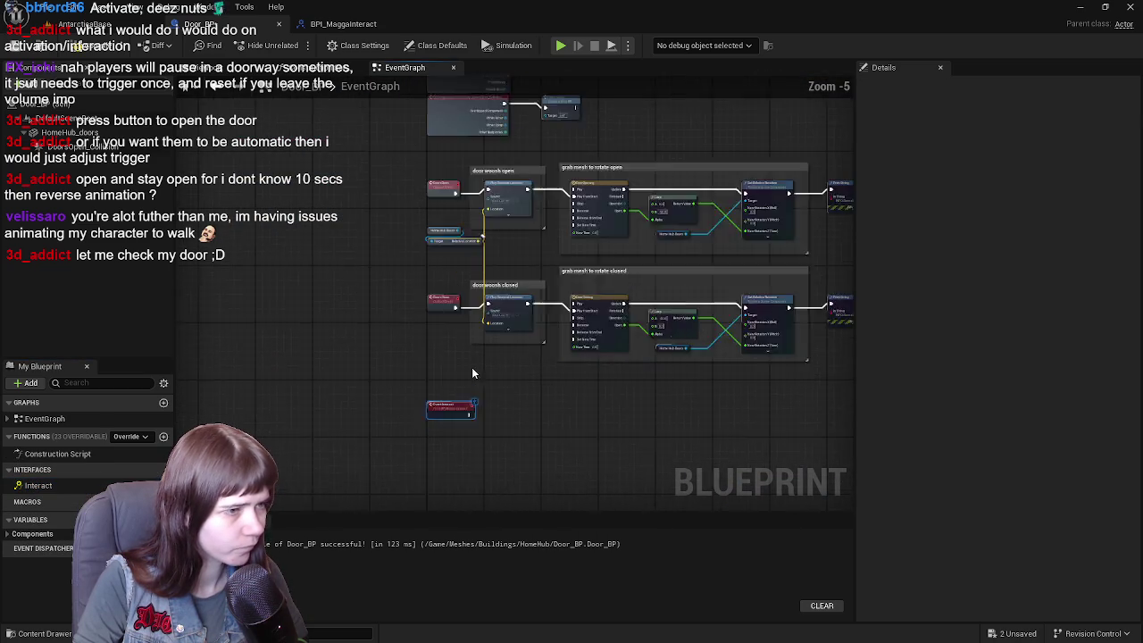
pyautogui.moveTo(429, 430); pyautogui.dragTo(332, 299)
pyautogui.scroll(1, 306, 375)
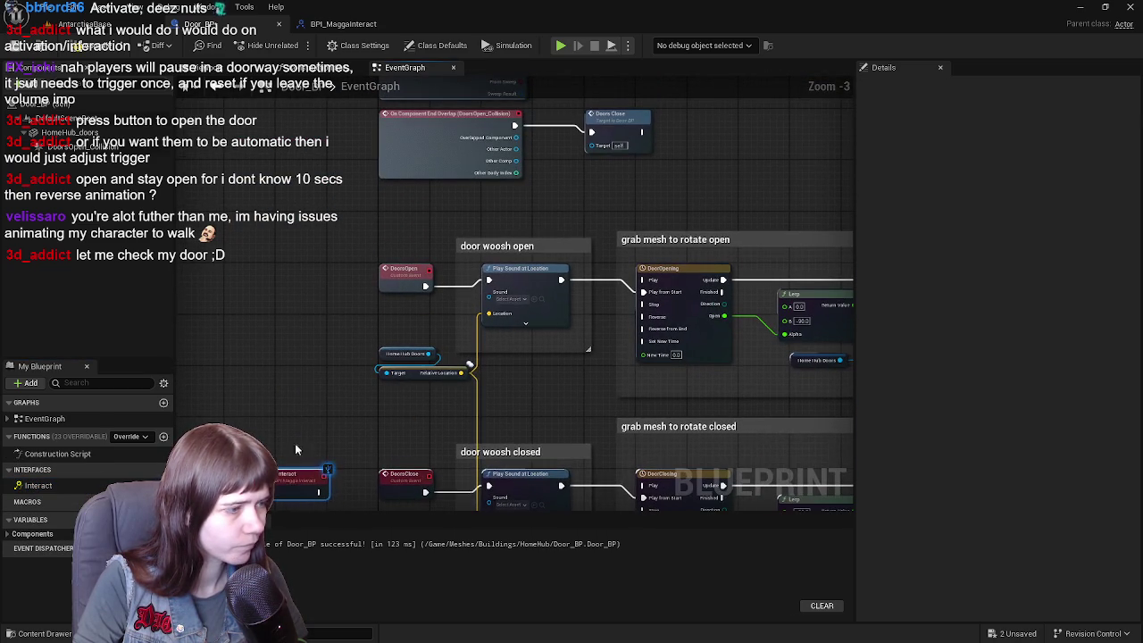
pyautogui.scroll(1, 317, 280)
pyautogui.scroll(-2, 294, 263)
pyautogui.scroll(1, 359, 288)
pyautogui.moveTo(342, 307); pyautogui.dragTo(489, 306)
pyautogui.moveTo(359, 340); pyautogui.dragTo(359, 340)
pyautogui.click(374, 237)
# - Wire Event Interact into Doors Open and the end overlap into Doors Close
pyautogui.moveTo(311, 308); pyautogui.dragTo(611, 243)
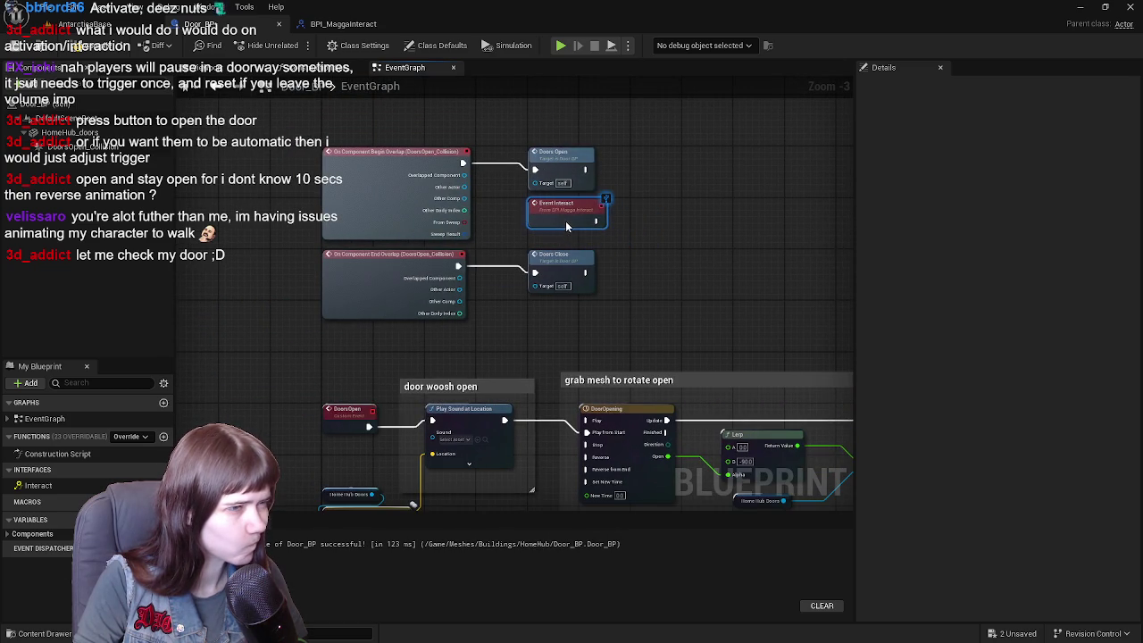
pyautogui.scroll(1, 566, 226)
pyautogui.scroll(-1, 479, 302)
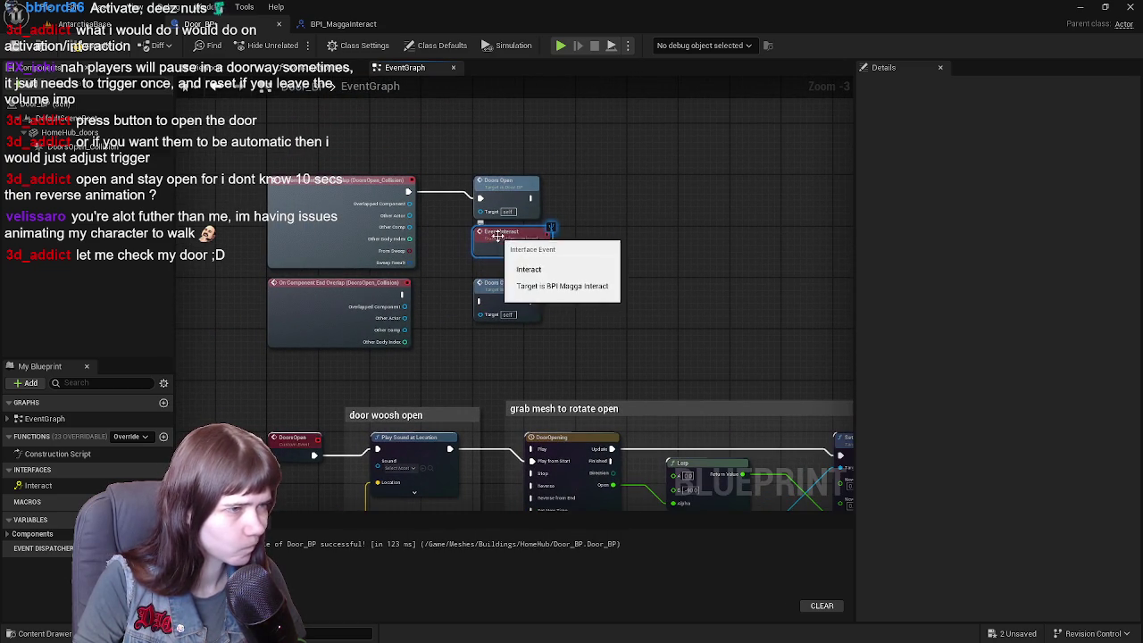
pyautogui.moveTo(541, 249)
pyautogui.mouseDown()
pyautogui.moveTo(498, 229)
pyautogui.moveTo(483, 204)
pyautogui.moveTo(300, 134)
pyautogui.mouseUp()
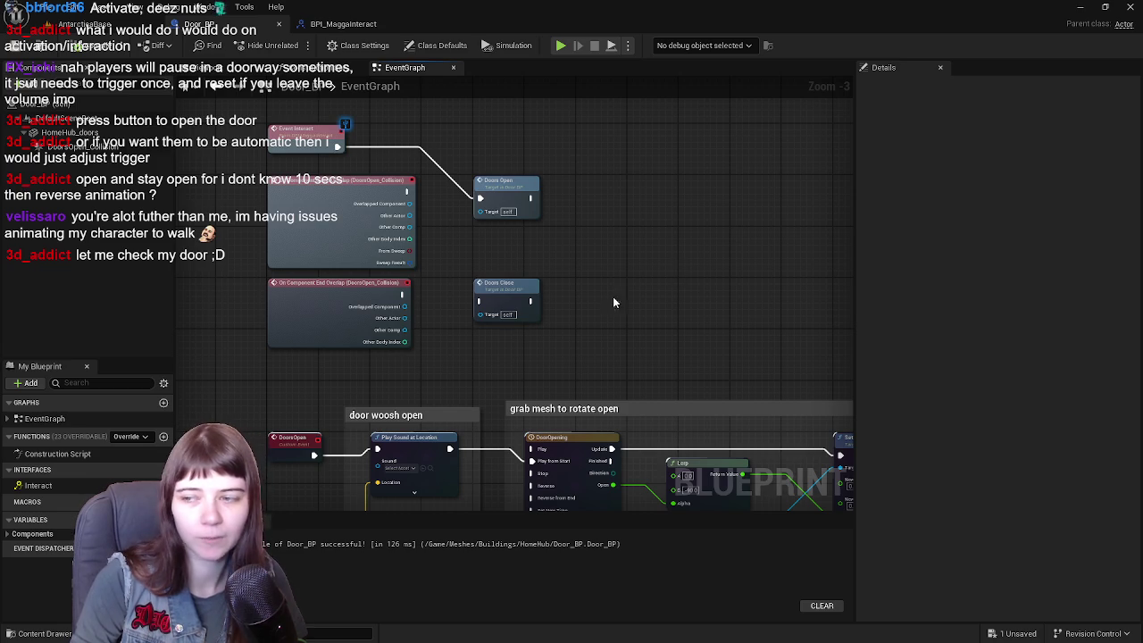
pyautogui.moveTo(402, 295); pyautogui.dragTo(480, 301)
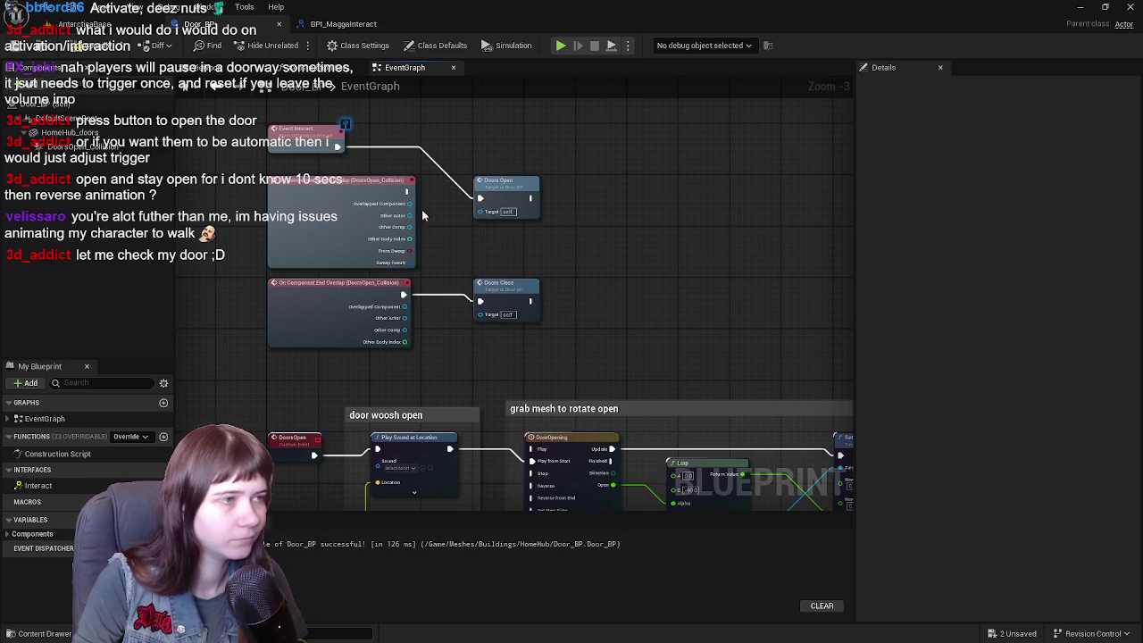
pyautogui.click(97, 27)
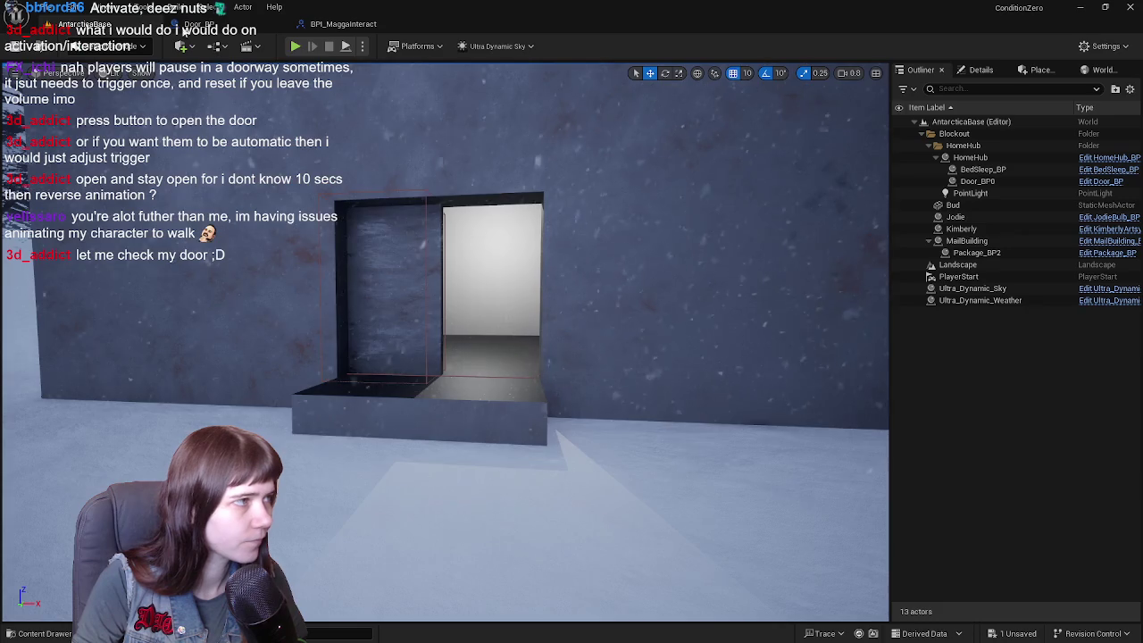
# - Play-test walking to the door and pressing E to swing it open, then select Event Interact
pyautogui.hotkey('alt', 'p')
pyautogui.press('w')
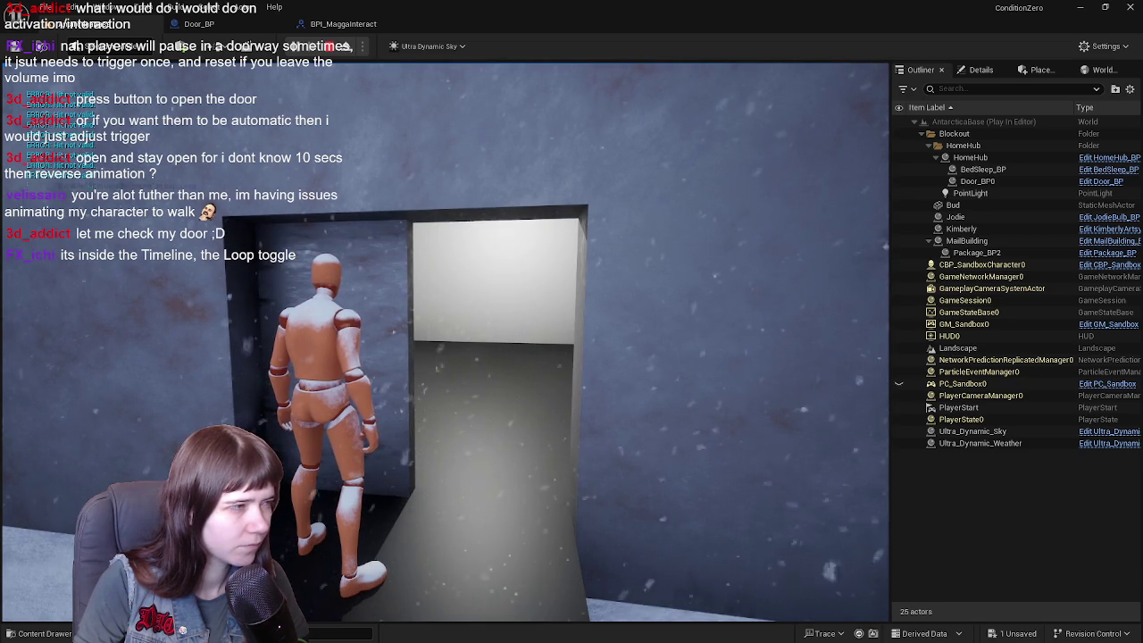
pyautogui.press('e')
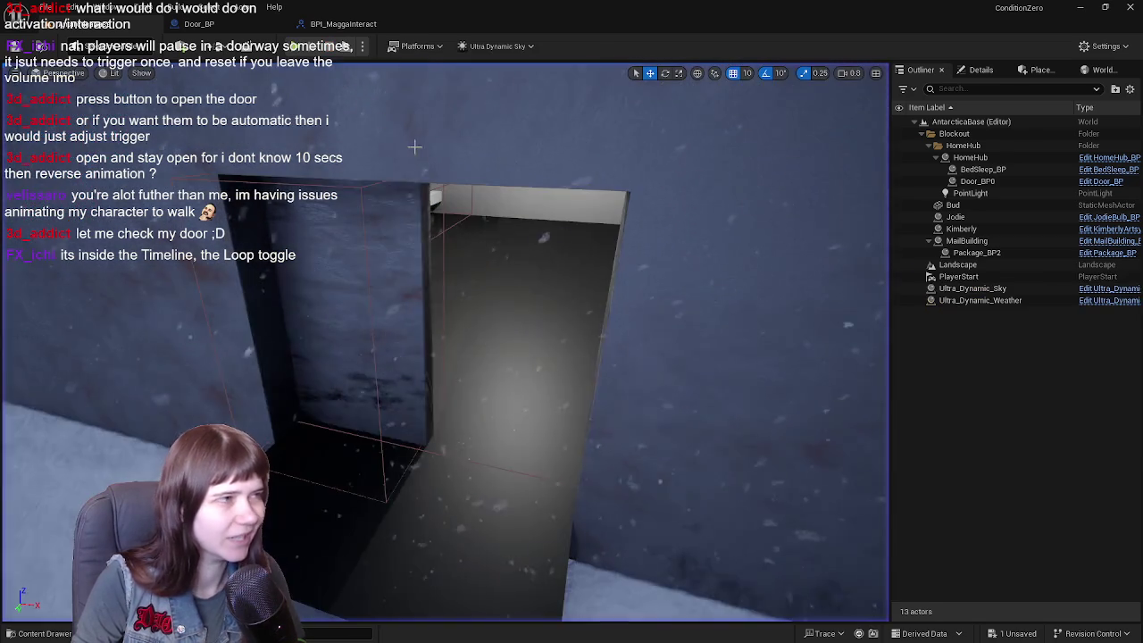
pyautogui.press('Escape')
pyautogui.click(297, 140)
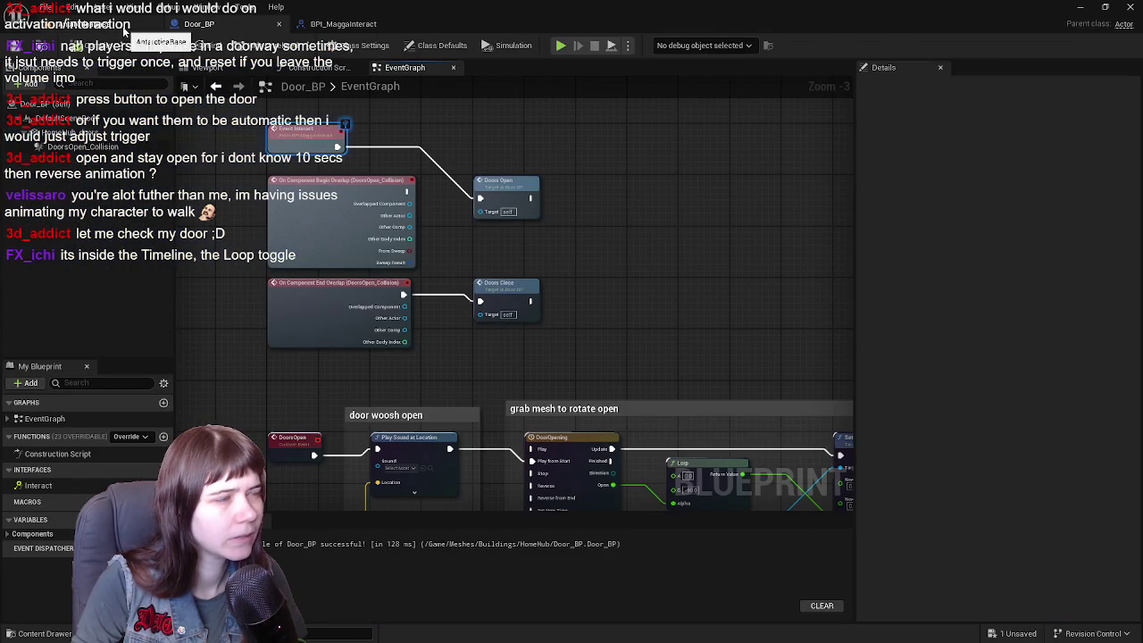
# - Open Package_BP from the Package folder via the content drawer
pyautogui.click(45, 633)
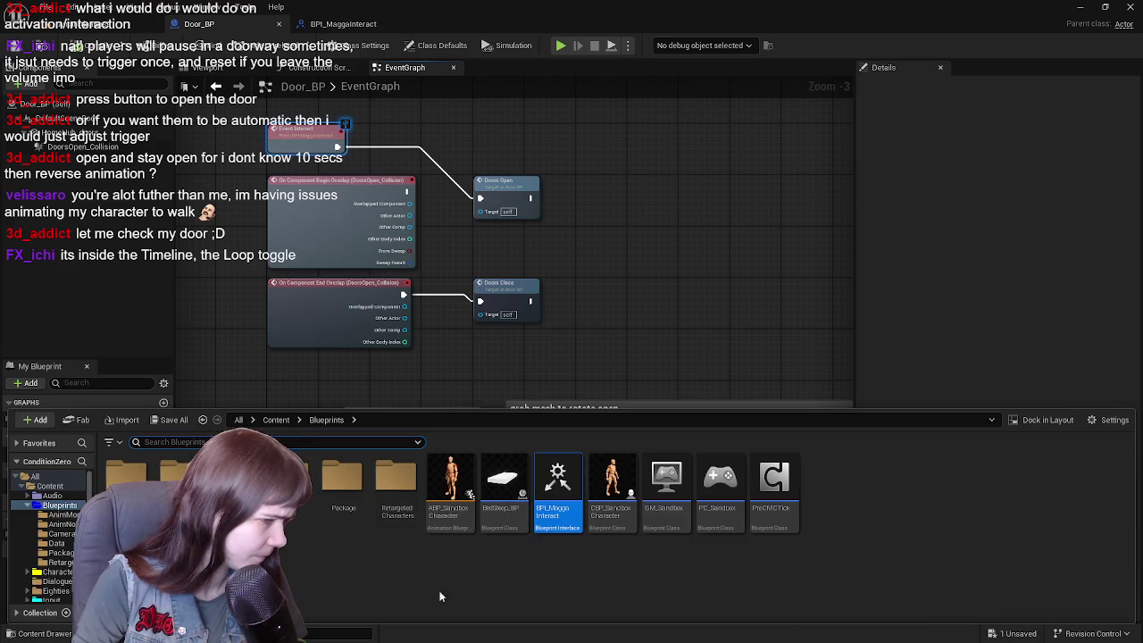
pyautogui.doubleClick(342, 502)
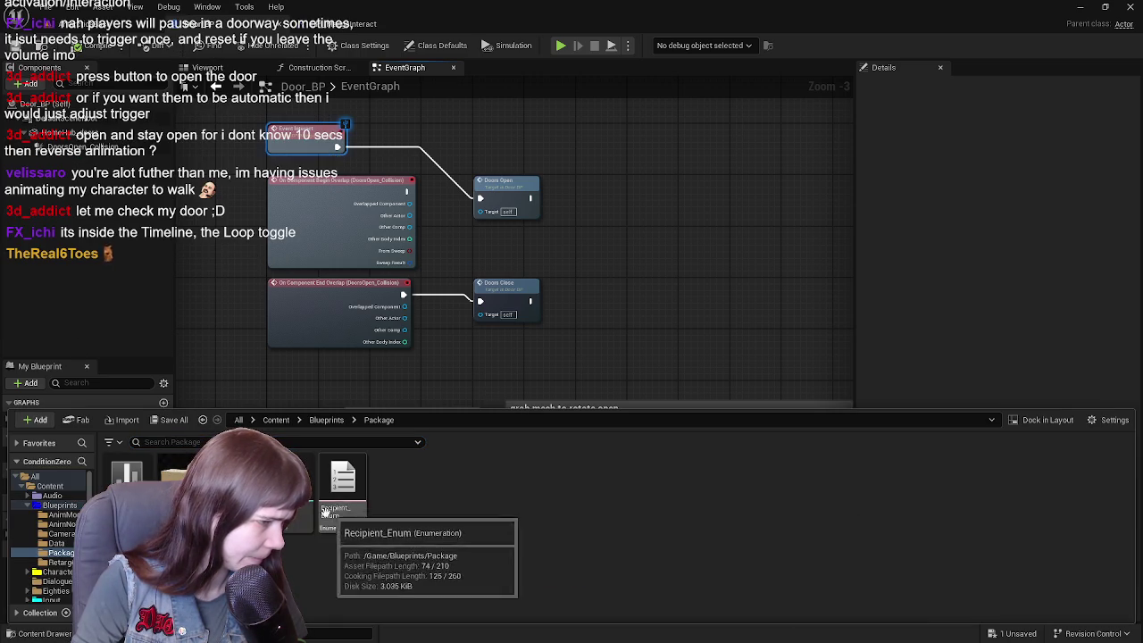
pyautogui.doubleClick(178, 482)
# - Review Package_BP's Pickup Package call and PickupPackage event logic, then switch to BPI_Interact
pyautogui.scroll(-3, 469, 207)
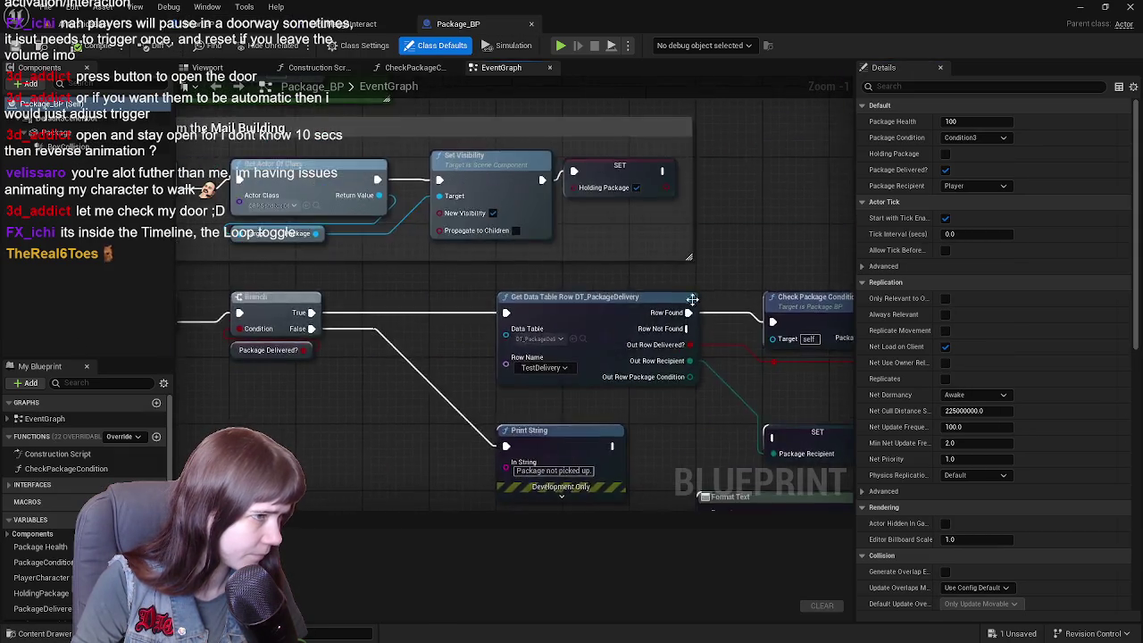
pyautogui.moveTo(548, 279); pyautogui.dragTo(438, 415)
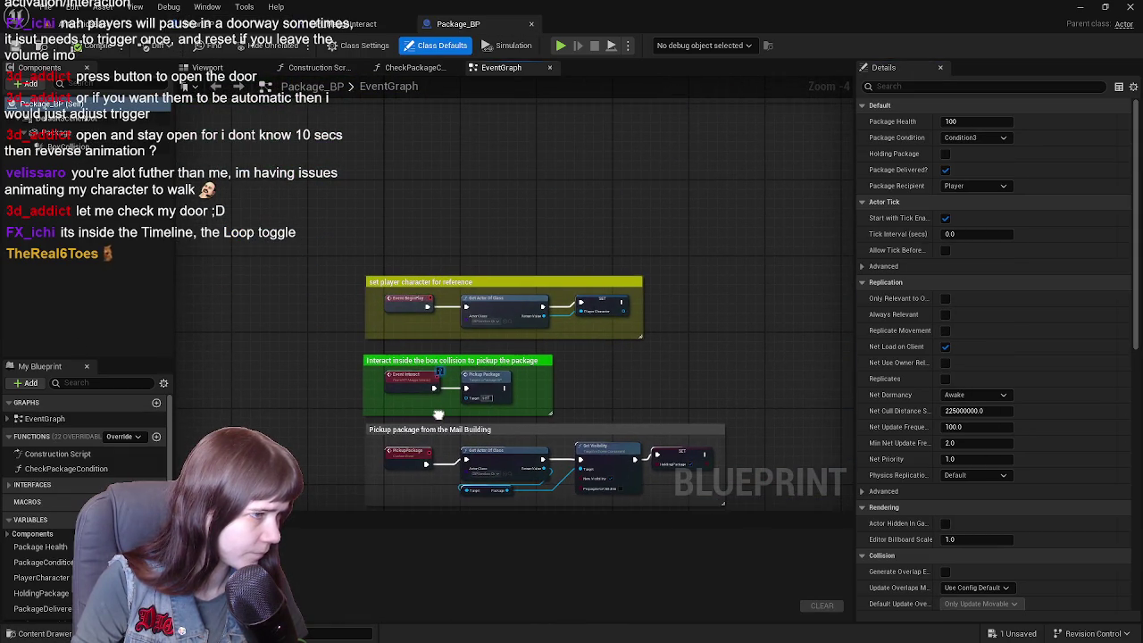
pyautogui.scroll(2, 425, 374)
pyautogui.click(397, 284)
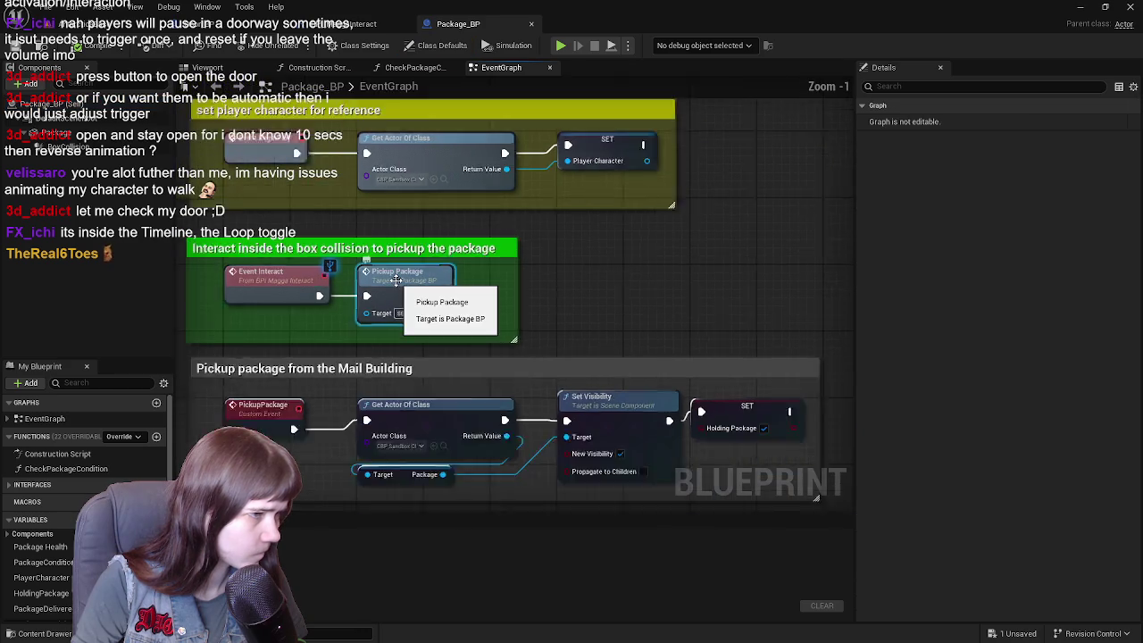
pyautogui.scroll(1, 397, 284)
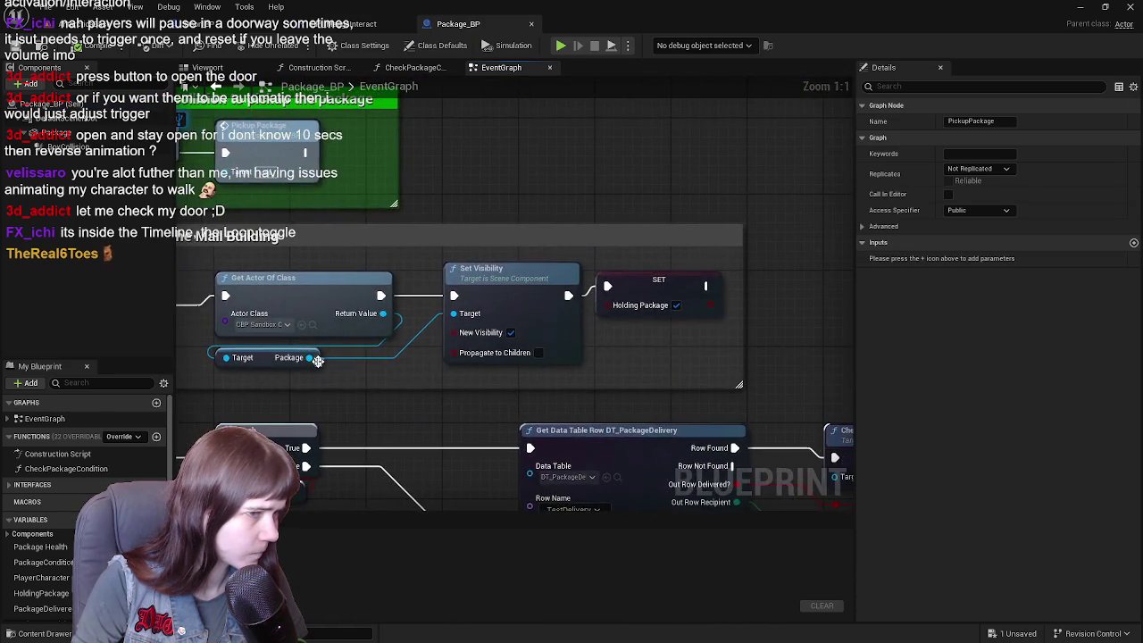
pyautogui.moveTo(318, 359); pyautogui.dragTo(504, 393)
pyautogui.moveTo(663, 316); pyautogui.dragTo(664, 354)
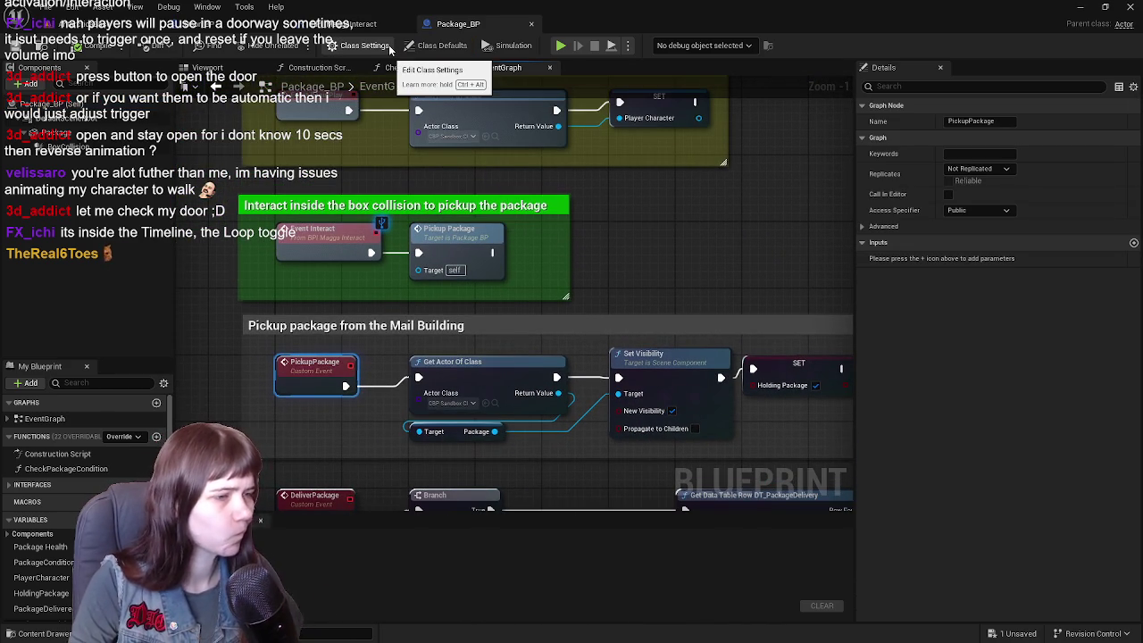
pyautogui.click(347, 25)
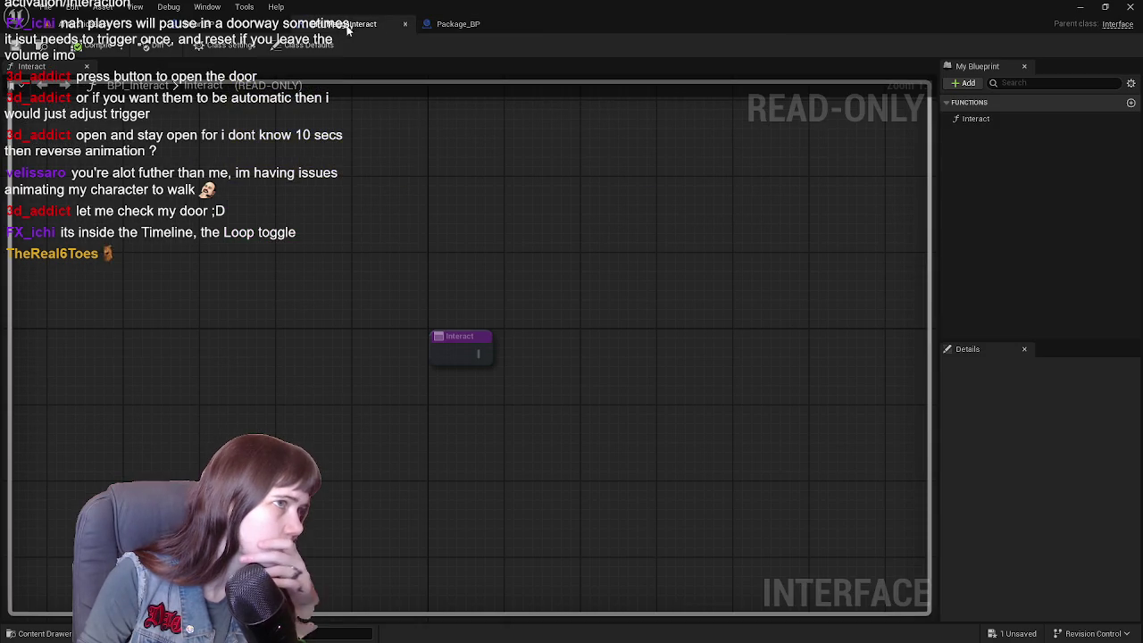
# - Close BPI_Interact and survey Door_BP's door-open and door-close timeline sections
pyautogui.click(406, 26)
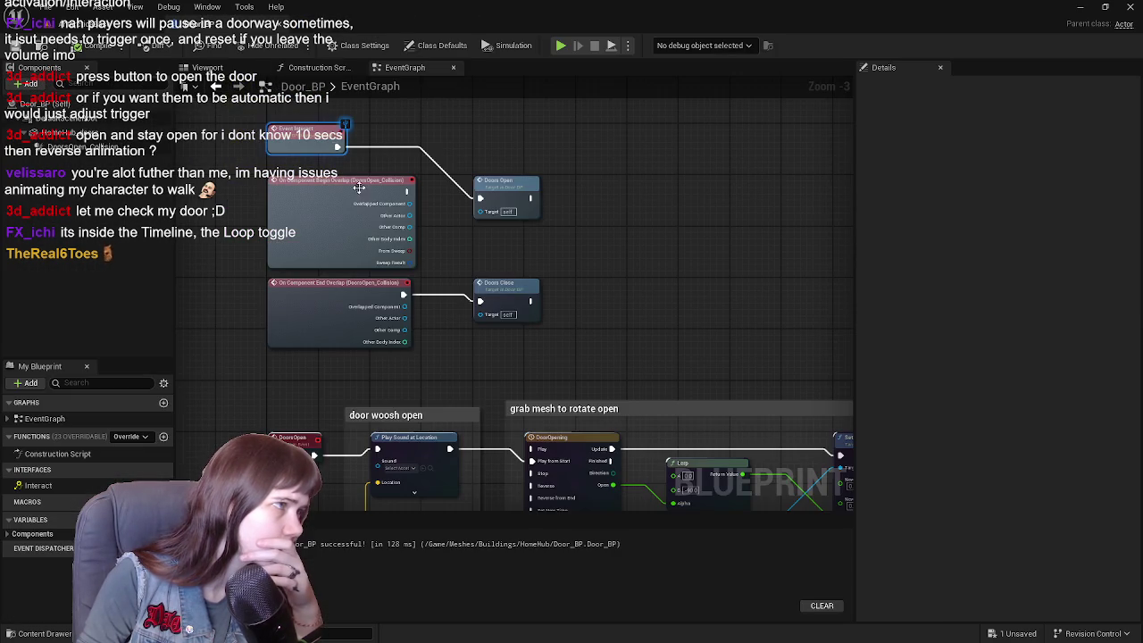
pyautogui.moveTo(615, 236); pyautogui.dragTo(679, 277)
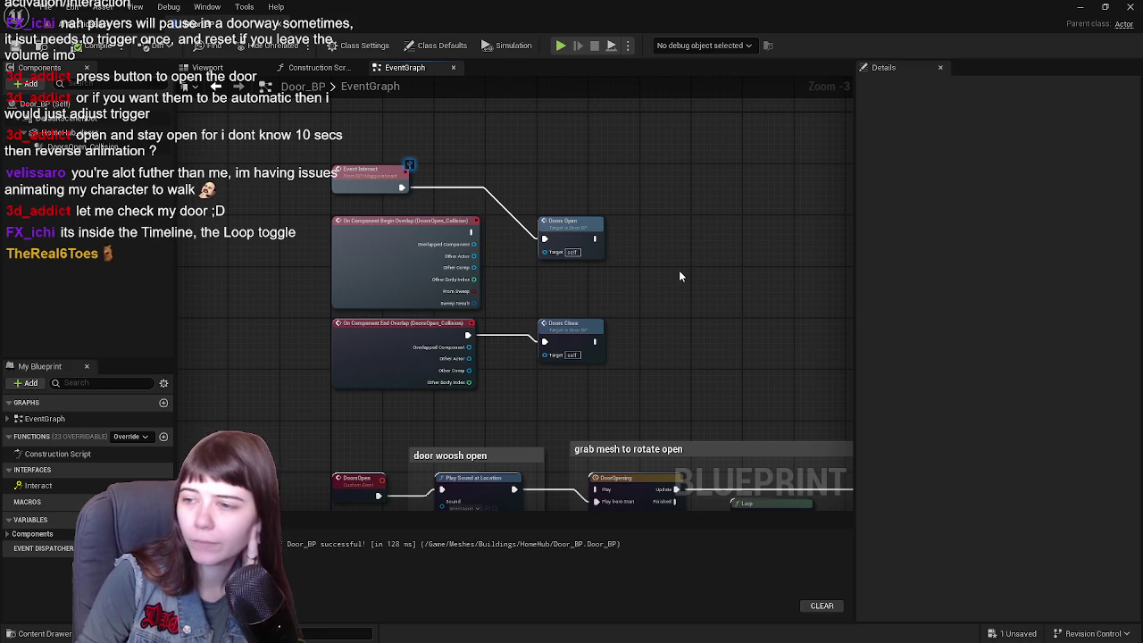
pyautogui.scroll(-1, 662, 272)
pyautogui.moveTo(625, 331)
pyautogui.mouseDown()
pyautogui.moveTo(406, 230)
pyautogui.moveTo(592, 271)
pyautogui.mouseUp()
pyautogui.scroll(1, 592, 271)
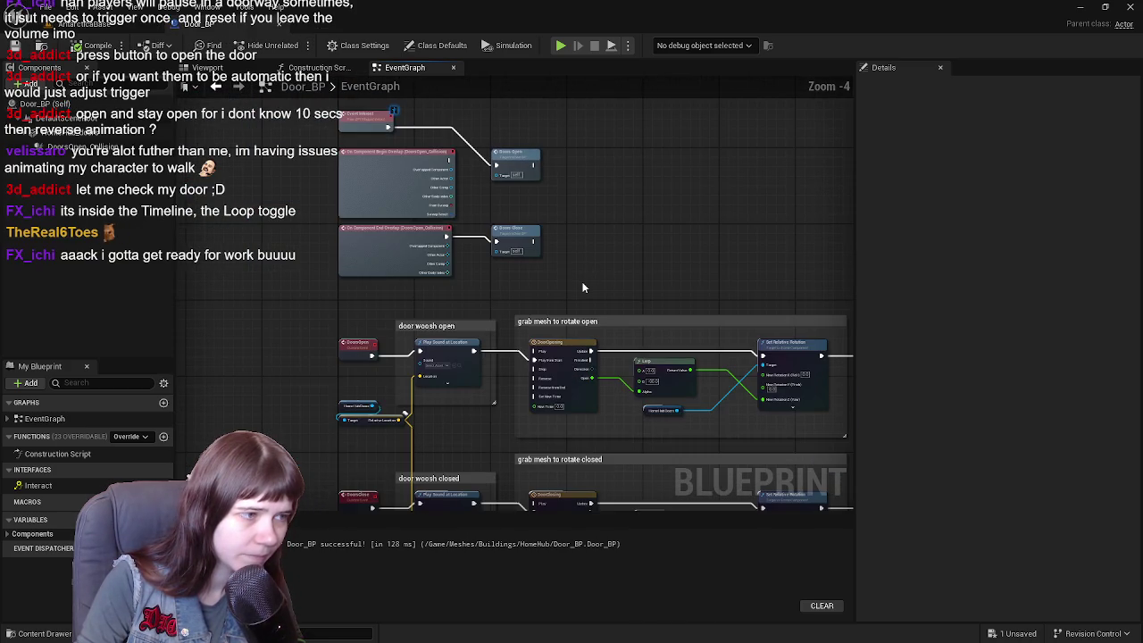
pyautogui.moveTo(523, 221); pyautogui.dragTo(585, 290)
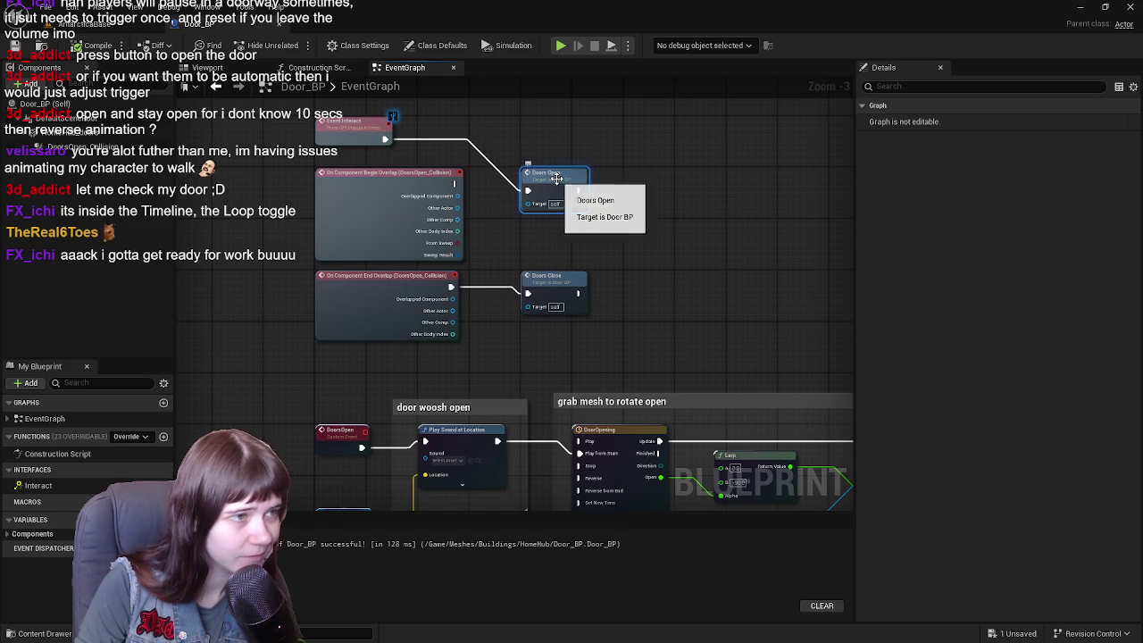
pyautogui.moveTo(630, 241)
pyautogui.mouseDown()
pyautogui.moveTo(616, 259)
pyautogui.moveTo(531, 105)
pyautogui.mouseUp()
pyautogui.moveTo(211, 203)
pyautogui.mouseDown()
pyautogui.moveTo(719, 388)
pyautogui.moveTo(752, 387)
pyautogui.moveTo(740, 395)
pyautogui.mouseUp()
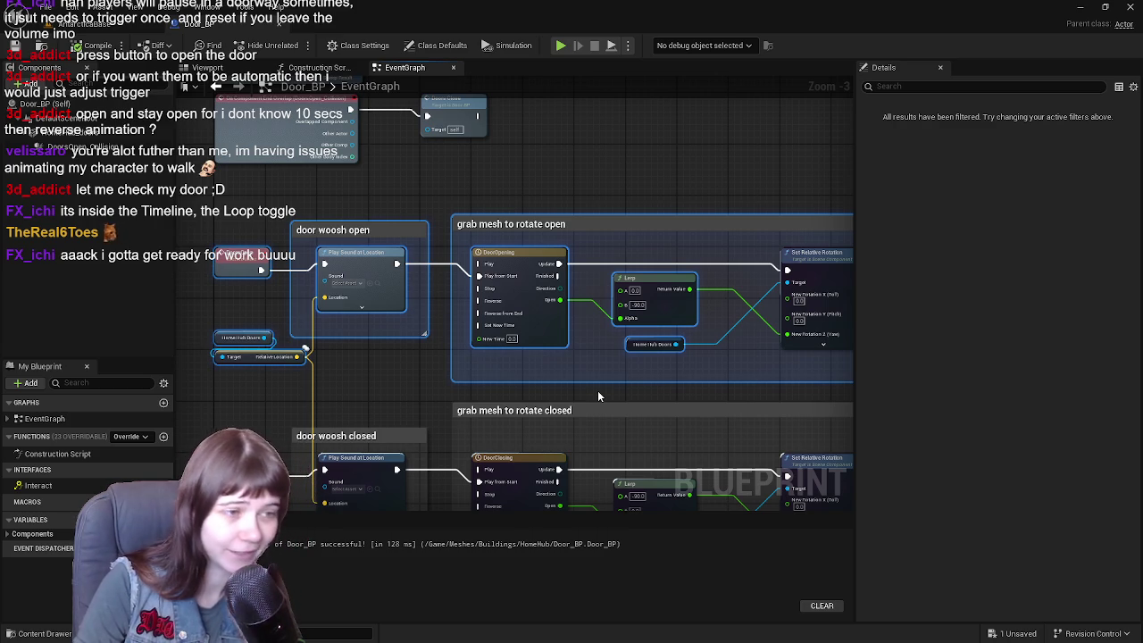
pyautogui.click(385, 376)
# - Inspect the DoorsOpen event, Doors Open/Close calls and Event Interact, then show the door's Viewport
pyautogui.moveTo(637, 388); pyautogui.dragTo(530, 375)
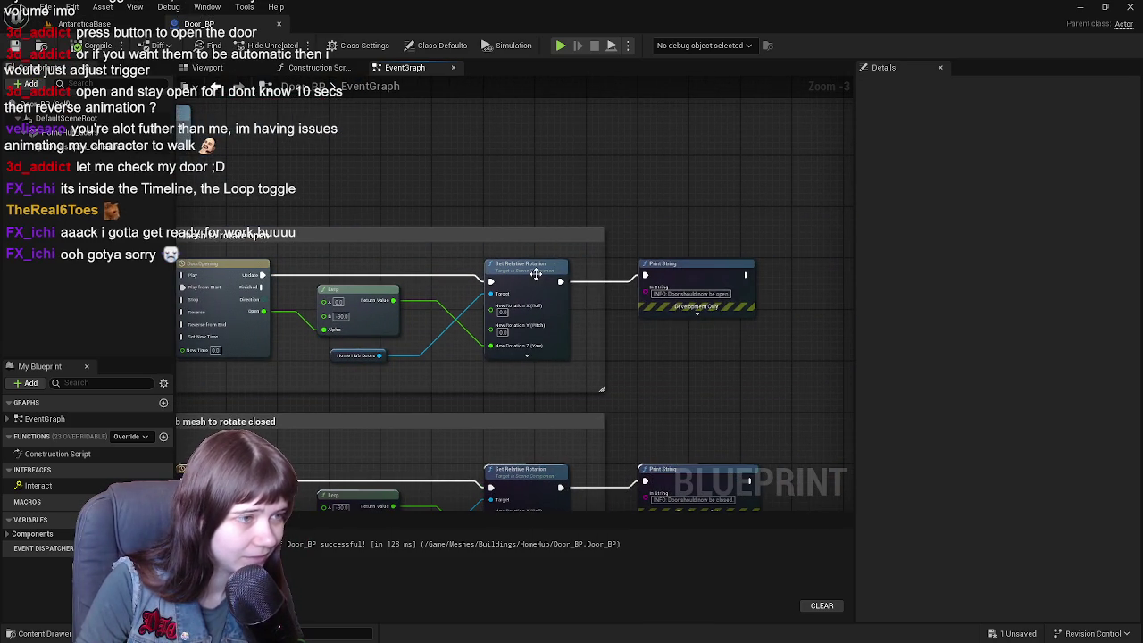
pyautogui.moveTo(536, 273)
pyautogui.mouseDown()
pyautogui.moveTo(500, 375)
pyautogui.moveTo(566, 382)
pyautogui.moveTo(462, 372)
pyautogui.moveTo(449, 388)
pyautogui.mouseUp()
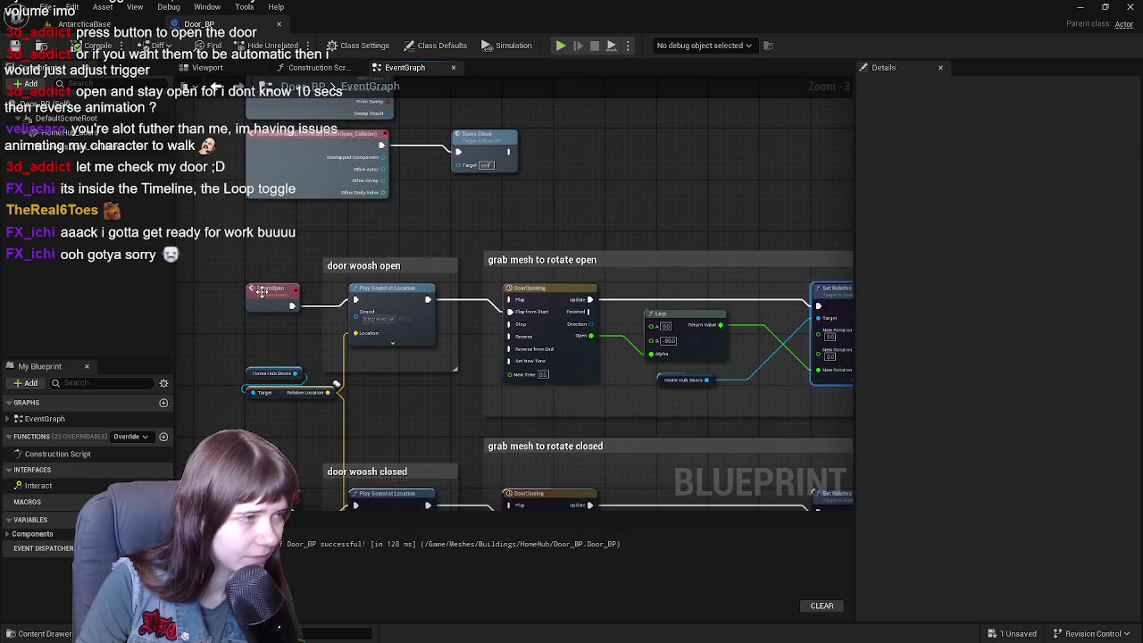
pyautogui.click(260, 290)
pyautogui.moveTo(443, 186); pyautogui.dragTo(424, 351)
pyautogui.rightClick(271, 165)
pyautogui.press('Escape')
pyautogui.moveTo(583, 303)
pyautogui.mouseDown()
pyautogui.moveTo(593, 284)
pyautogui.moveTo(635, 281)
pyautogui.moveTo(663, 253)
pyautogui.moveTo(638, 226)
pyautogui.moveTo(377, 154)
pyautogui.mouseUp()
pyautogui.click(214, 68)
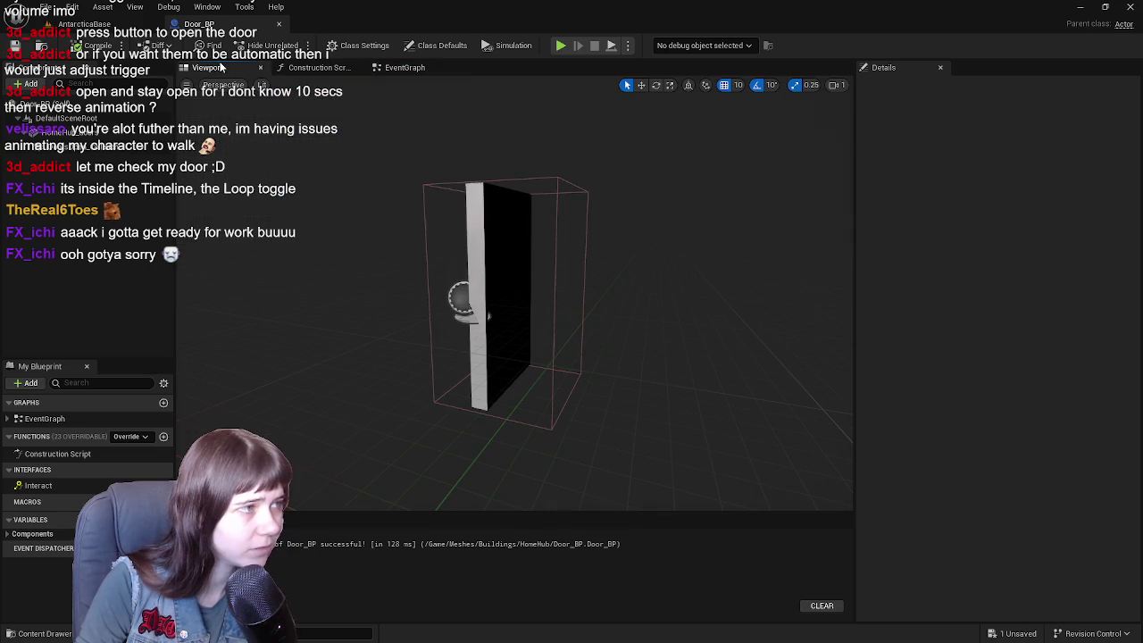
# - Select the door's box collision and look over its Collision category
pyautogui.click(556, 189)
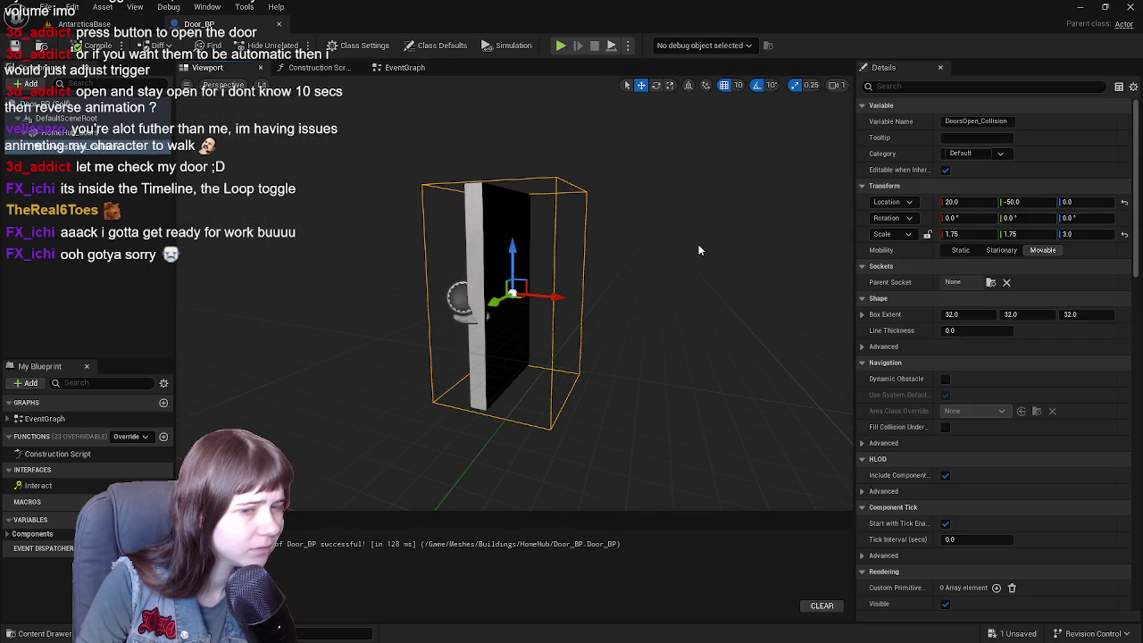
pyautogui.scroll(-10, 985, 454)
pyautogui.rightClick(938, 474)
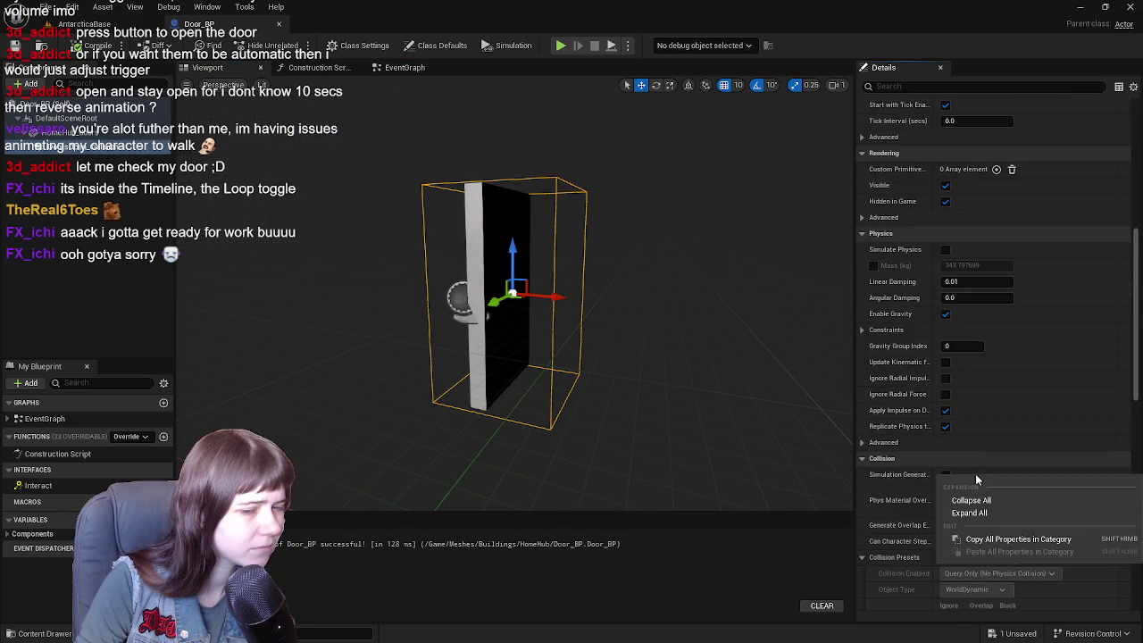
pyautogui.click(899, 470)
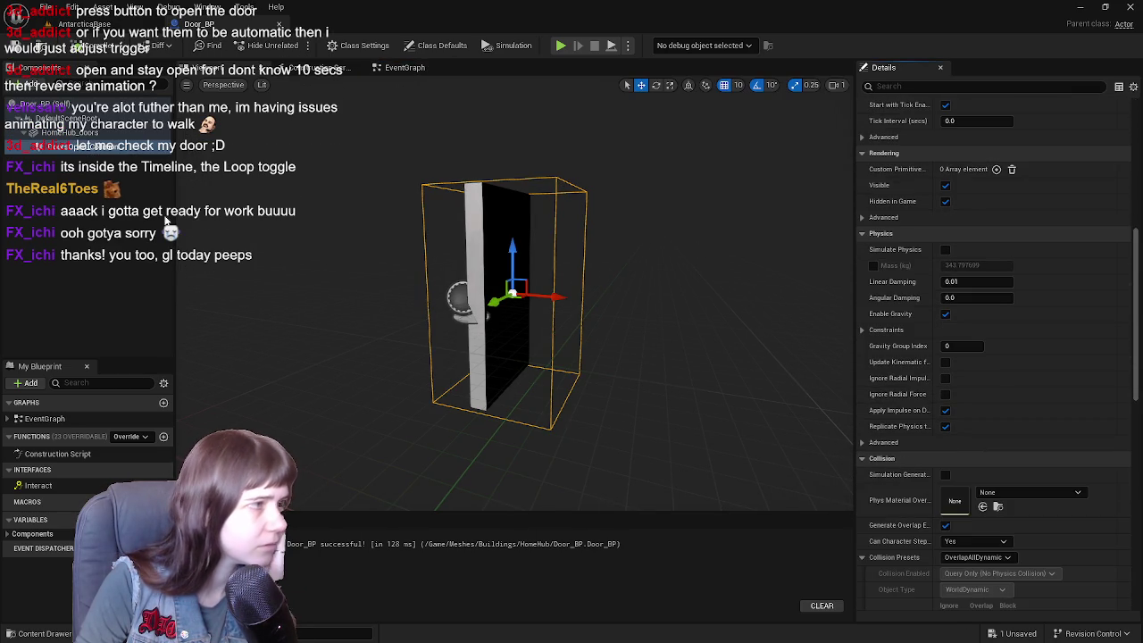
# - Give HomeHub_Doors a Custom collision preset, switching the Interaction channel from Overlap to Block
pyautogui.click(70, 133)
pyautogui.scroll(-5, 993, 402)
pyautogui.click(993, 300)
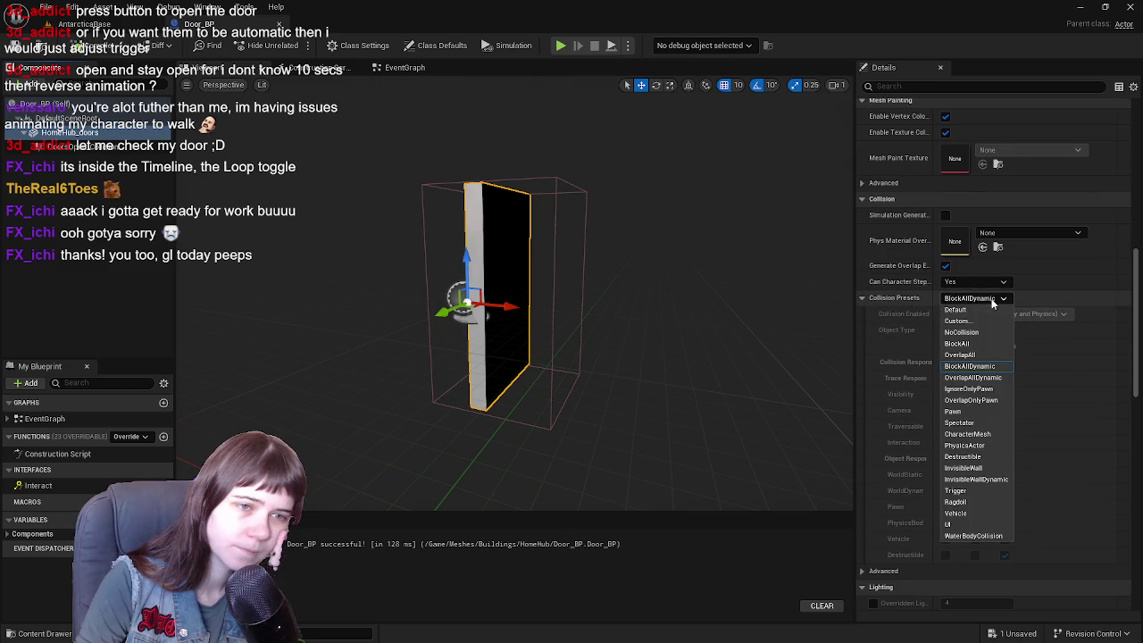
pyautogui.click(995, 323)
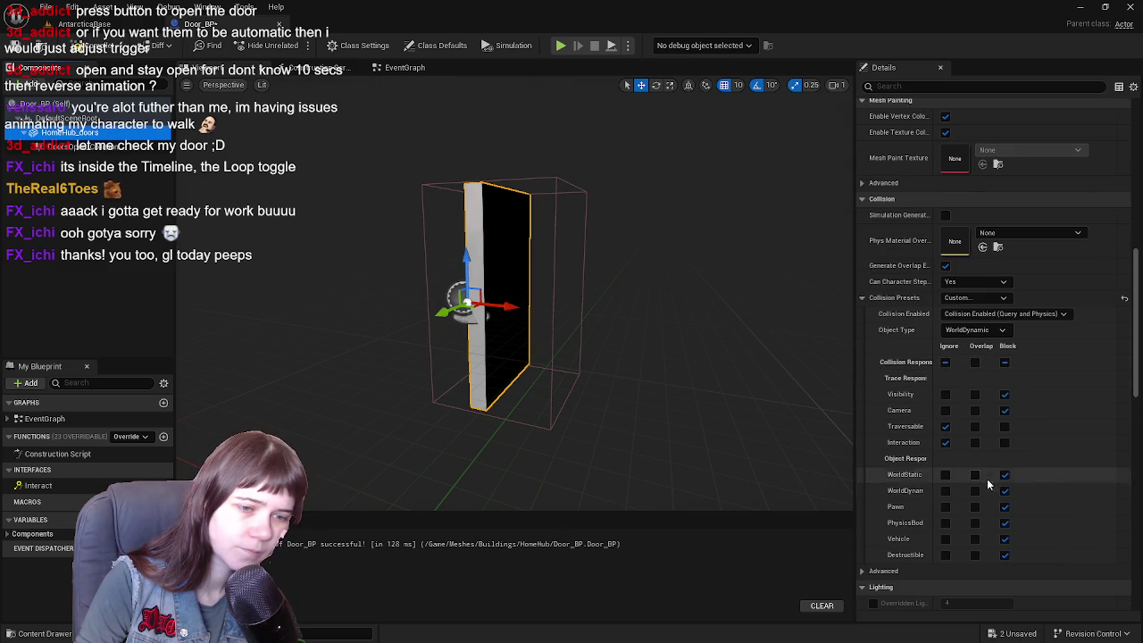
pyautogui.click(975, 442)
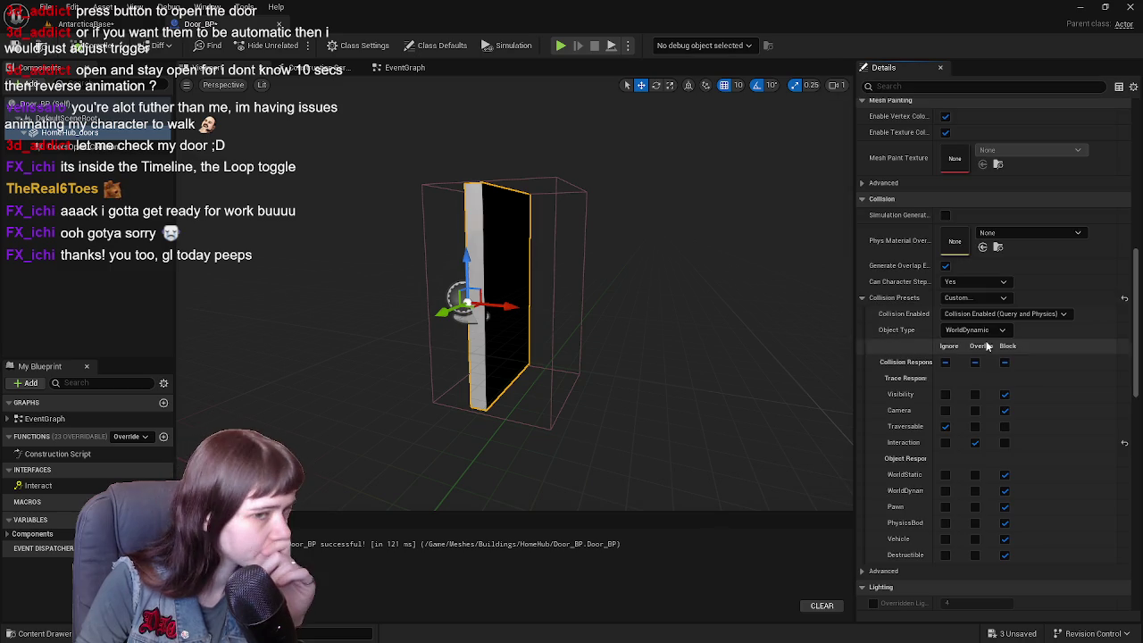
pyautogui.click(1004, 442)
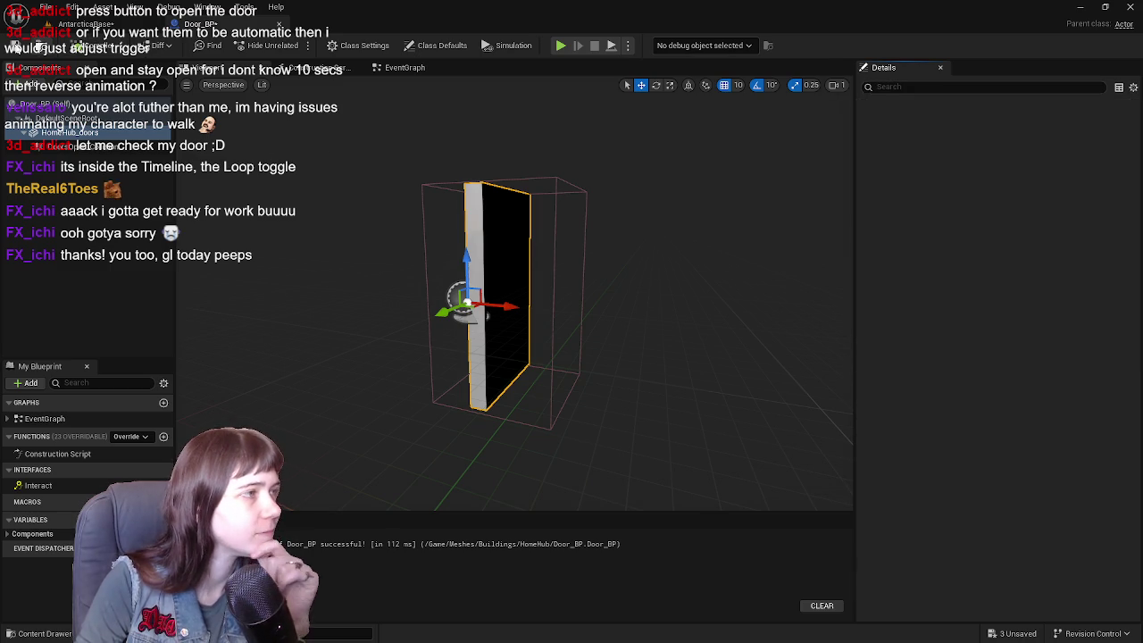
# - Play-test the level, walking the character up to and through the entrance doorway and back
pyautogui.hotkey('alt', 'p')
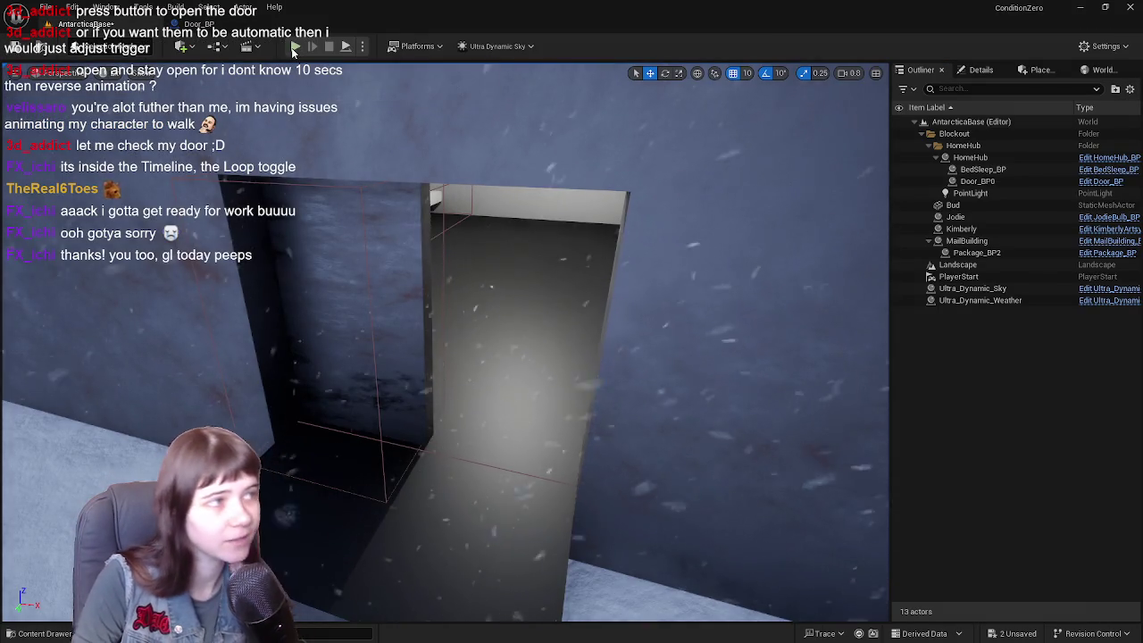
pyautogui.press('w')
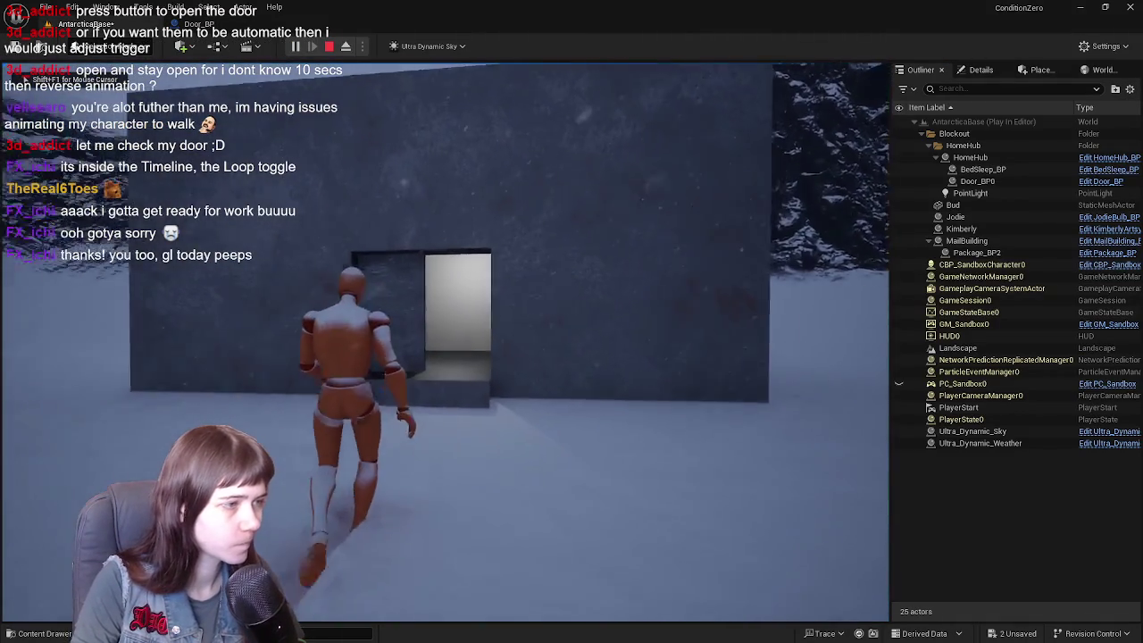
pyautogui.press('w')
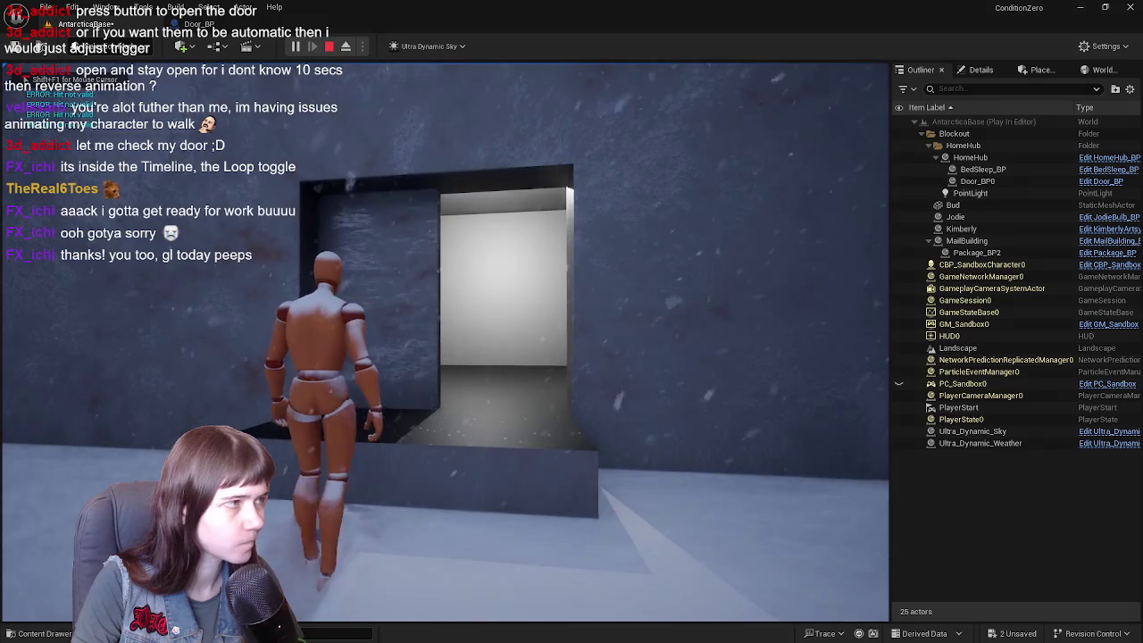
pyautogui.press('e')
pyautogui.press('e')
pyautogui.press('w')
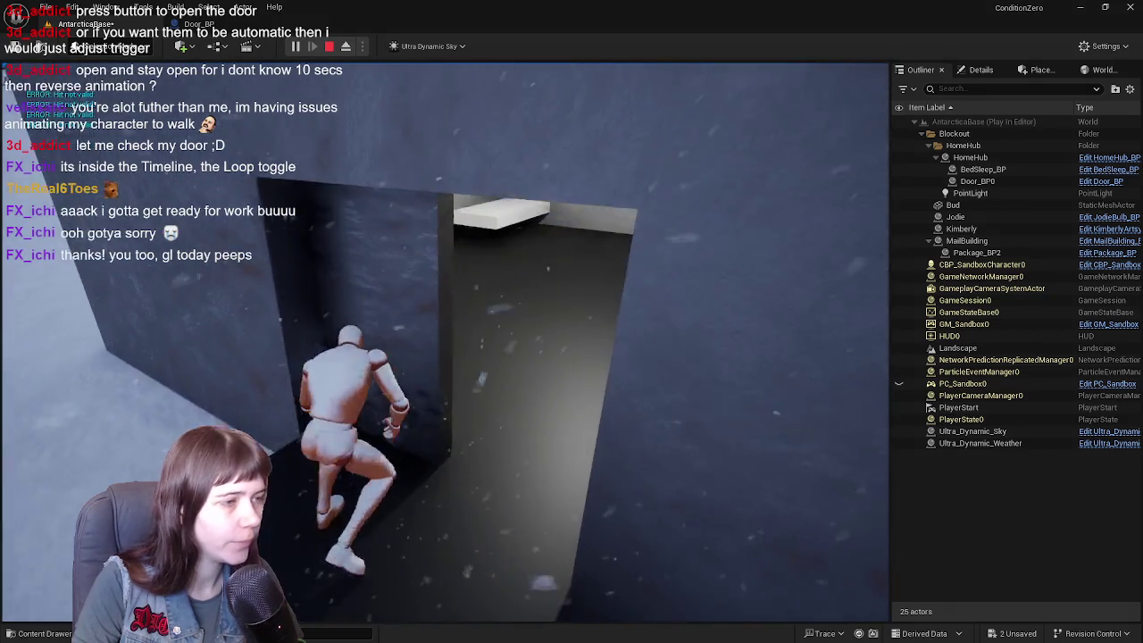
pyautogui.press('a')
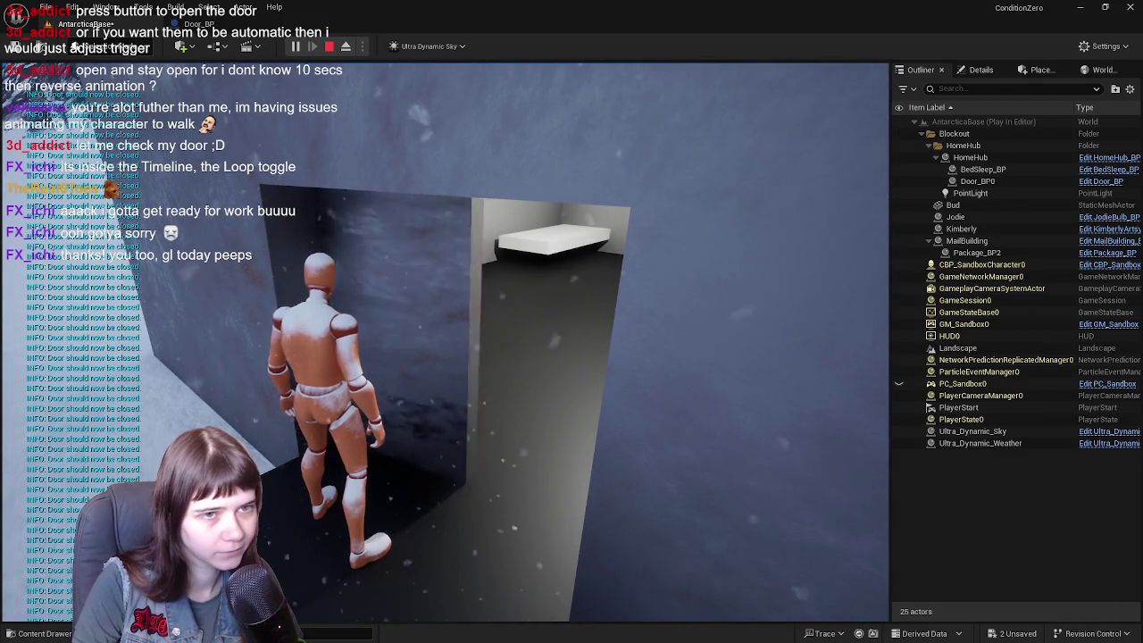
pyautogui.press('d')
pyautogui.press('e')
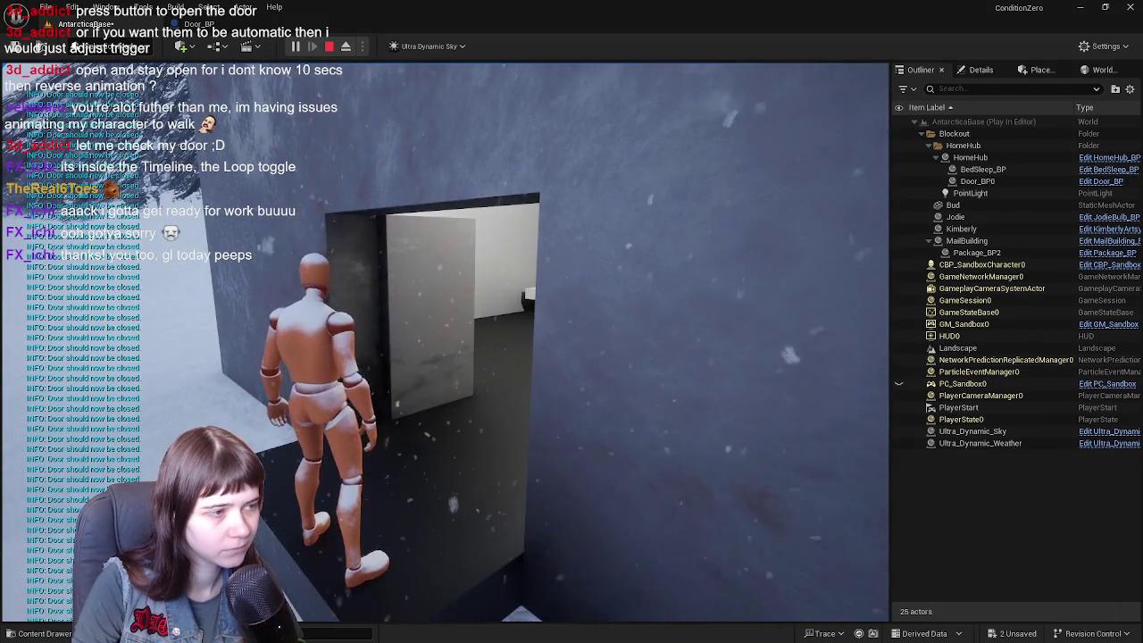
pyautogui.press('w')
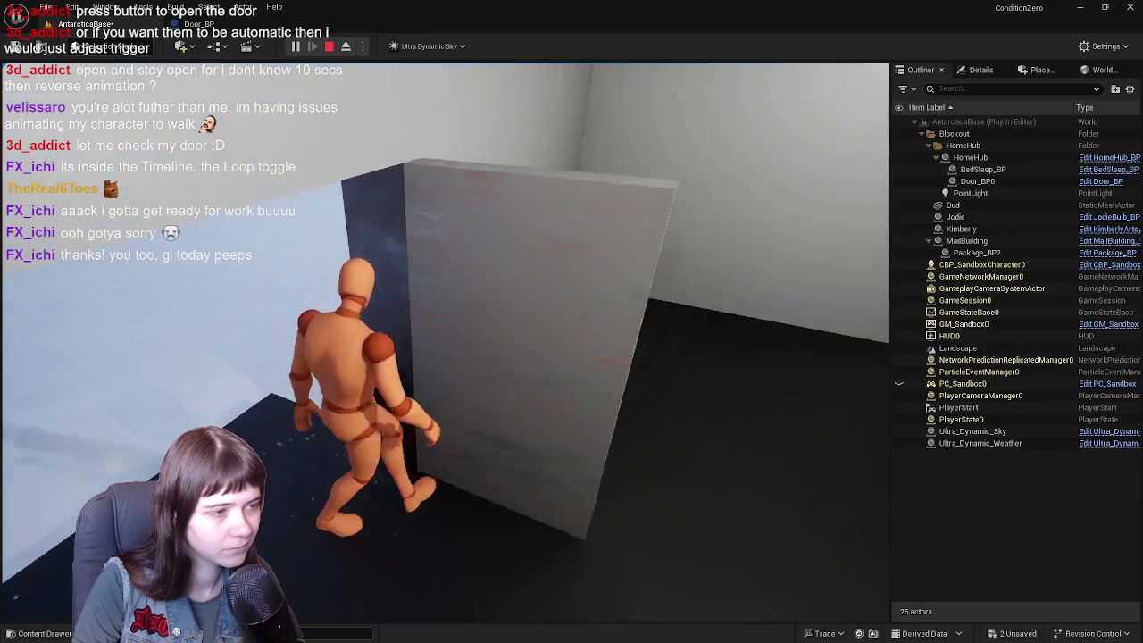
pyautogui.press('e')
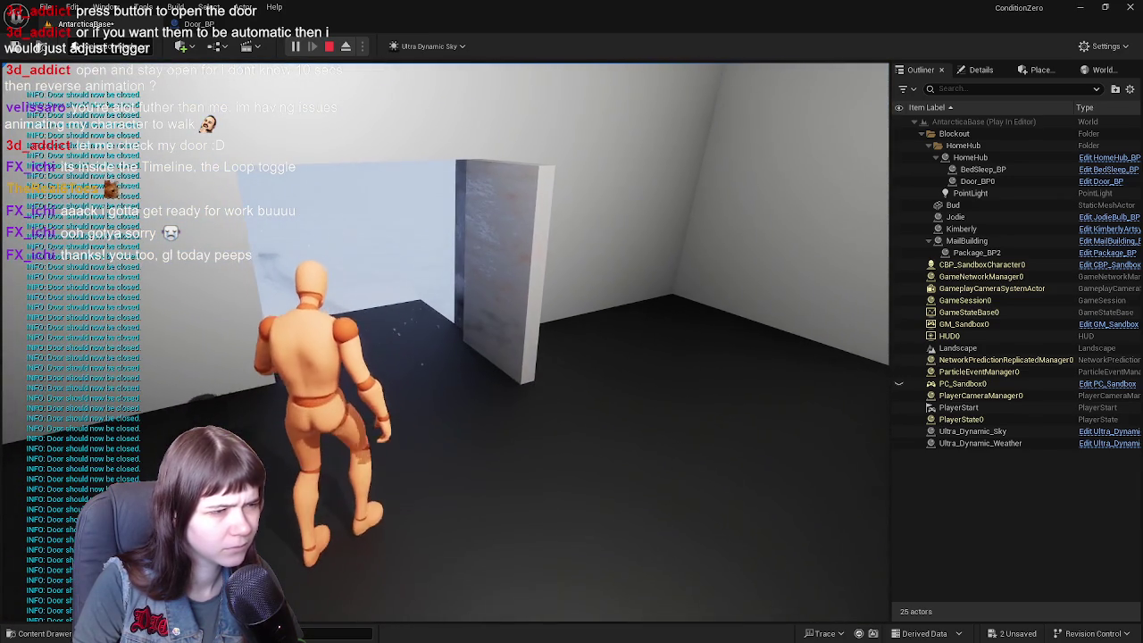
# - Stop the play test and bring up Door_BP's event graph
pyautogui.press('Escape')
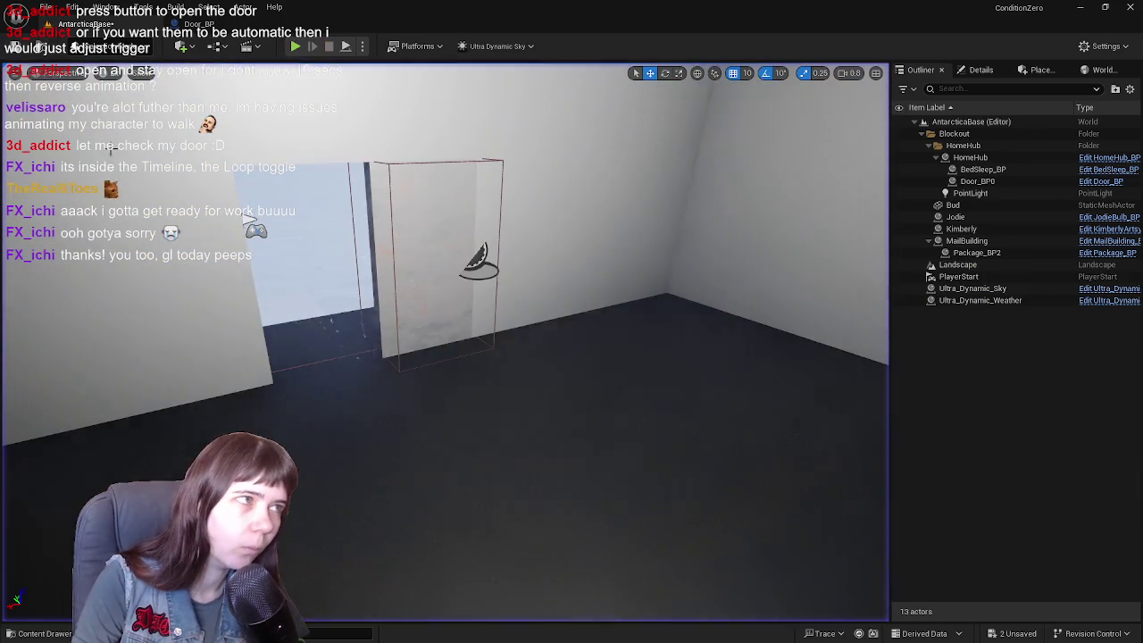
pyautogui.click(200, 24)
pyautogui.click(378, 68)
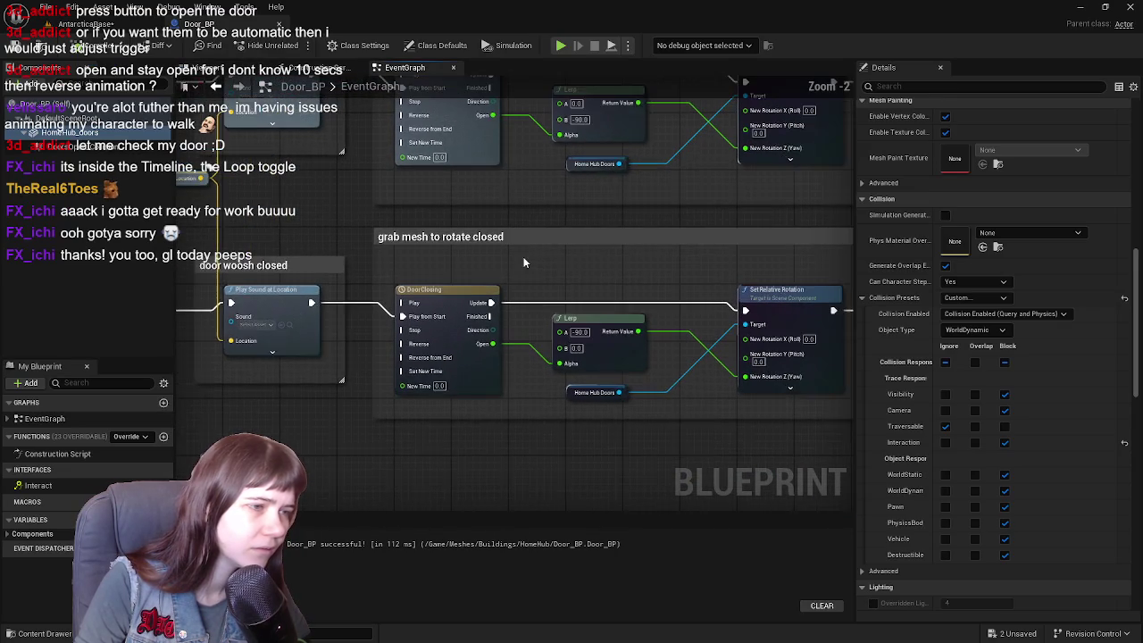
# - Set the 'grab mesh to rotate closed' Lerp's B to -90.0, save Door_BP, and return to the level
pyautogui.scroll(1, 465, 270)
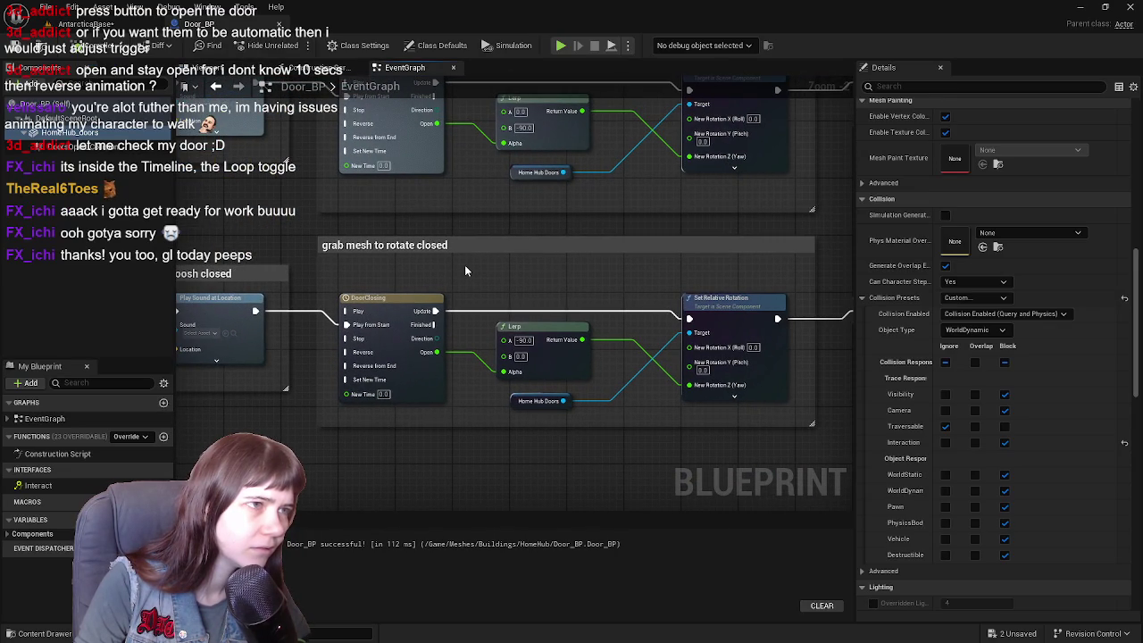
pyautogui.moveTo(492, 291); pyautogui.dragTo(479, 332)
pyautogui.write('0')
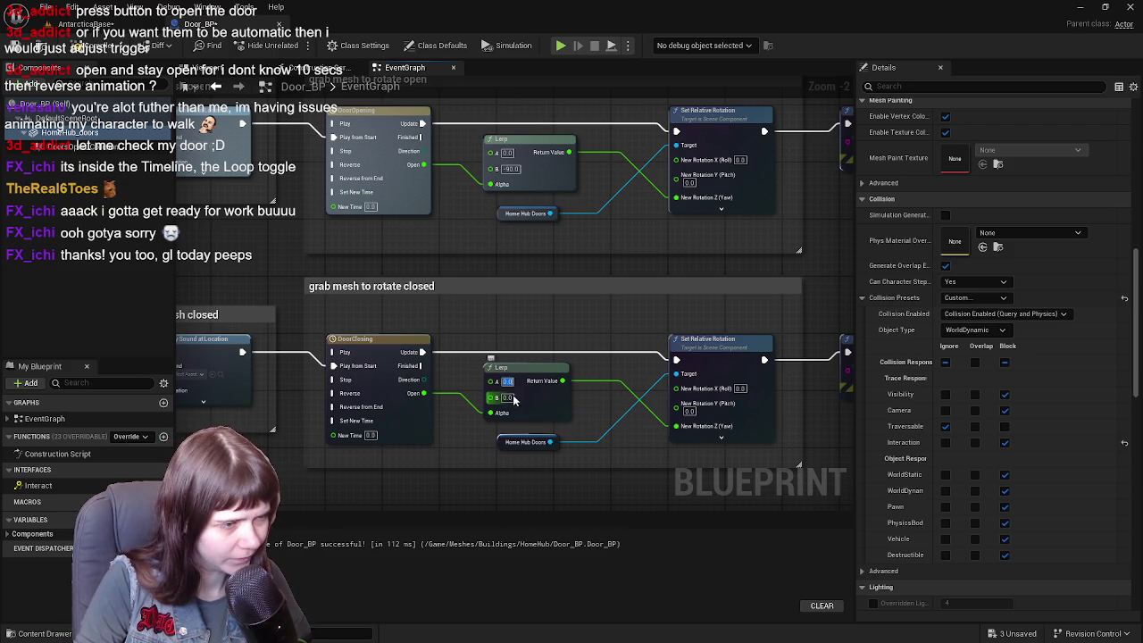
pyautogui.write('-90')
pyautogui.press('Return')
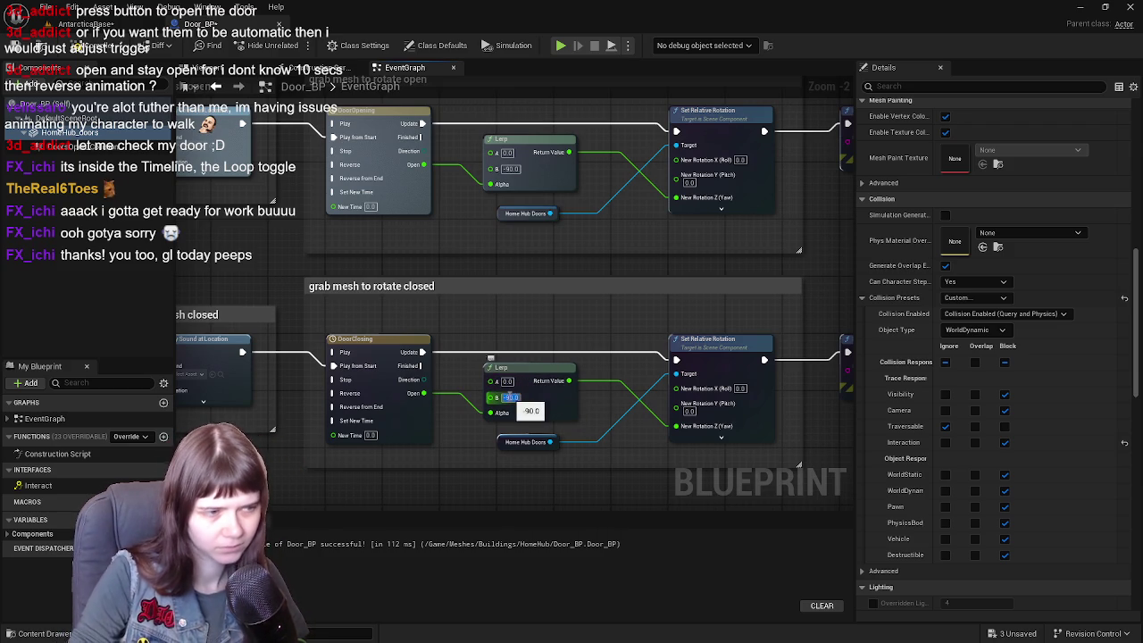
pyautogui.click(96, 56)
pyautogui.moveTo(313, 150)
pyautogui.mouseDown()
pyautogui.moveTo(493, 419)
pyautogui.moveTo(526, 509)
pyautogui.moveTo(528, 433)
pyautogui.moveTo(547, 426)
pyautogui.mouseUp()
pyautogui.click(85, 24)
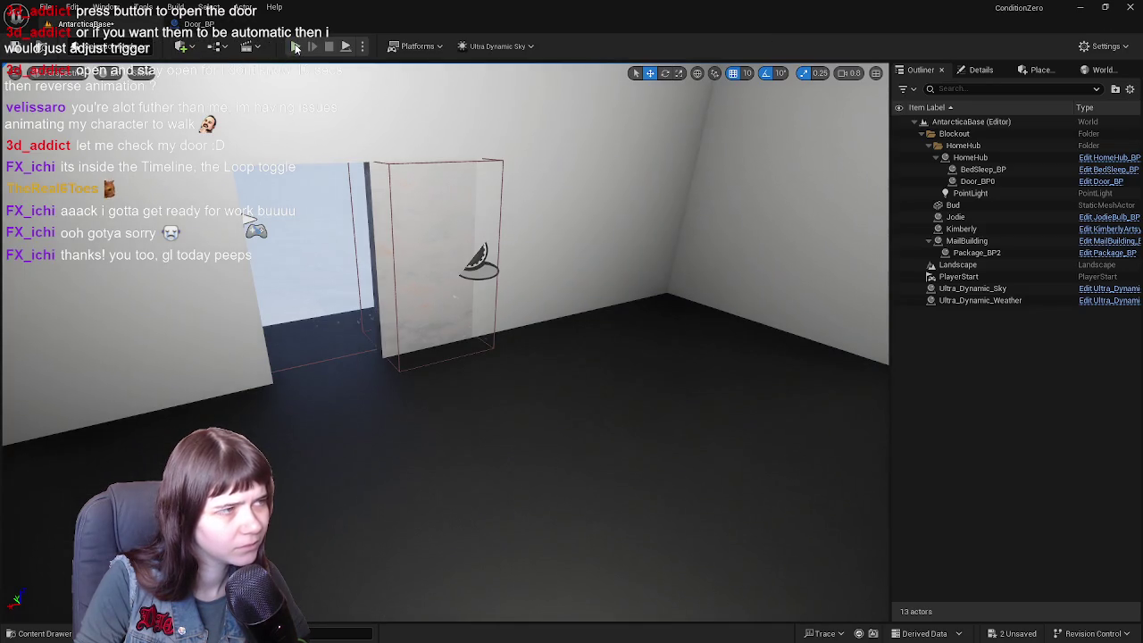
# - Play-test walking the mannequin through the HomeHub doorway, then stop and return to Door_BP's graph
pyautogui.hotkey('alt', 'p')
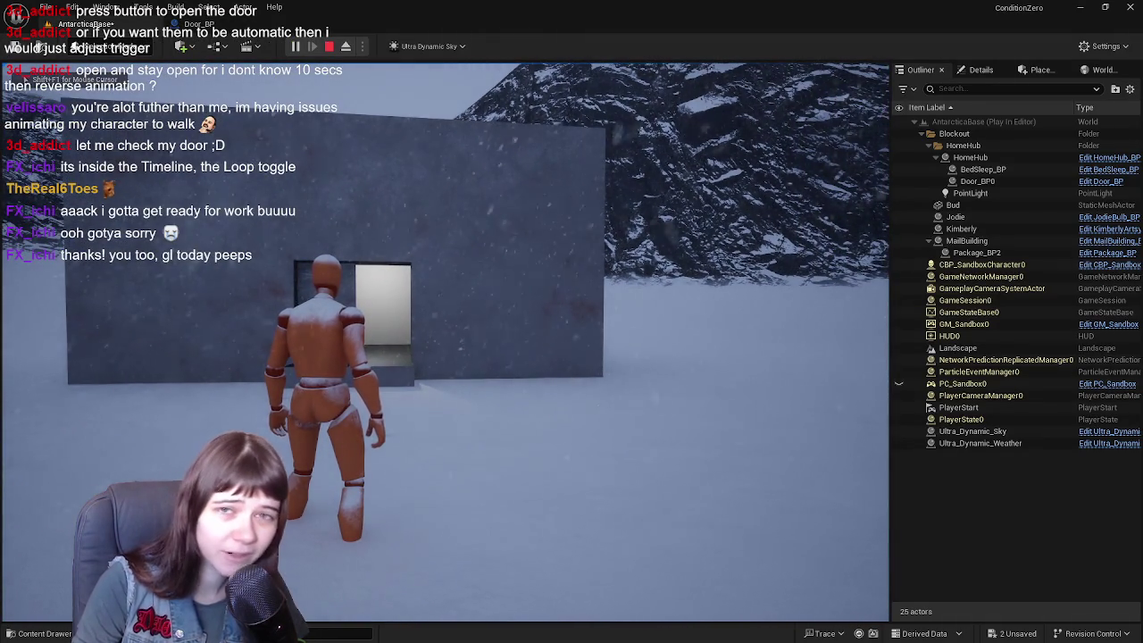
pyautogui.press('w')
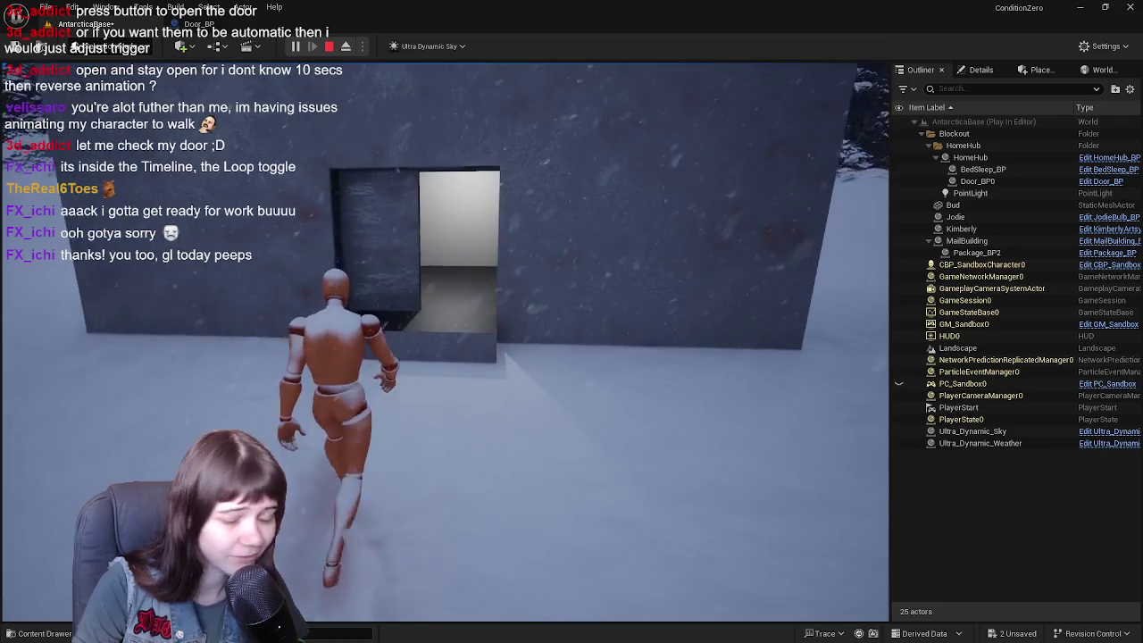
pyautogui.press('space')
pyautogui.press('w')
pyautogui.press('w')
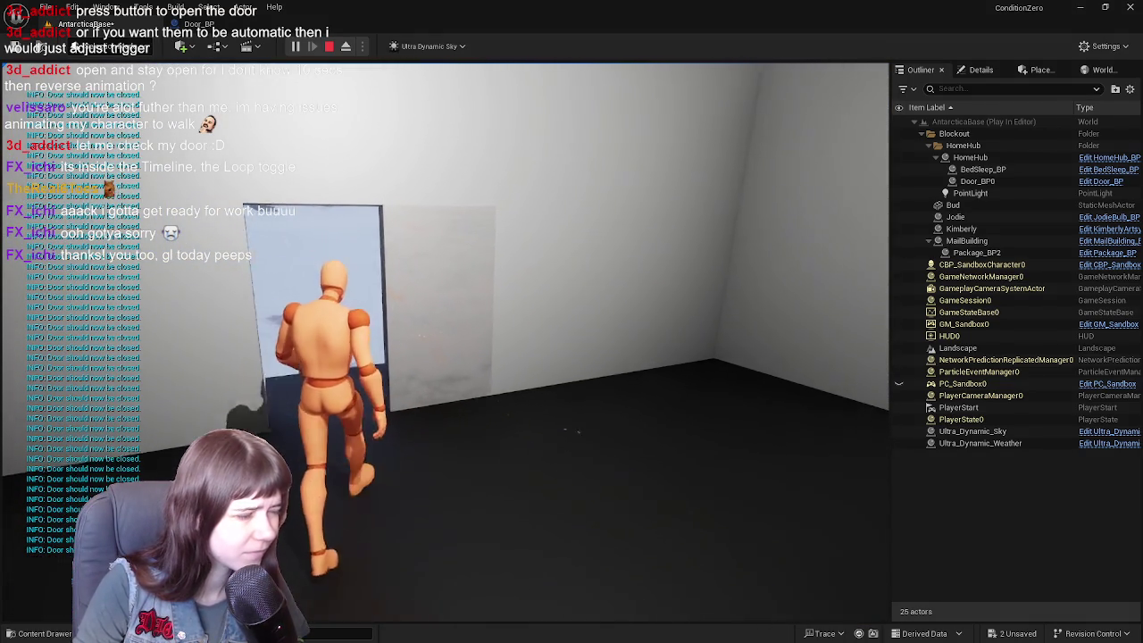
pyautogui.press('Escape')
pyautogui.scroll(2, 444, 365)
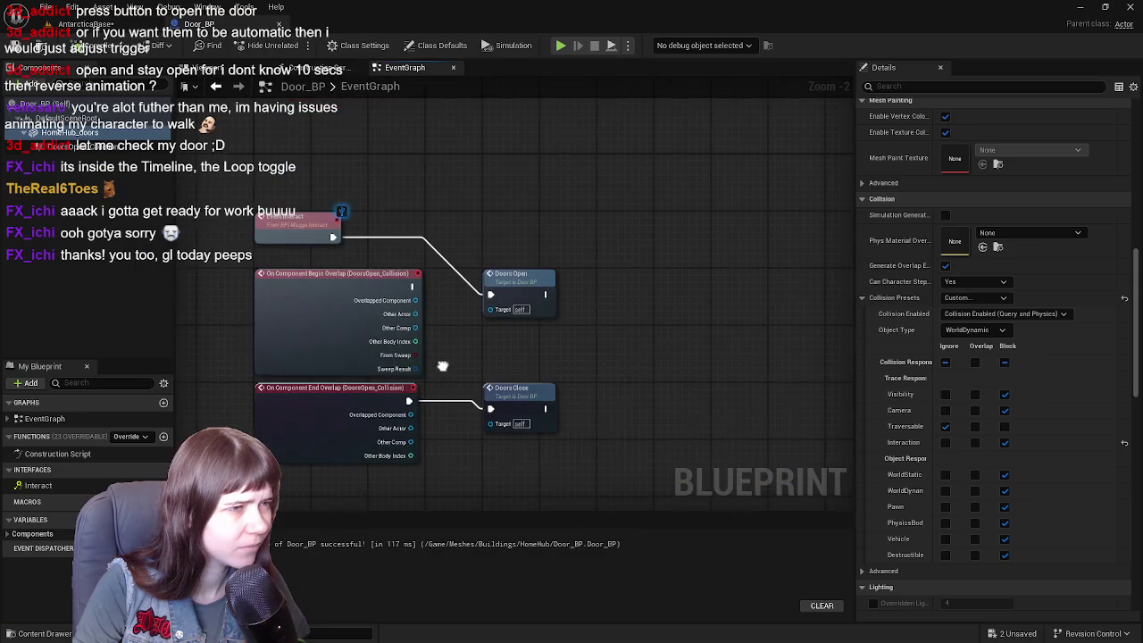
# - Add a 5-second Delay node wired after Doors Open
pyautogui.click(463, 279)
pyautogui.moveTo(464, 282); pyautogui.dragTo(554, 274)
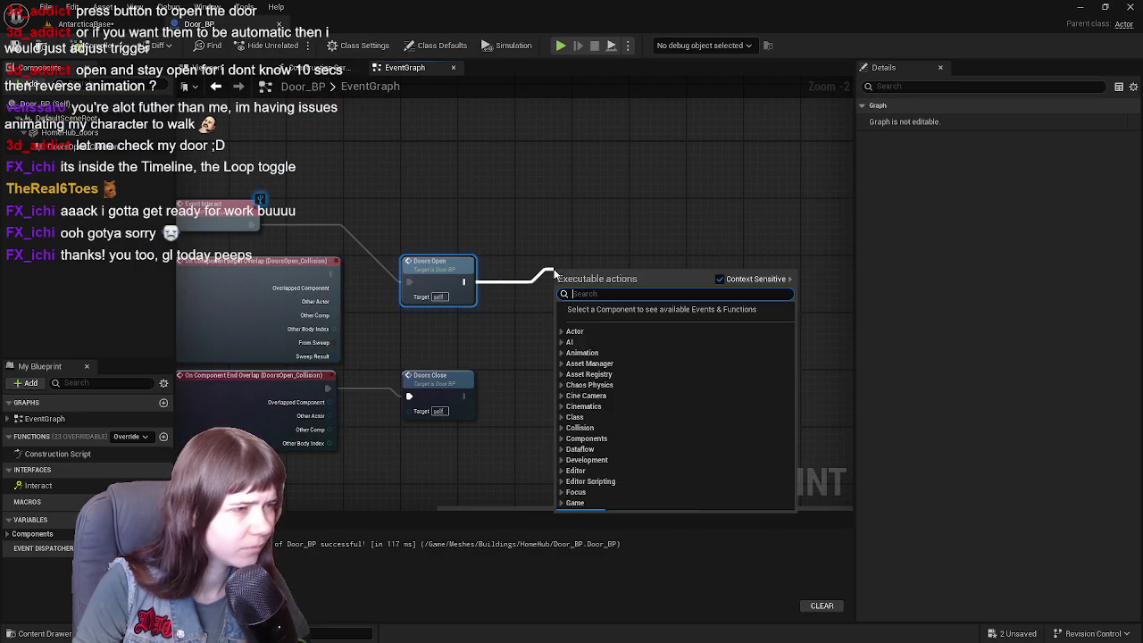
pyautogui.write('delay')
pyautogui.press('Return')
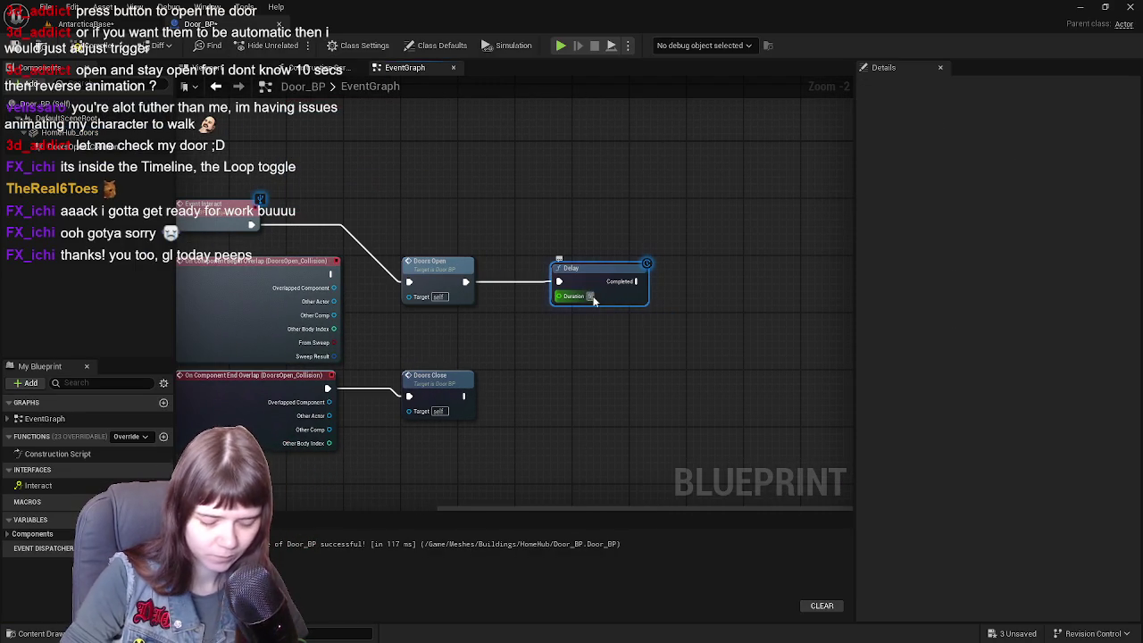
# - Place Doors Close after the Delay, align the nodes, and start a play test of the level
pyautogui.moveTo(588, 283); pyautogui.dragTo(563, 280)
pyautogui.moveTo(437, 272); pyautogui.dragTo(438, 214)
pyautogui.moveTo(575, 272); pyautogui.dragTo(575, 214)
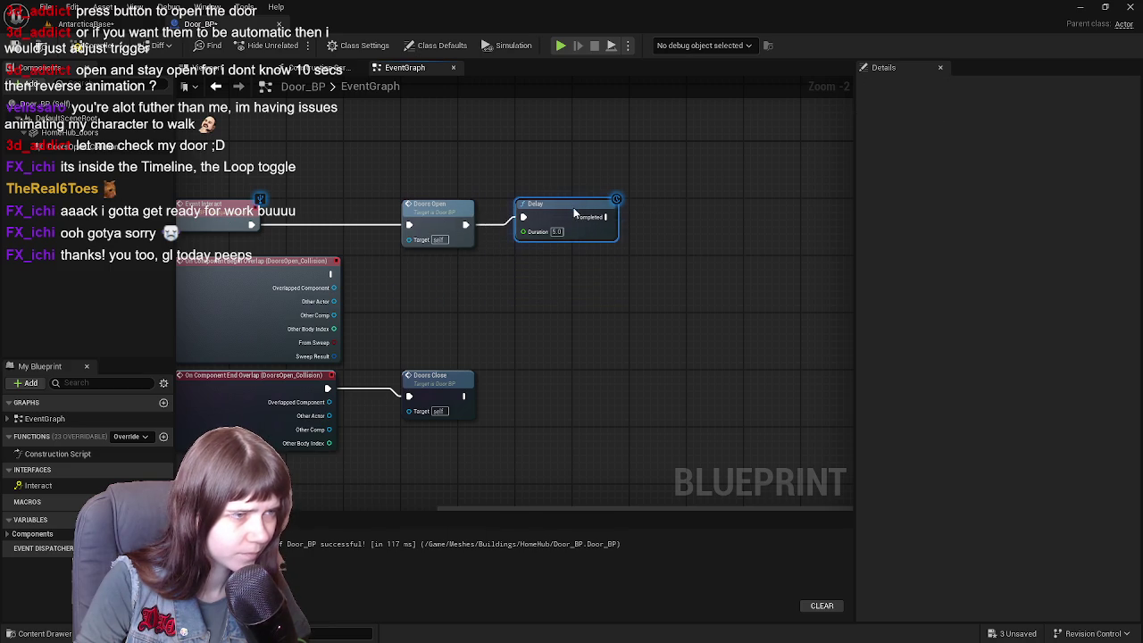
pyautogui.moveTo(512, 322)
pyautogui.mouseDown()
pyautogui.moveTo(411, 304)
pyautogui.moveTo(534, 282)
pyautogui.mouseUp()
pyautogui.moveTo(333, 410)
pyautogui.mouseDown()
pyautogui.moveTo(611, 311)
pyautogui.moveTo(585, 249)
pyautogui.mouseUp()
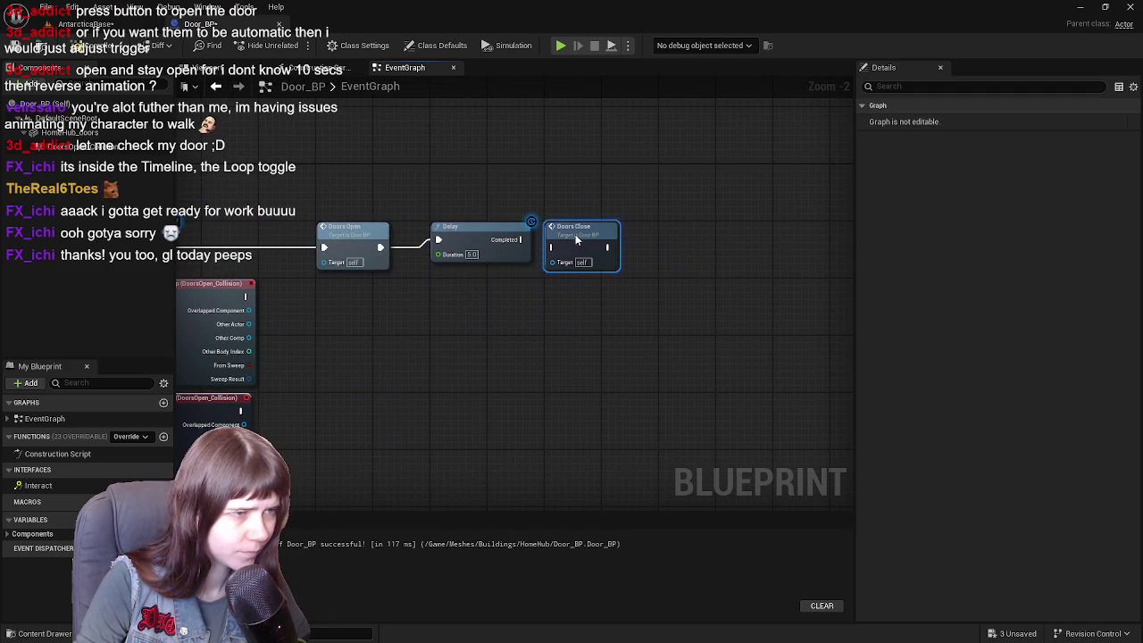
pyautogui.moveTo(473, 300); pyautogui.dragTo(638, 295)
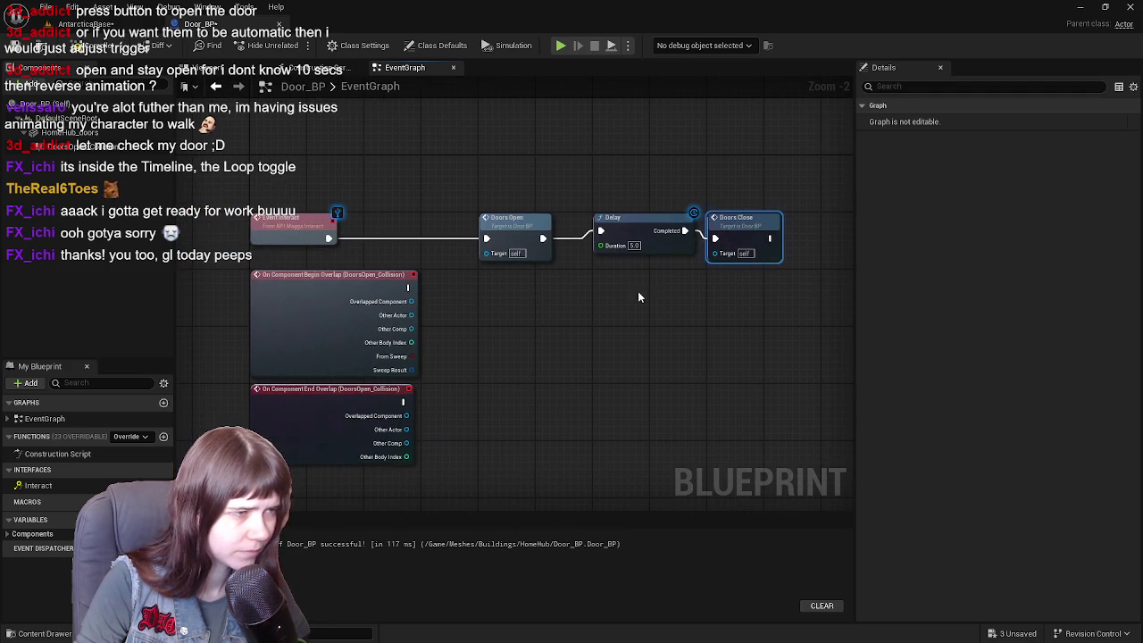
pyautogui.moveTo(732, 217); pyautogui.dragTo(790, 224)
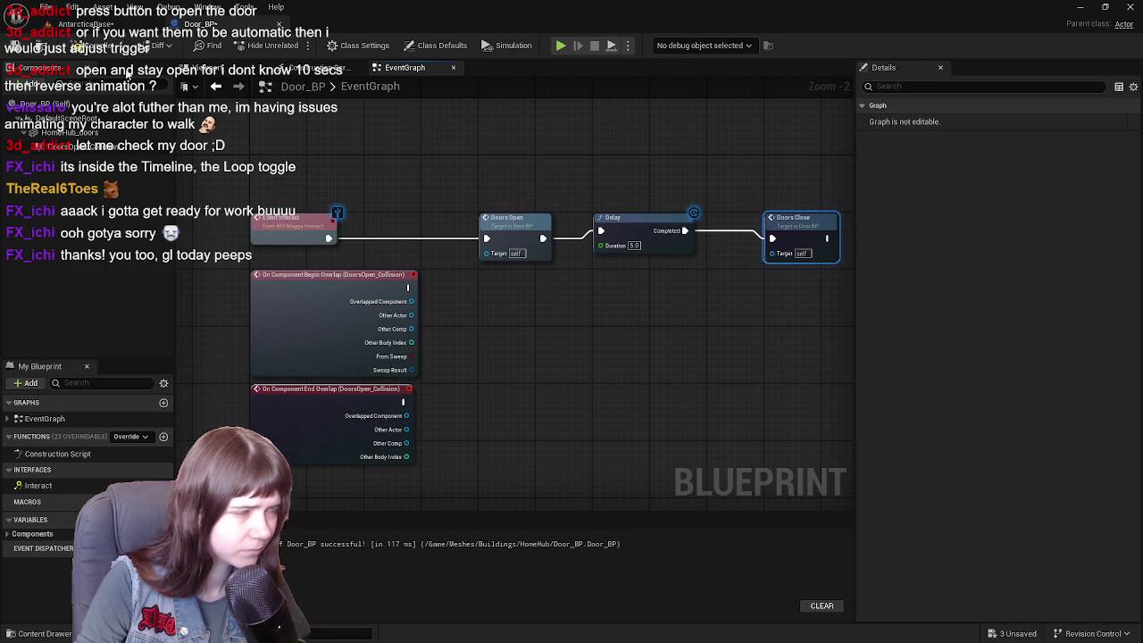
pyautogui.click(89, 24)
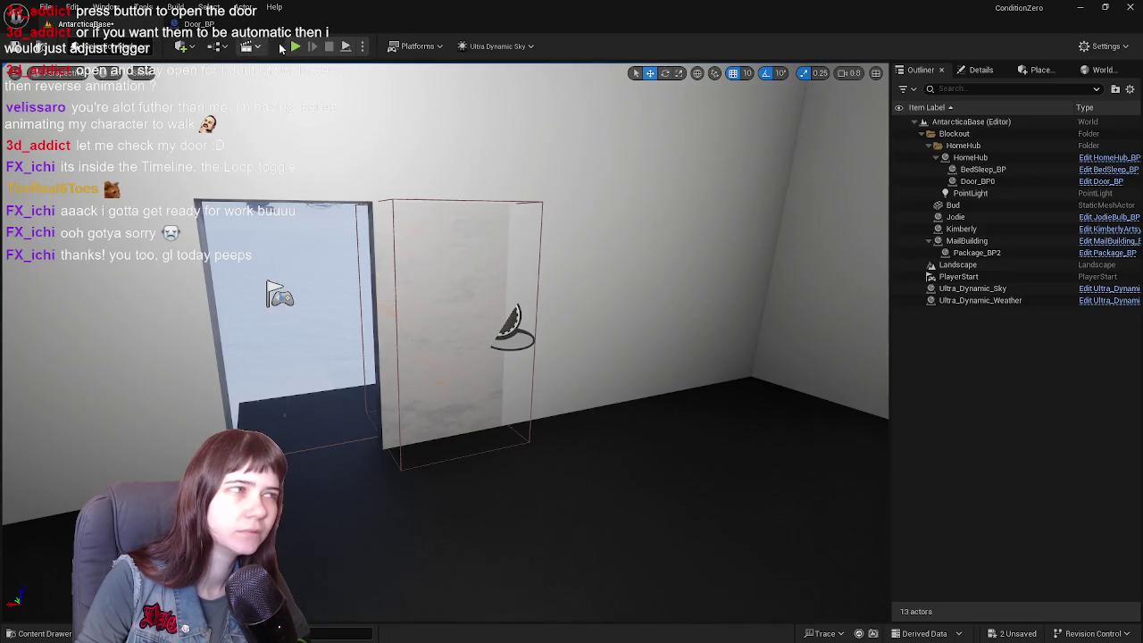
pyautogui.click(294, 45)
# - Walk through the door, watch it close after the delay, walk out and back in, then stop
pyautogui.press('w')
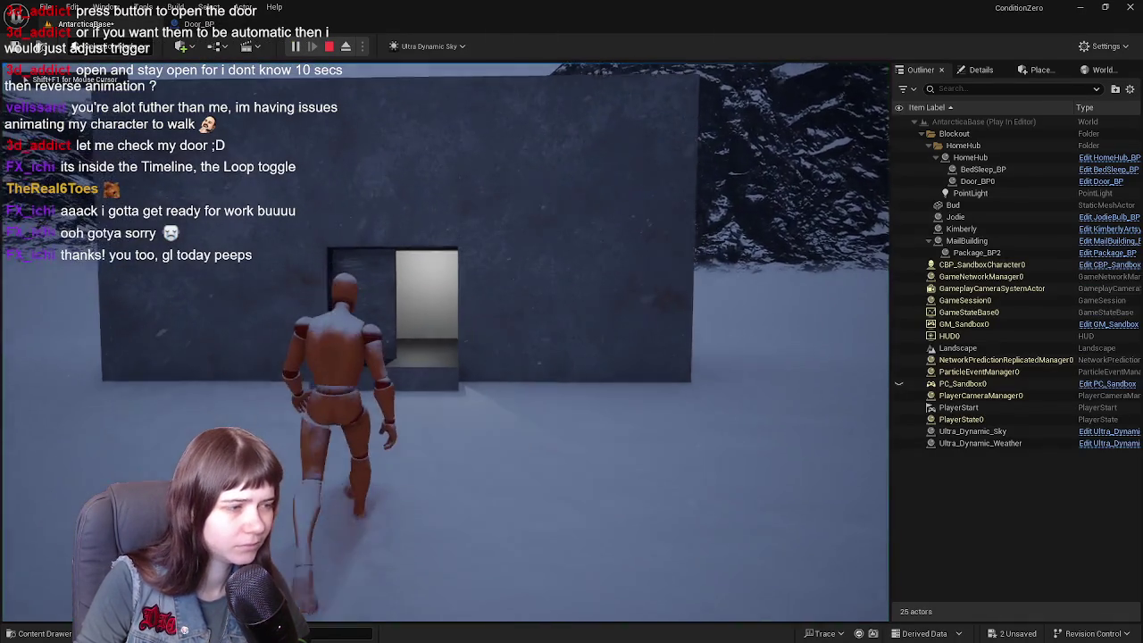
pyautogui.press('w')
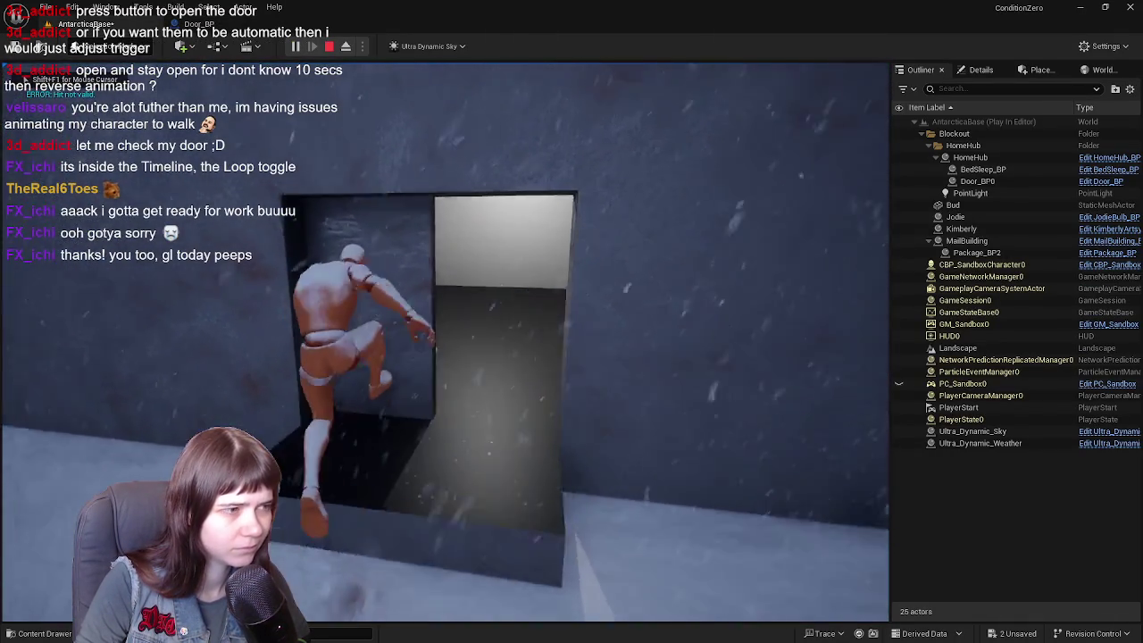
pyautogui.press('w')
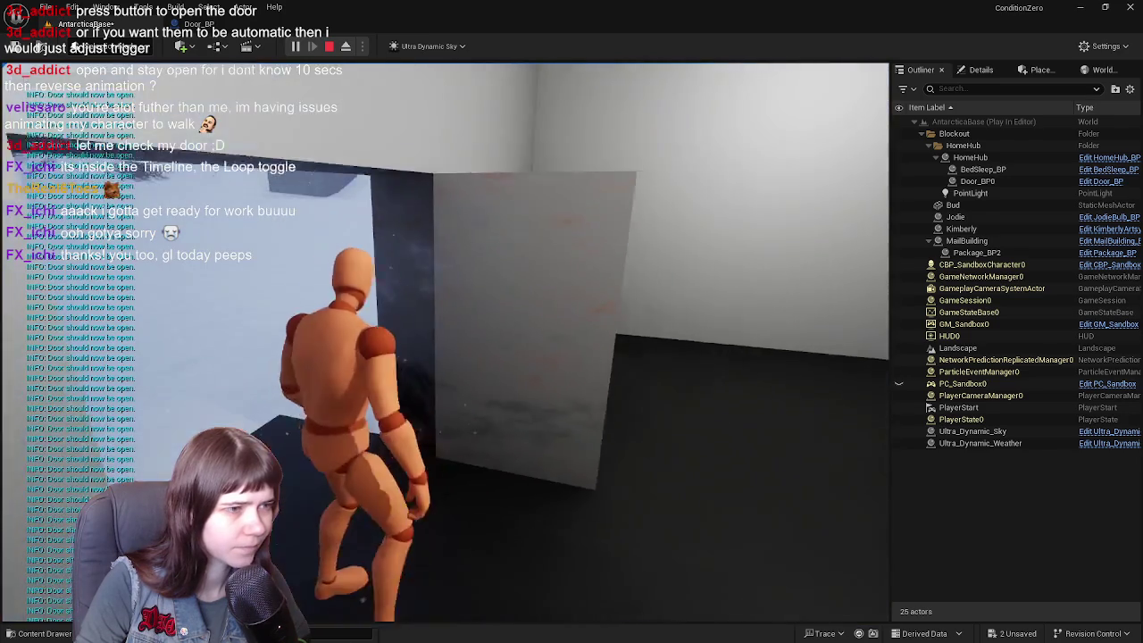
pyautogui.press('w')
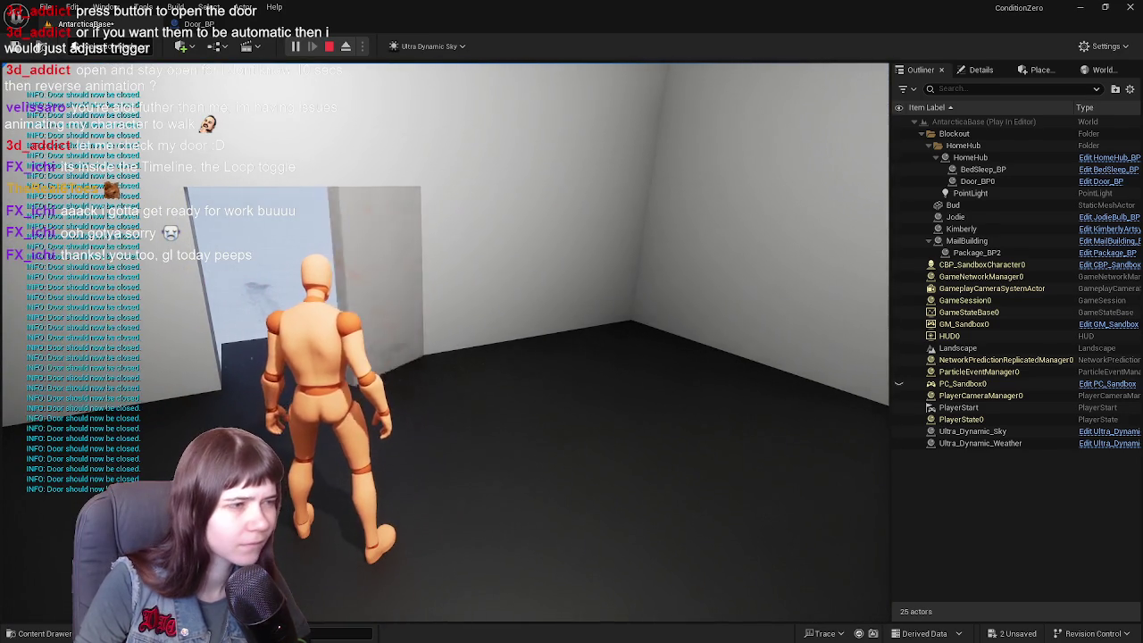
pyautogui.press('w')
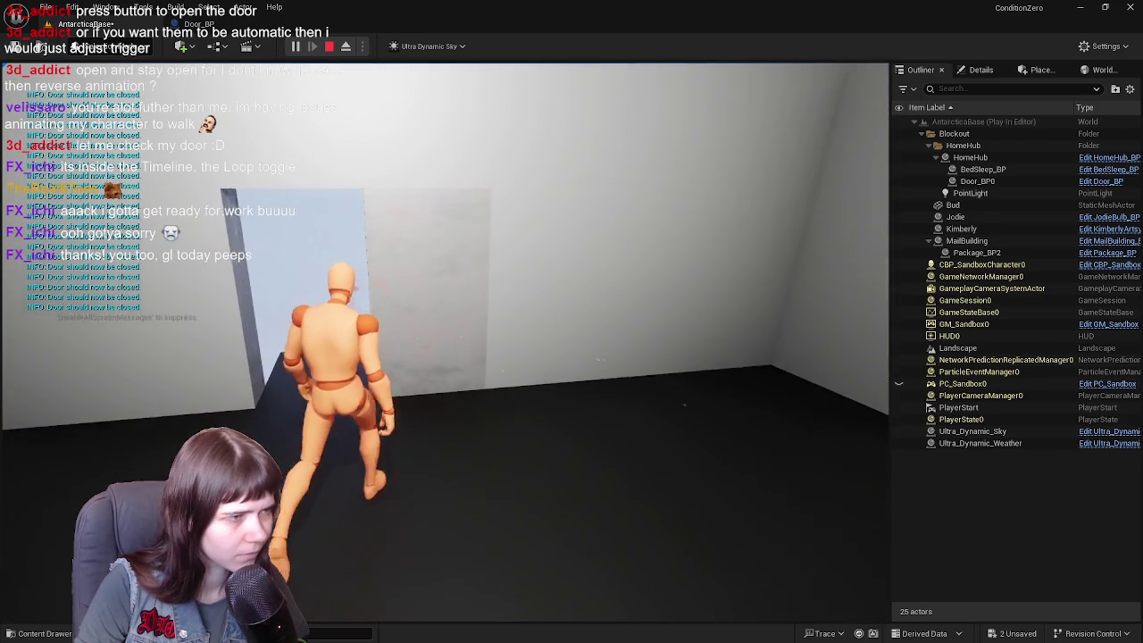
pyautogui.press('w')
pyautogui.press('e')
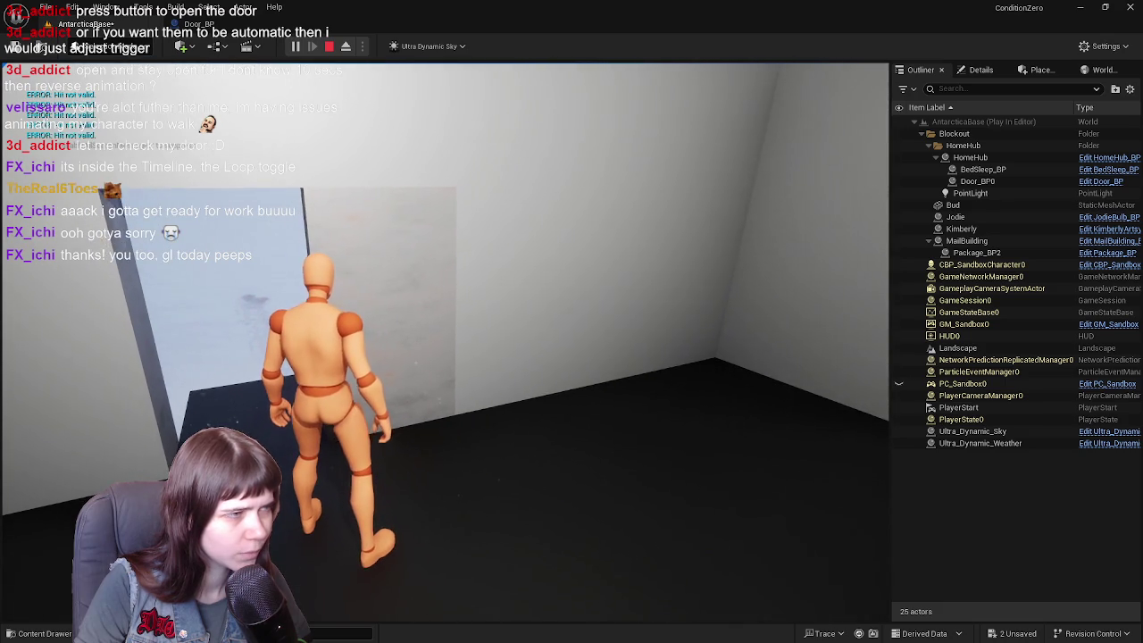
pyautogui.press('w')
pyautogui.press('e')
pyautogui.press('w')
pyautogui.press('e')
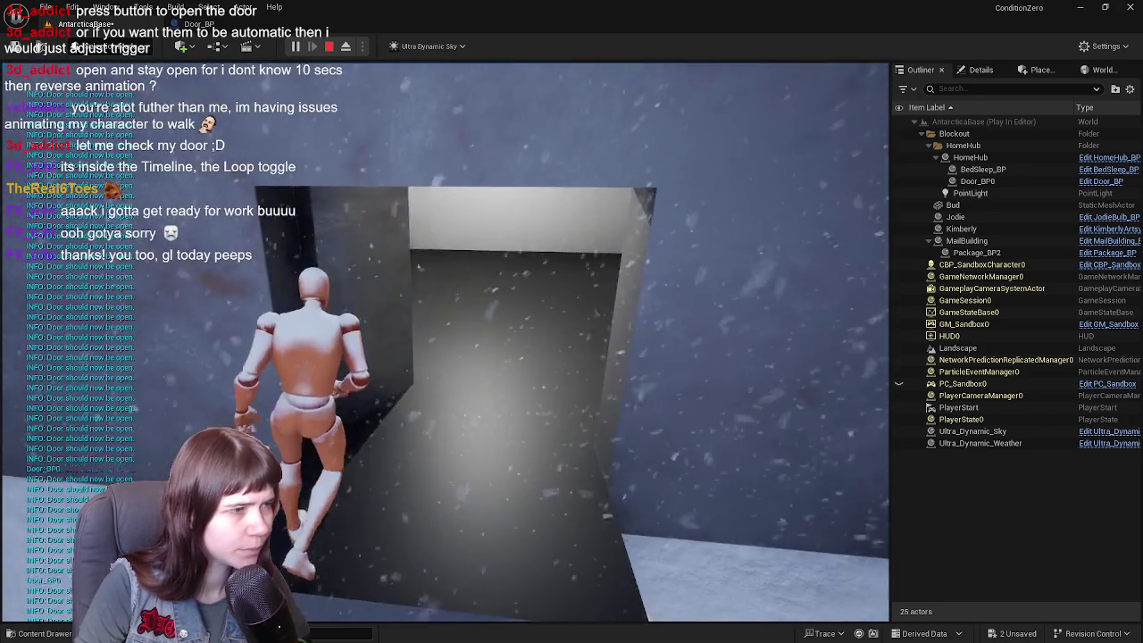
pyautogui.press('w')
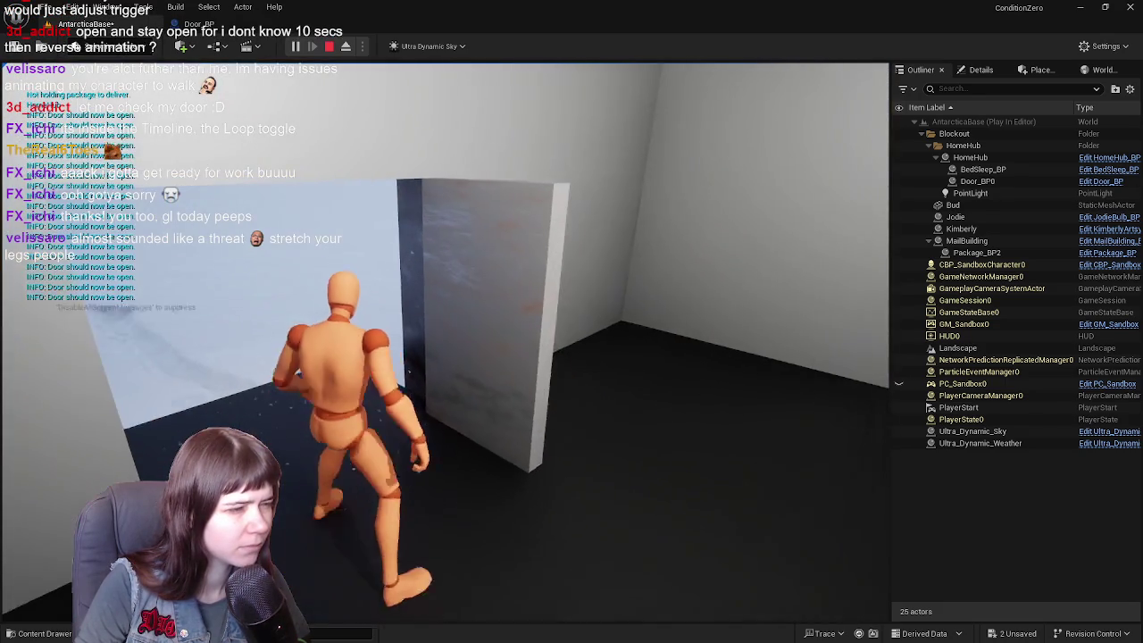
pyautogui.press('w')
pyautogui.press('Escape')
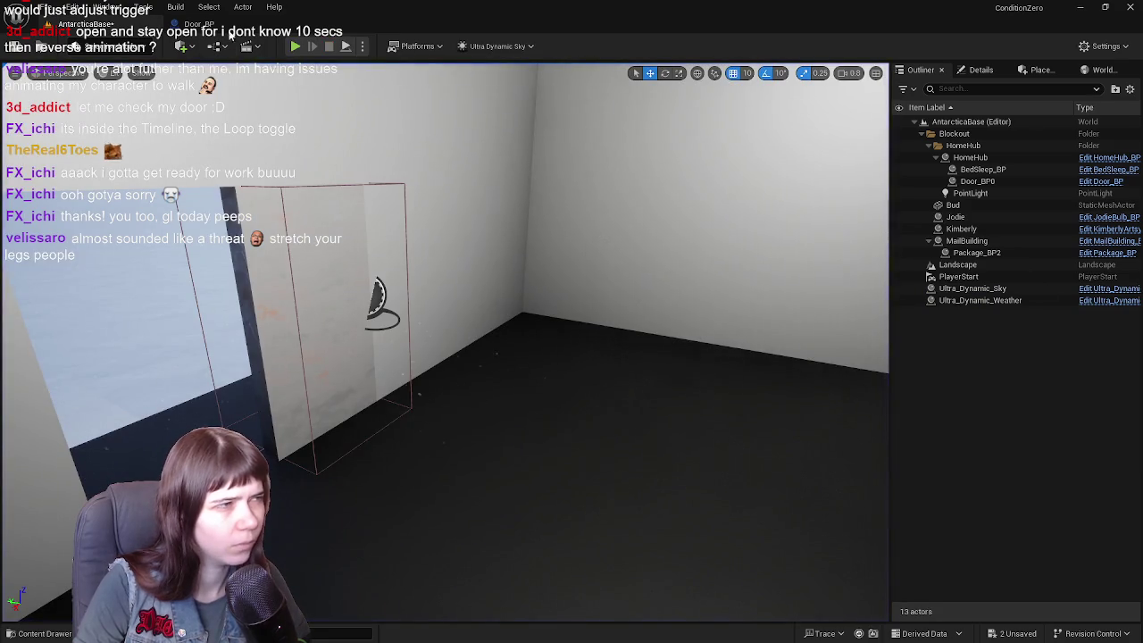
pyautogui.click(230, 27)
pyautogui.moveTo(457, 468); pyautogui.dragTo(245, 261)
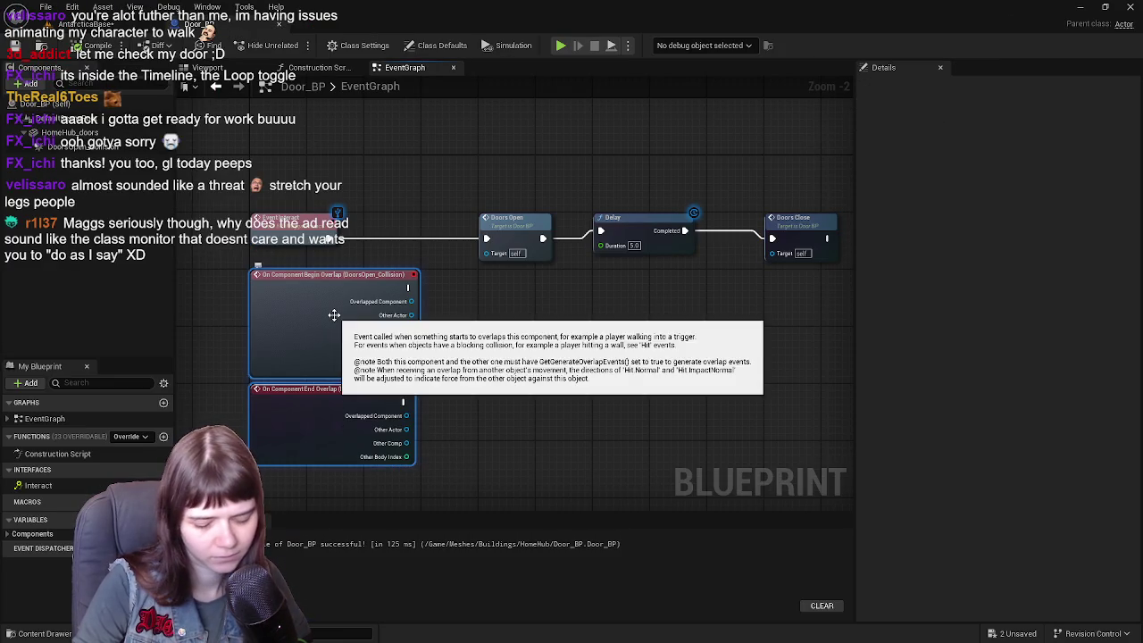
pyautogui.press('Delete')
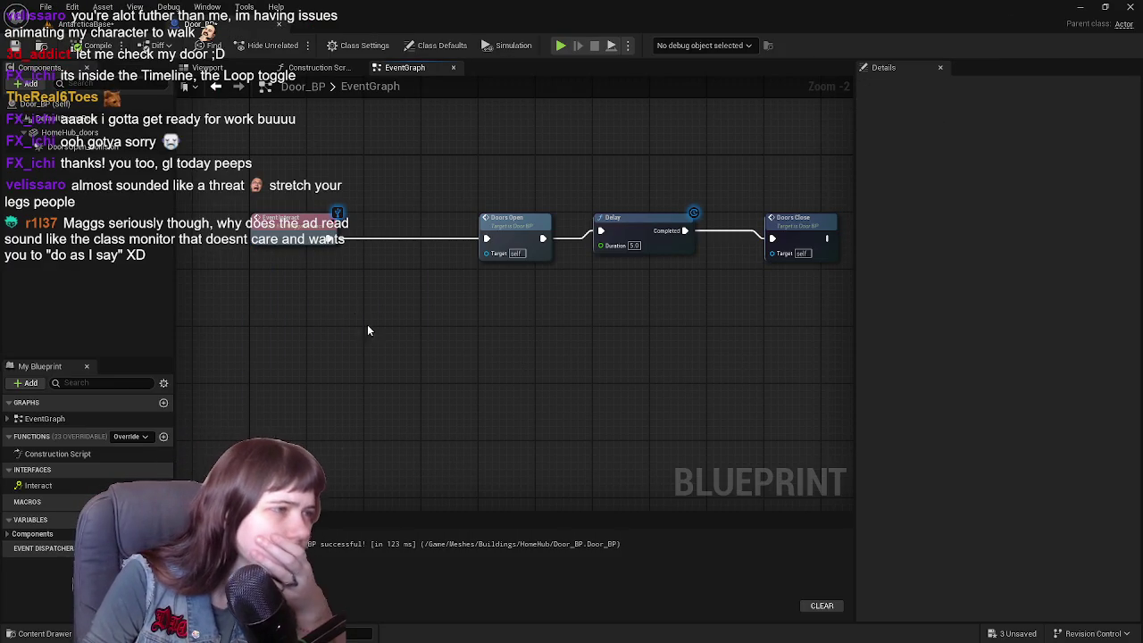
pyautogui.scroll(-4, 355, 318)
pyautogui.moveTo(373, 319); pyautogui.dragTo(528, 340)
pyautogui.press('Home')
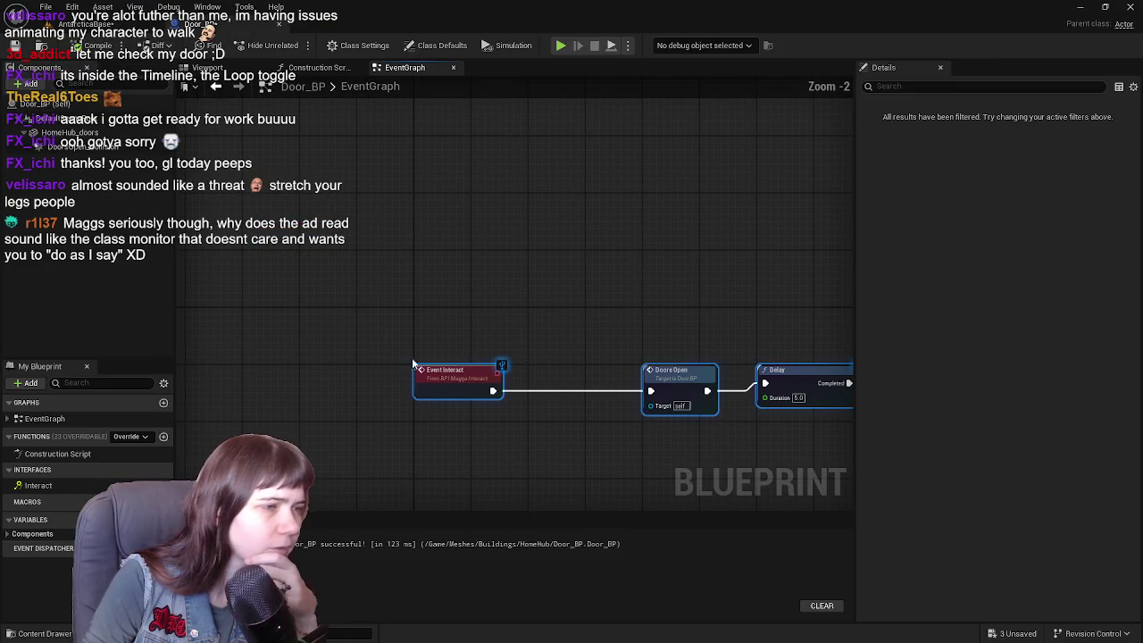
pyautogui.scroll(-4, 564, 431)
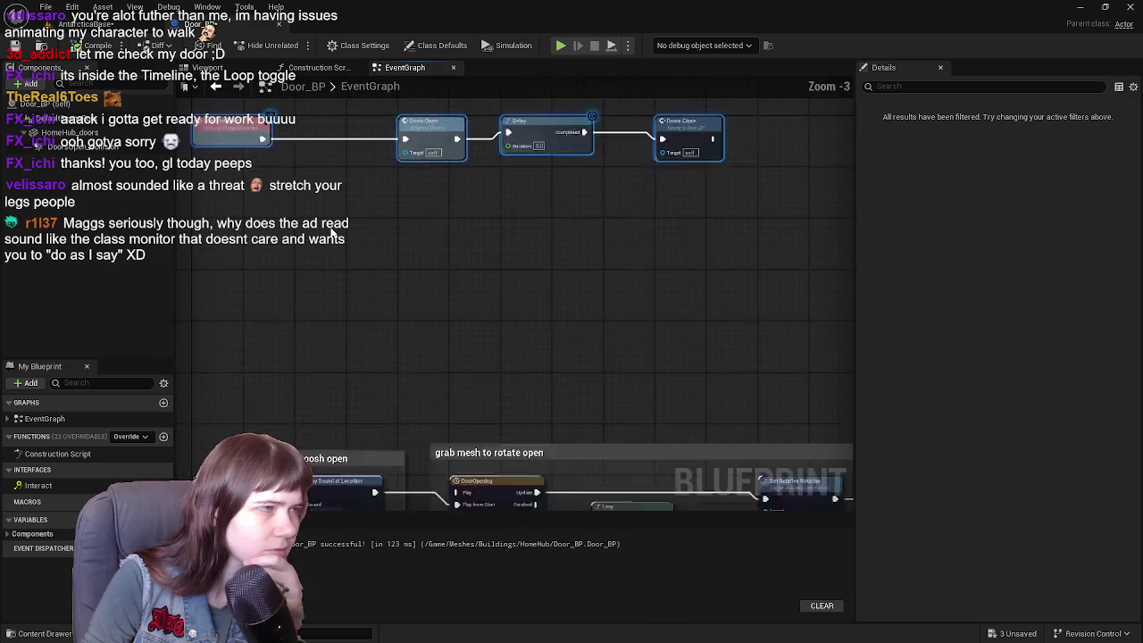
pyautogui.scroll(4, 390, 235)
pyautogui.click(650, 249)
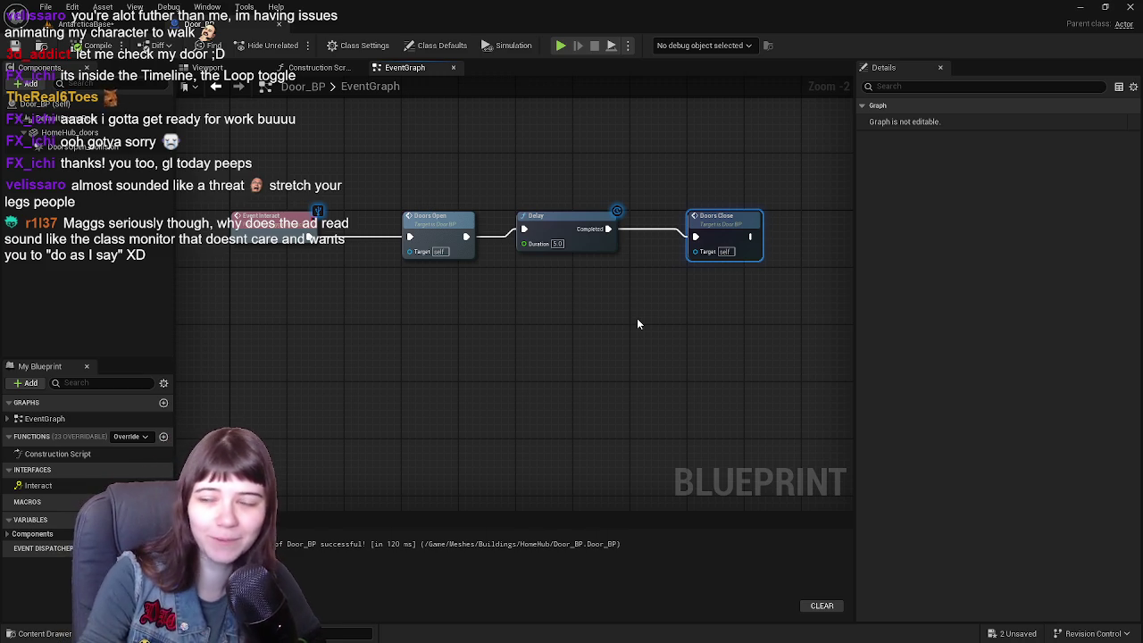
# - Box-select the door woosh and rotate groups and drag them up toward the interact events
pyautogui.scroll(-4, 536, 268)
pyautogui.moveTo(346, 268); pyautogui.dragTo(729, 461)
pyautogui.scroll(4, 375, 311)
pyautogui.moveTo(375, 311)
pyautogui.mouseDown()
pyautogui.moveTo(268, 313)
pyautogui.moveTo(261, 292)
pyautogui.mouseUp()
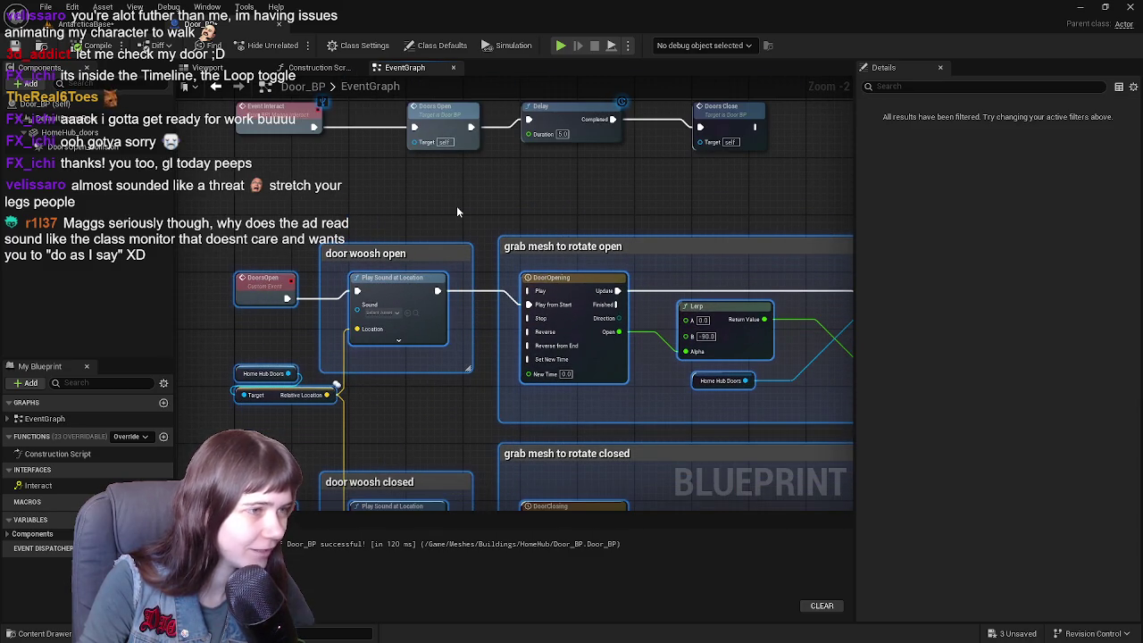
pyautogui.scroll(-1, 463, 205)
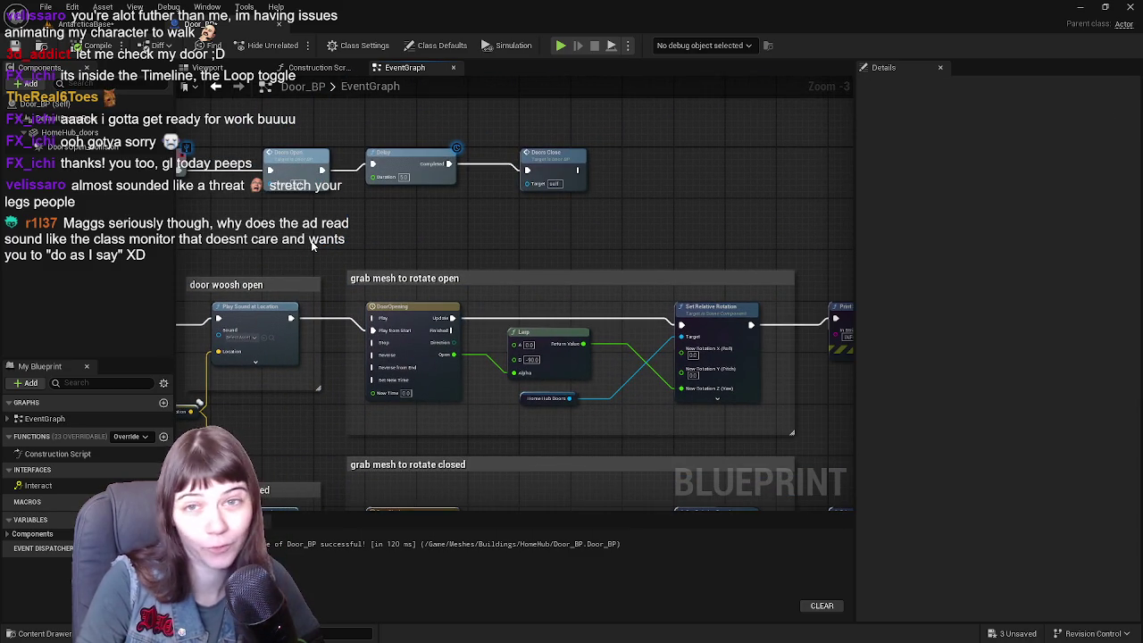
pyautogui.scroll(-1, 471, 238)
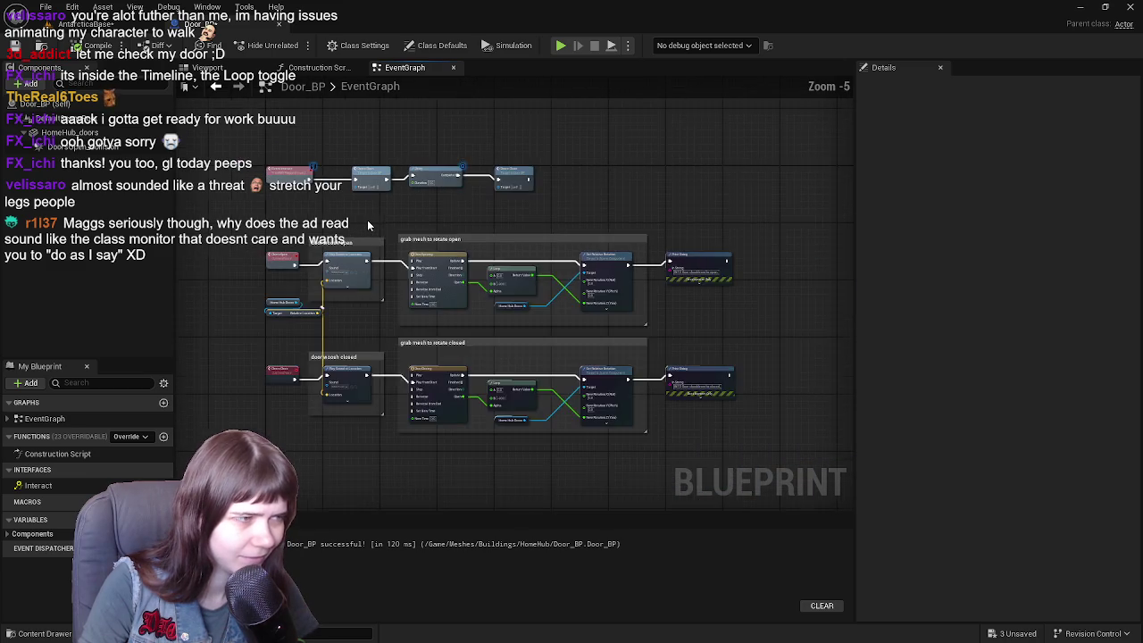
pyautogui.scroll(-1, 364, 219)
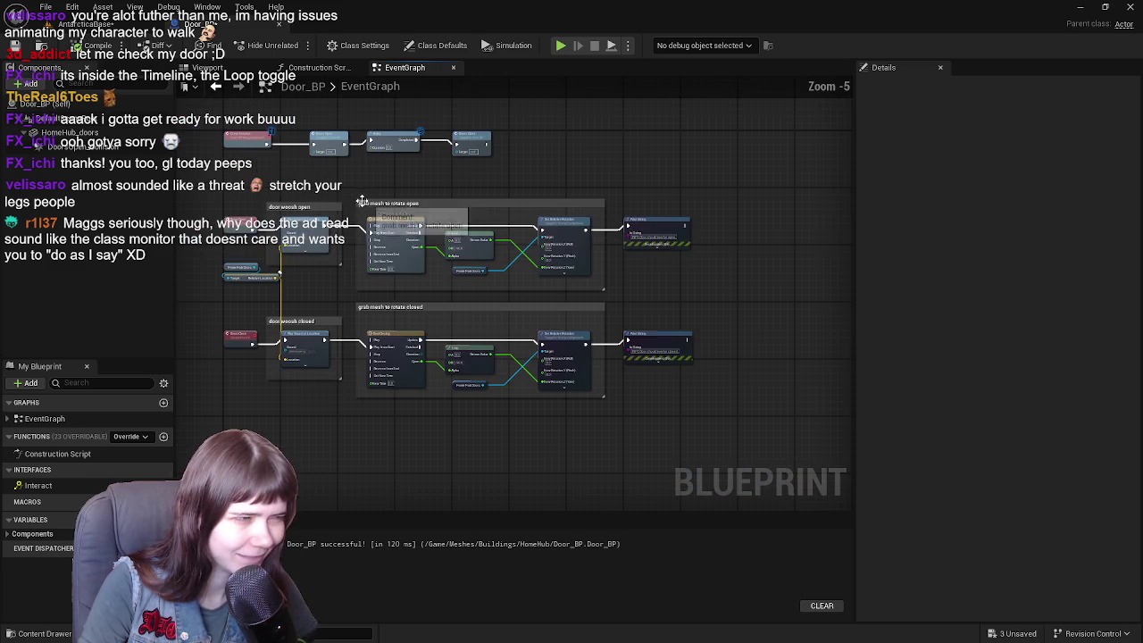
pyautogui.moveTo(311, 190)
pyautogui.mouseDown()
pyautogui.moveTo(615, 402)
pyautogui.moveTo(748, 406)
pyautogui.mouseUp()
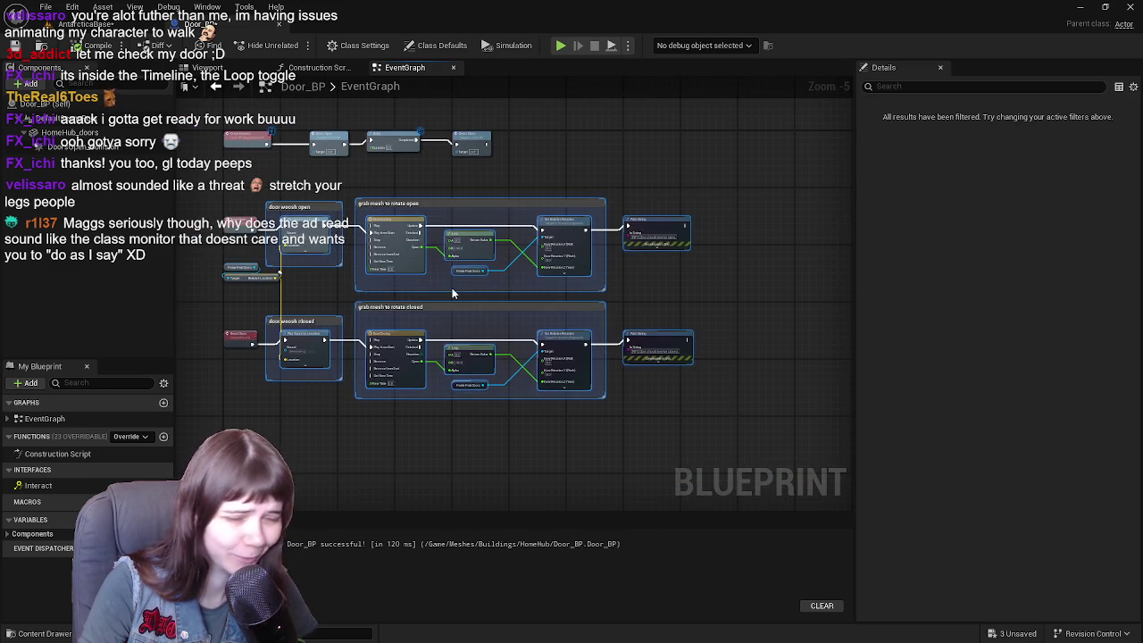
pyautogui.scroll(1, 452, 287)
pyautogui.moveTo(368, 280); pyautogui.dragTo(476, 297)
pyautogui.moveTo(358, 226); pyautogui.dragTo(460, 224)
pyautogui.scroll(1, 427, 223)
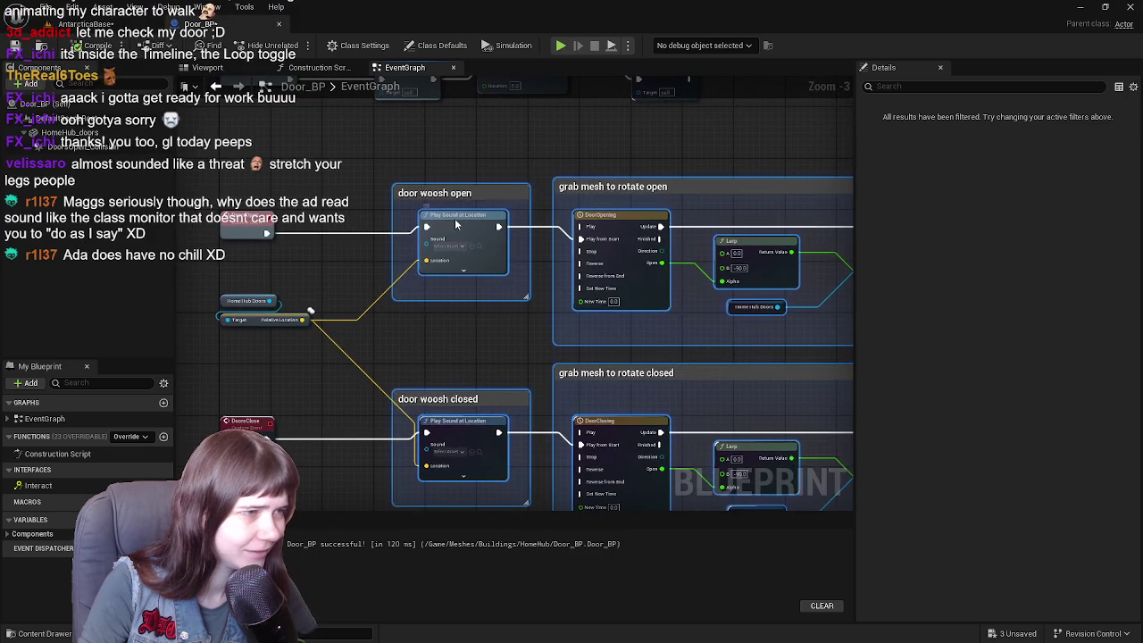
# - Nudge the Home Hub Doors node down slightly to tidy the graph
pyautogui.click(414, 328)
pyautogui.moveTo(370, 311); pyautogui.dragTo(450, 302)
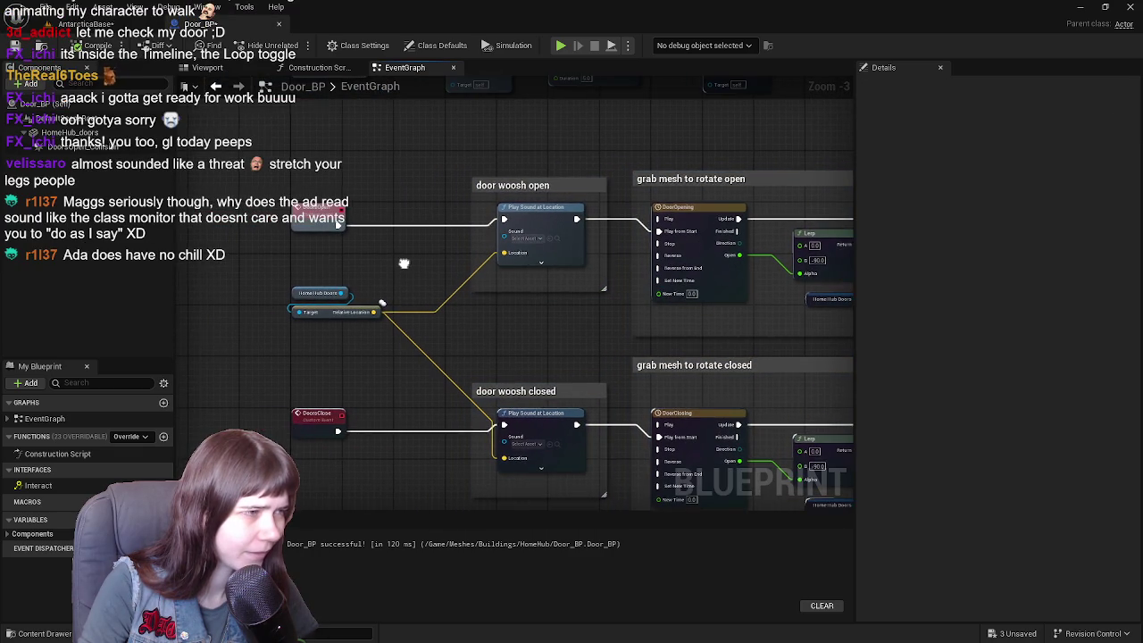
pyautogui.moveTo(633, 322)
pyautogui.mouseDown()
pyautogui.moveTo(499, 305)
pyautogui.moveTo(530, 311)
pyautogui.mouseUp()
pyautogui.click(261, 286)
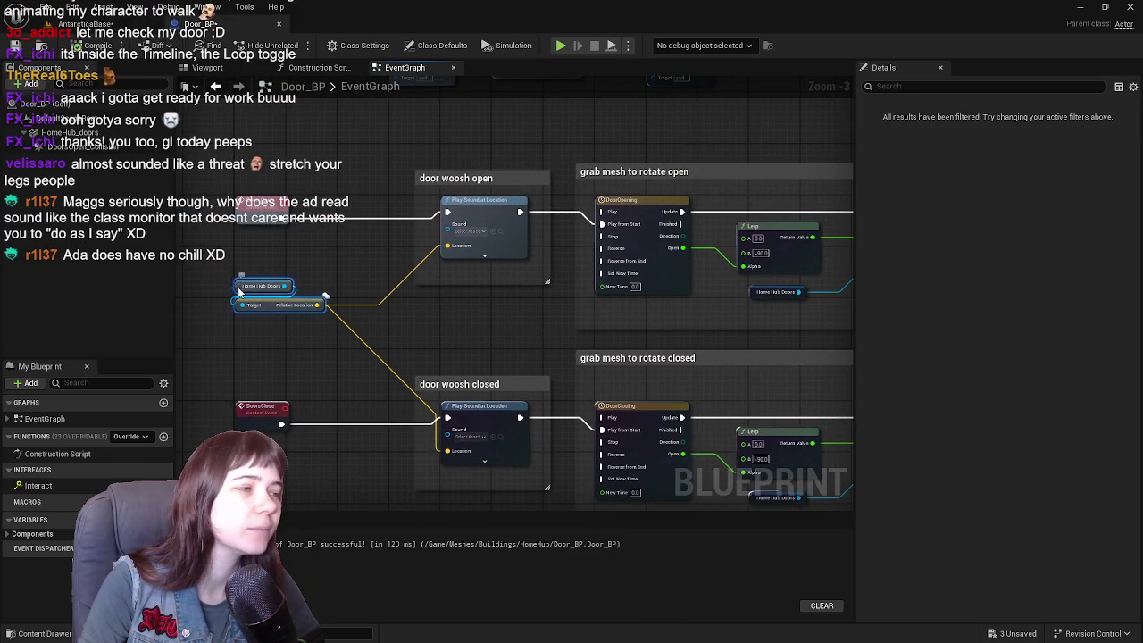
pyautogui.moveTo(261, 286); pyautogui.dragTo(261, 305)
pyautogui.moveTo(298, 265); pyautogui.dragTo(396, 285)
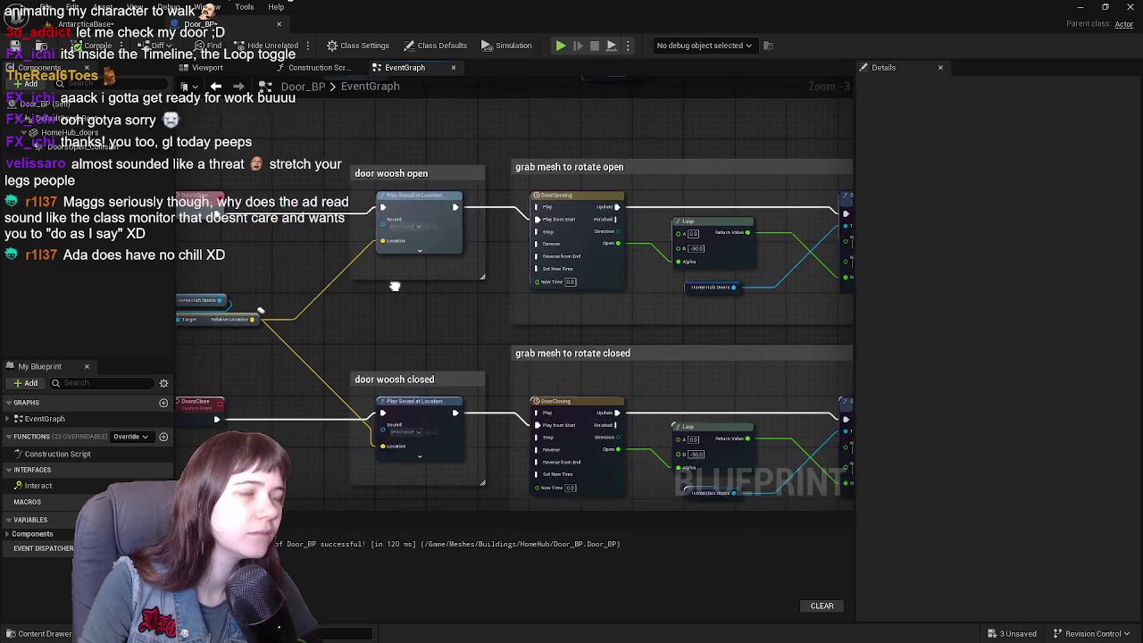
pyautogui.scroll(-1, 396, 284)
pyautogui.scroll(1, 397, 284)
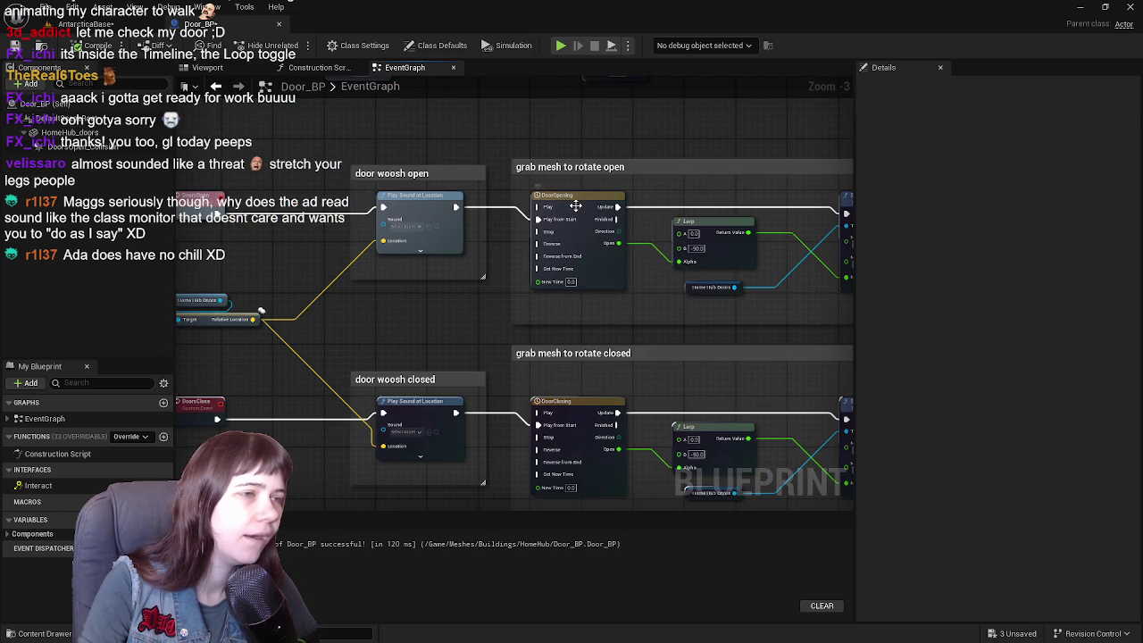
# - Rename the DoorOpening timeline to DoorSwing
pyautogui.click(575, 204)
pyautogui.write('oor')
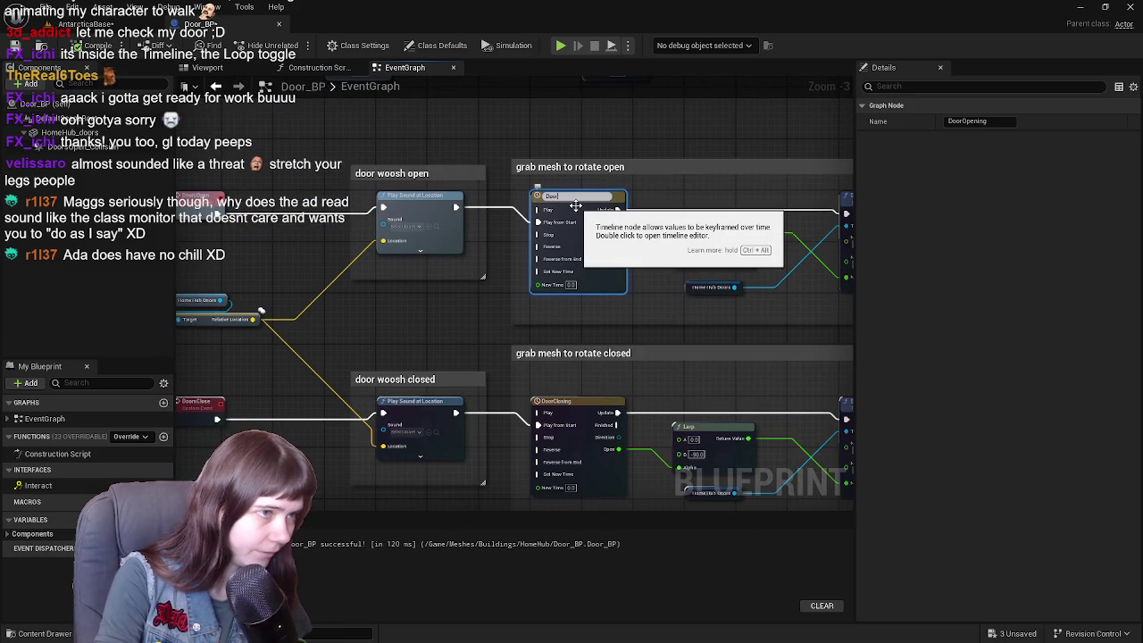
pyautogui.write('Swing')
pyautogui.press('Return')
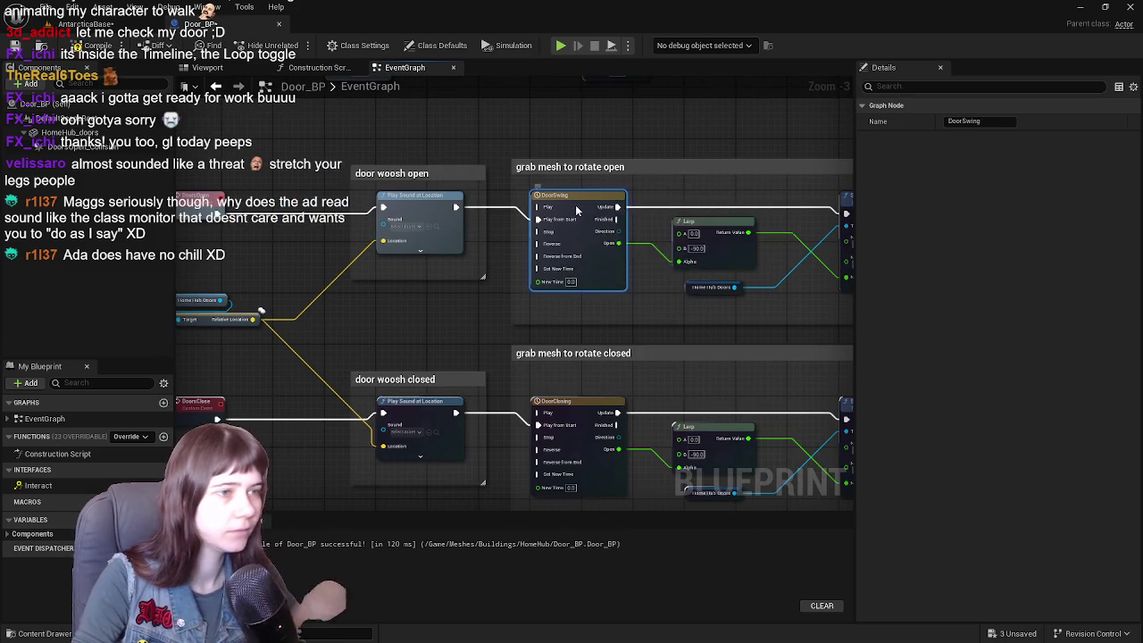
# - Extend the DoorSwing curve past 1.00 with a key dropping back near zero, then show the viewport
pyautogui.doubleClick(575, 204)
pyautogui.click(825, 135)
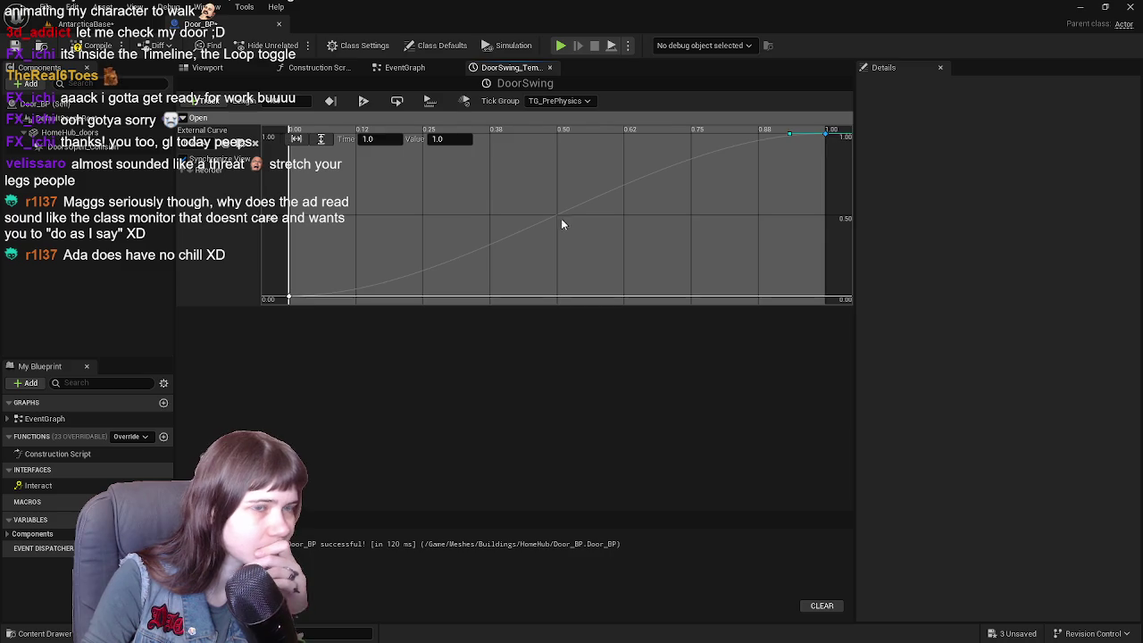
pyautogui.press('f')
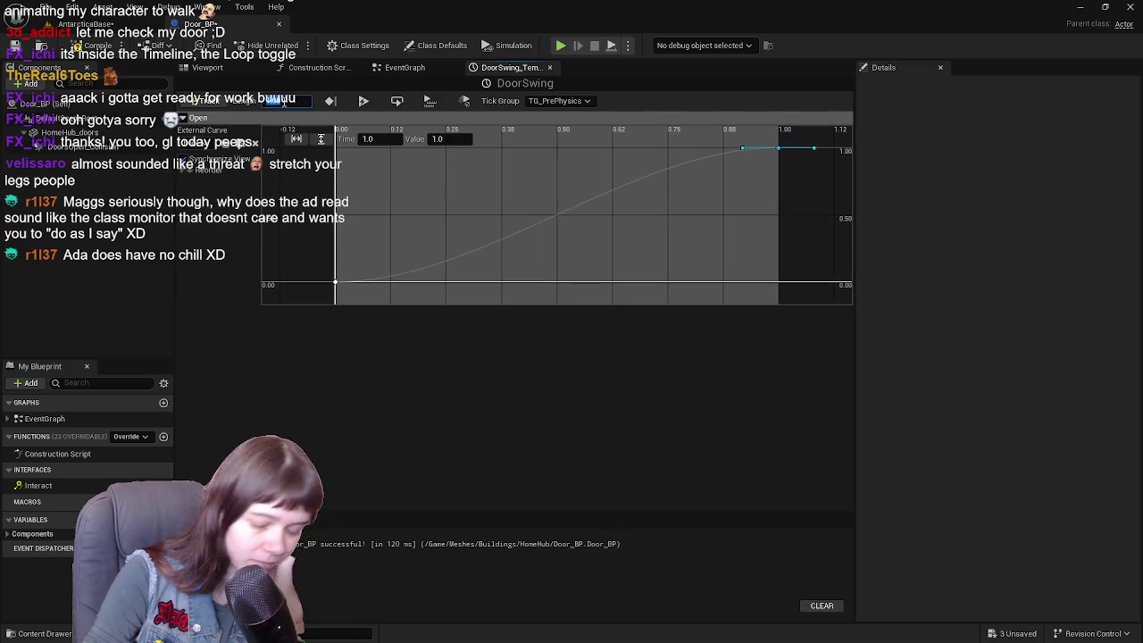
pyautogui.click(274, 100)
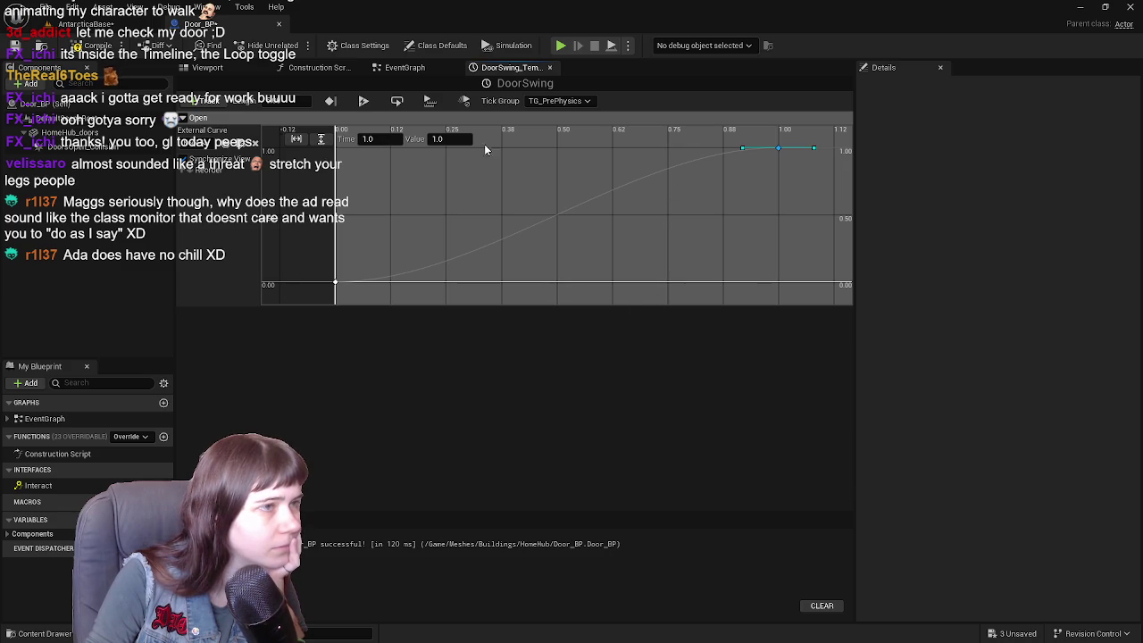
pyautogui.rightClick(821, 283)
pyautogui.click(849, 299)
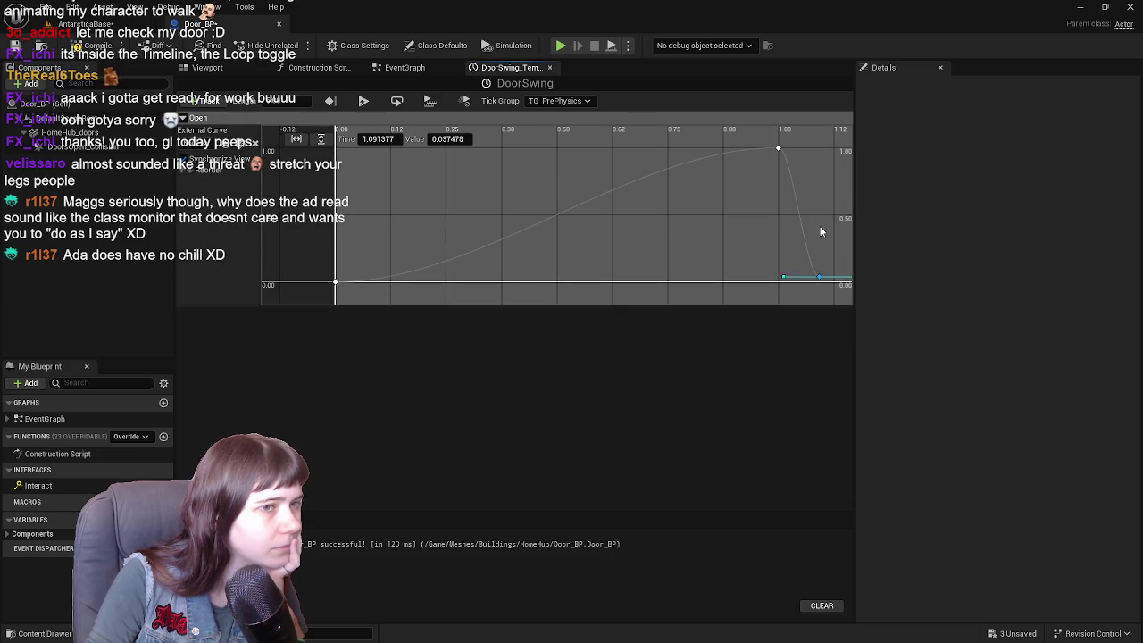
pyautogui.click(549, 67)
pyautogui.click(207, 67)
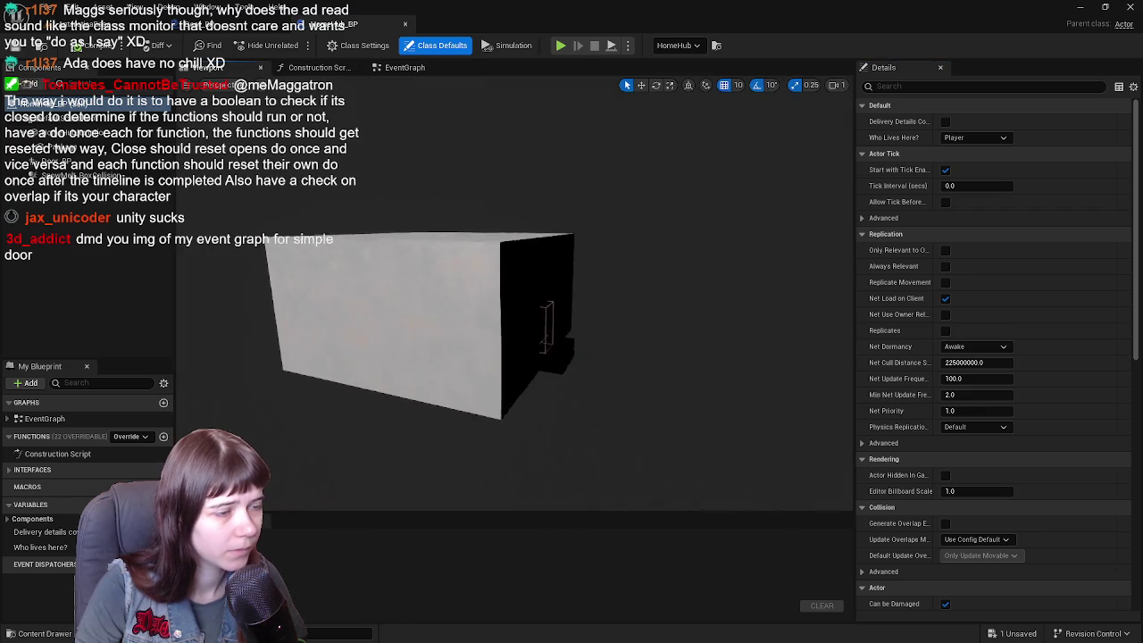
# - Rename the Door_BP door component to RightDoor_BP
pyautogui.click(452, 324)
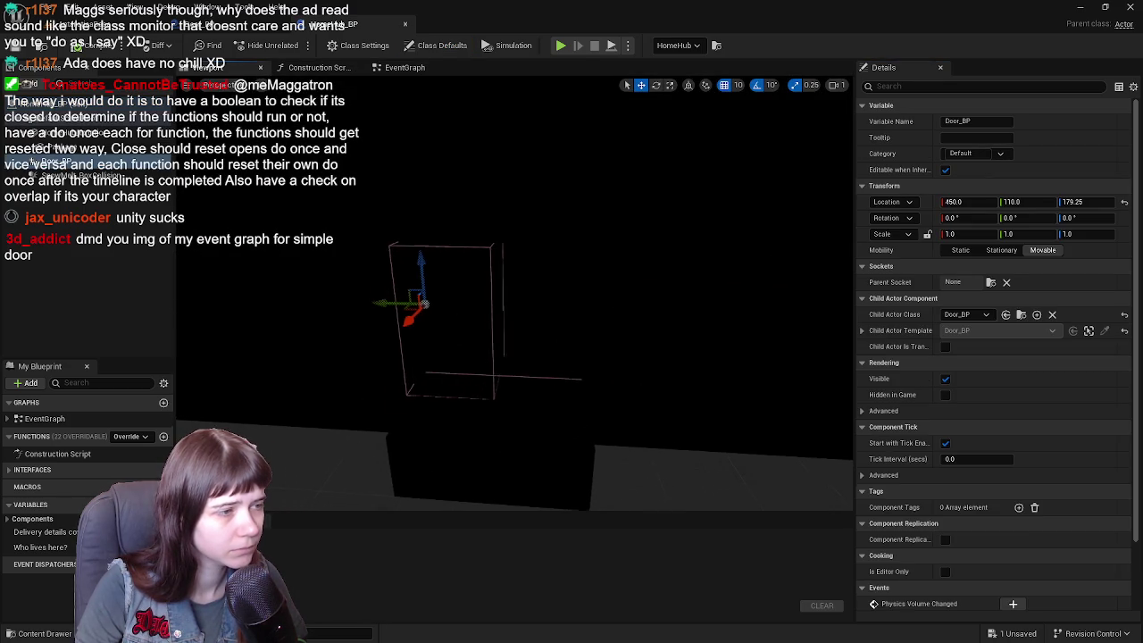
pyautogui.press('f')
pyautogui.moveTo(178, 207); pyautogui.dragTo(205, 210)
pyautogui.click(67, 164)
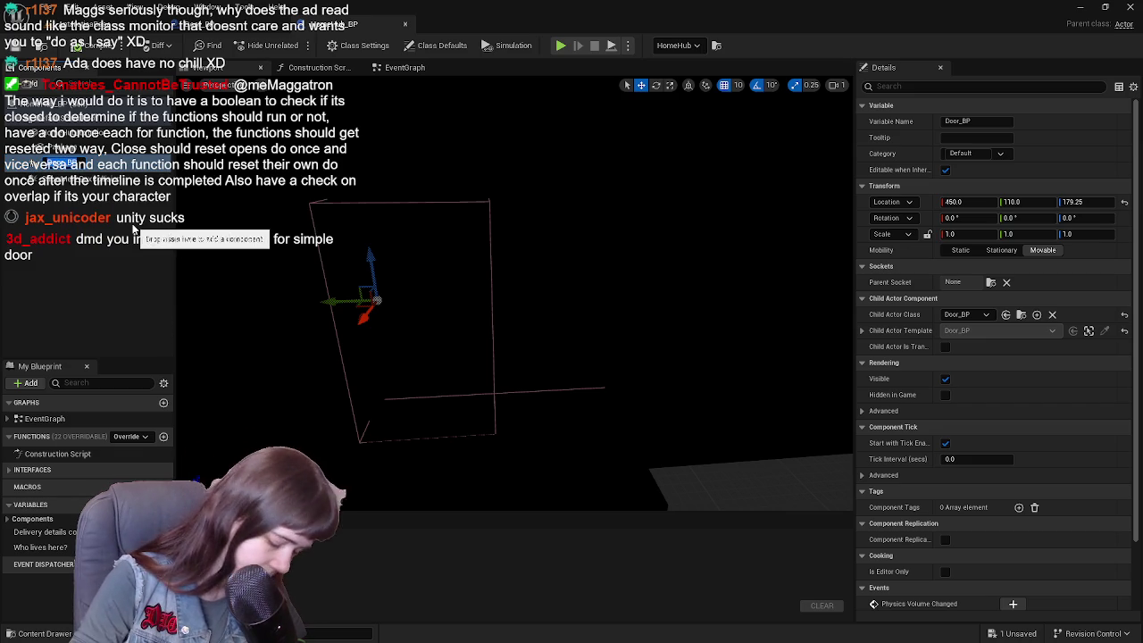
pyautogui.click(71, 219)
pyautogui.click(67, 164)
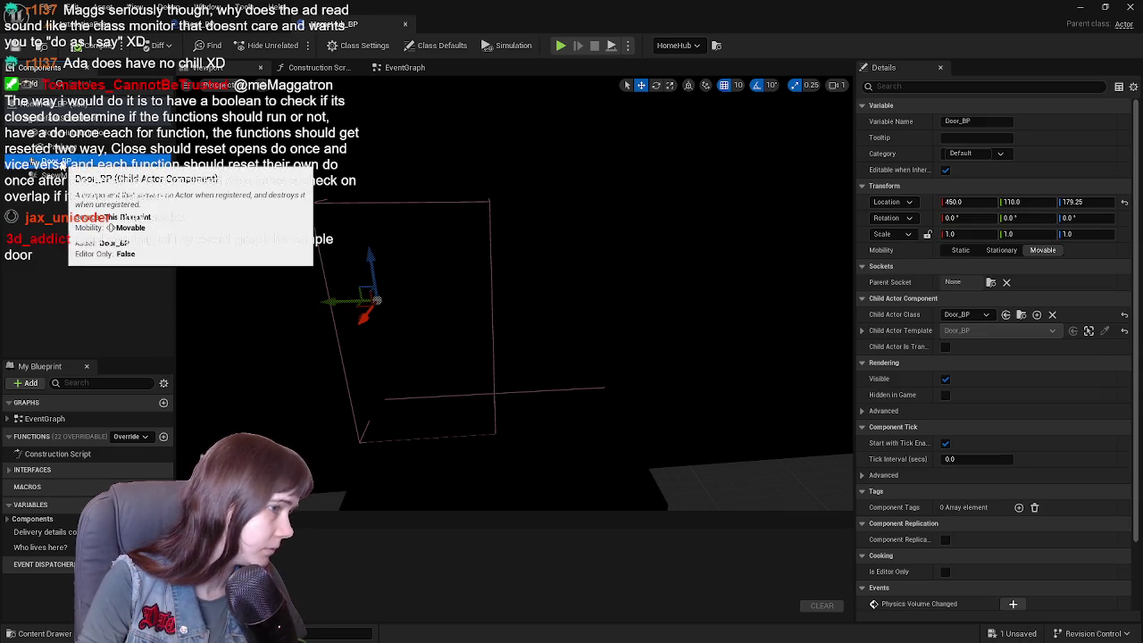
pyautogui.click(67, 168)
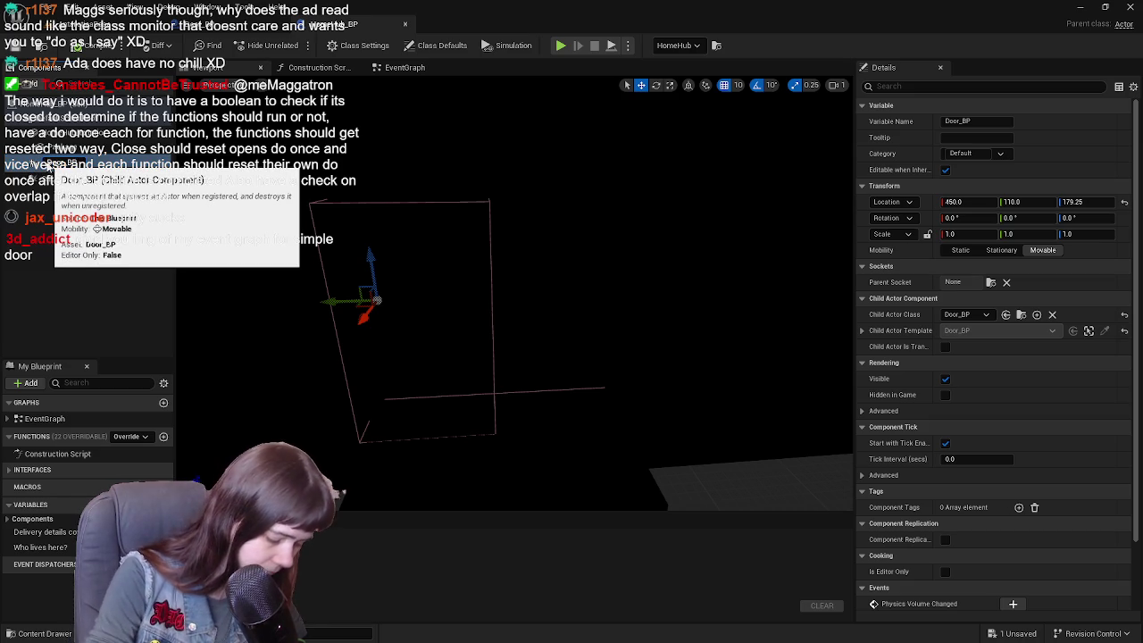
pyautogui.press('Return')
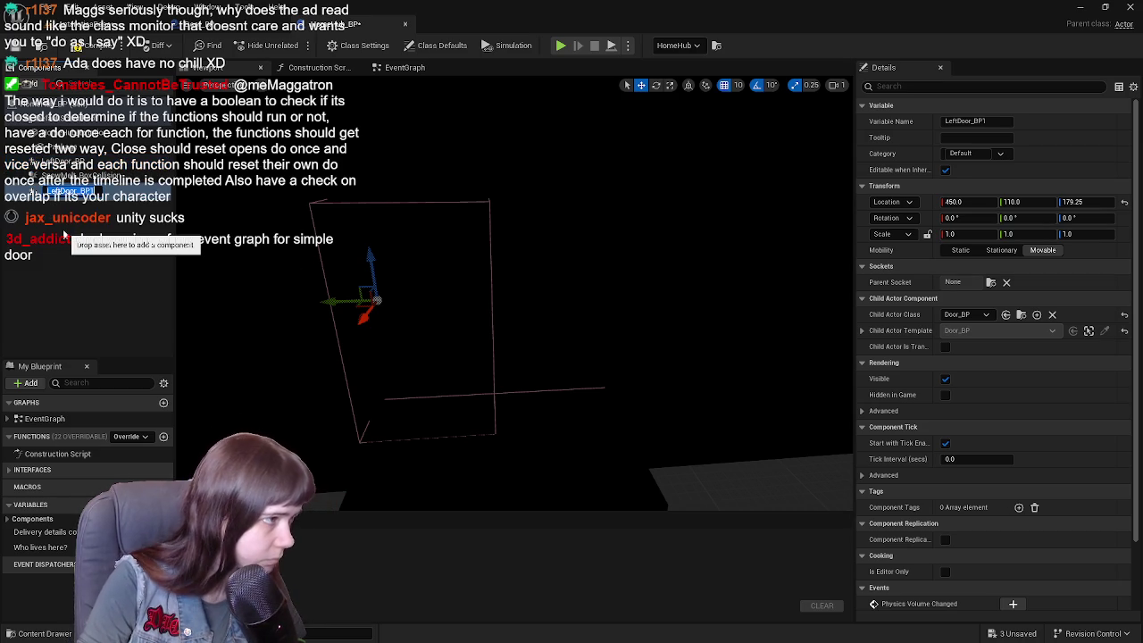
pyautogui.write('RightDoor')
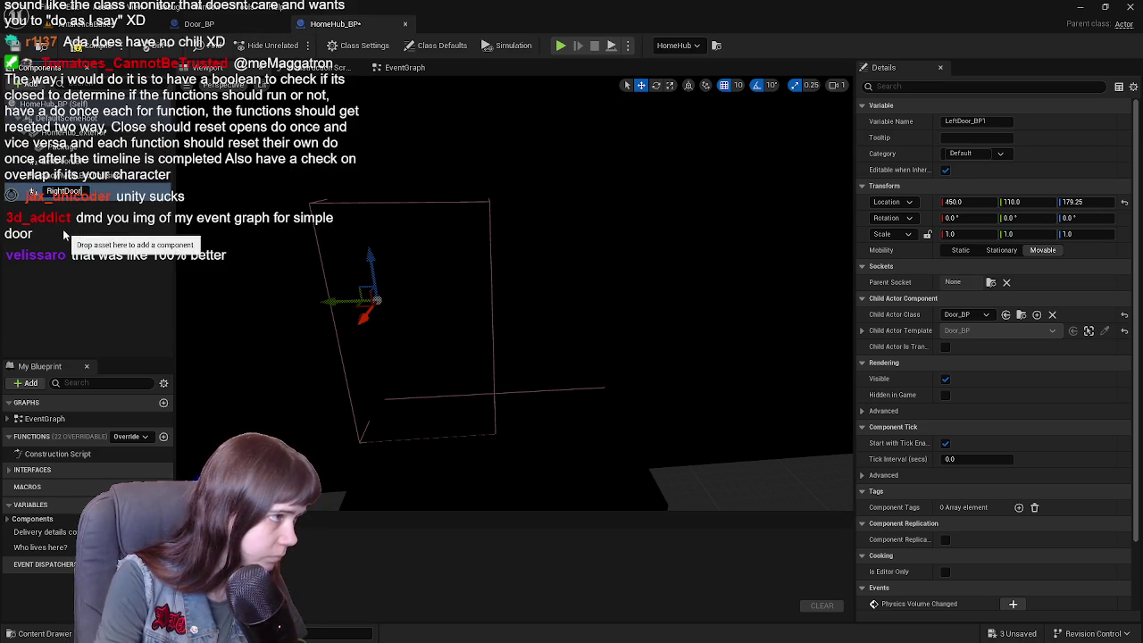
pyautogui.write('_BP')
pyautogui.press('Return')
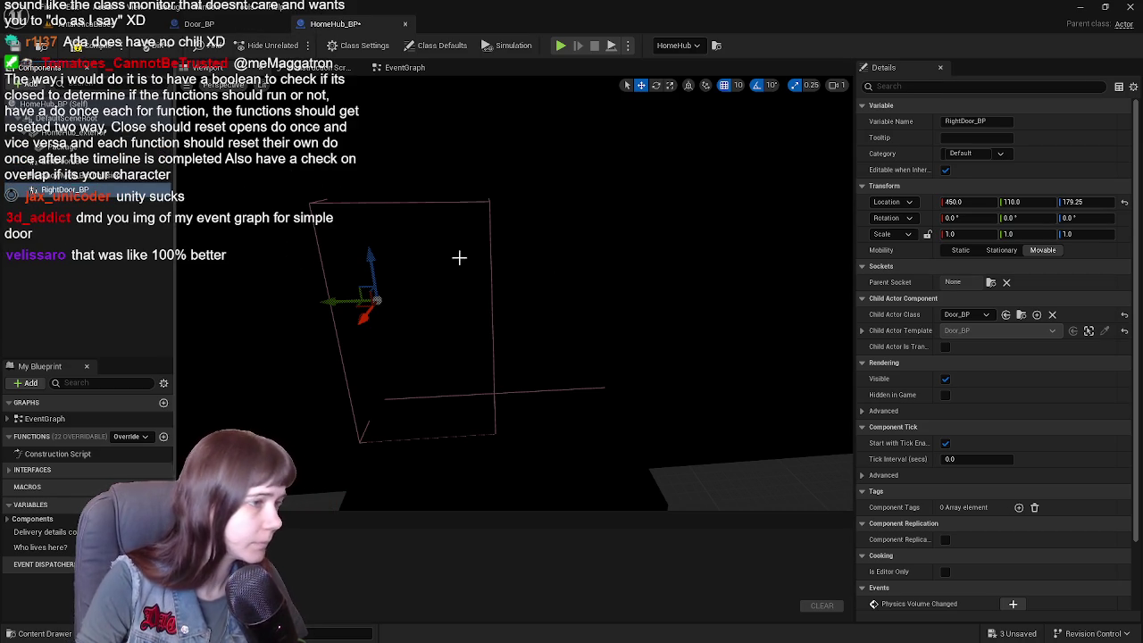
# - Rotate RightDoor_BP around to about 180 degrees
pyautogui.moveTo(355, 253); pyautogui.dragTo(627, 263)
pyautogui.press('e')
pyautogui.moveTo(433, 304)
pyautogui.mouseDown()
pyautogui.moveTo(384, 307)
pyautogui.moveTo(387, 318)
pyautogui.moveTo(434, 311)
pyautogui.mouseUp()
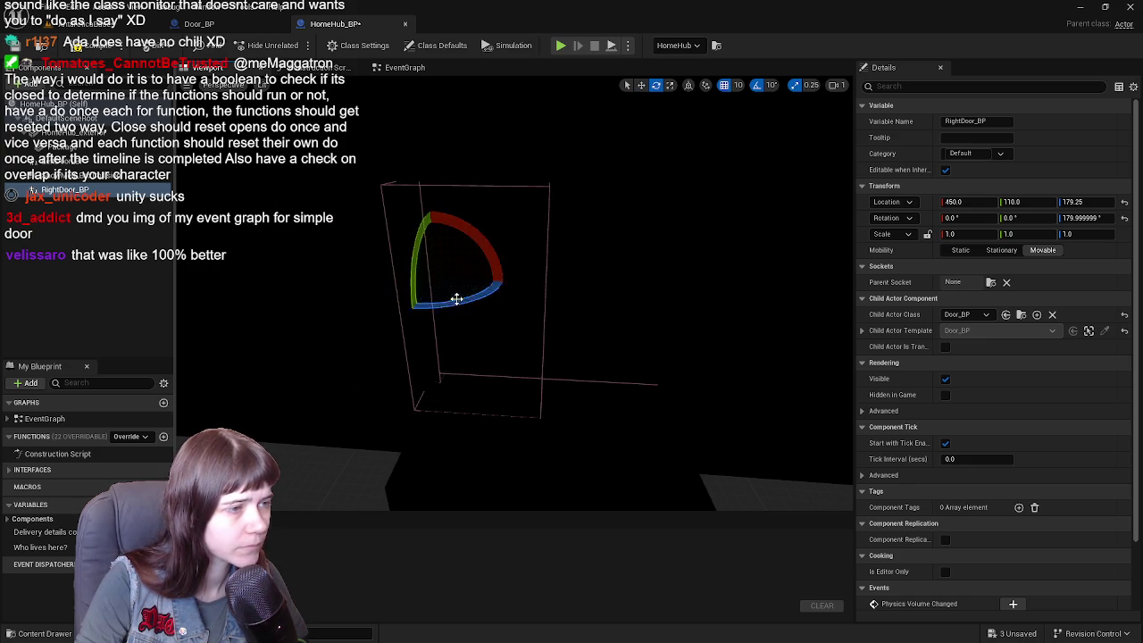
pyautogui.moveTo(339, 25); pyautogui.dragTo(759, 259)
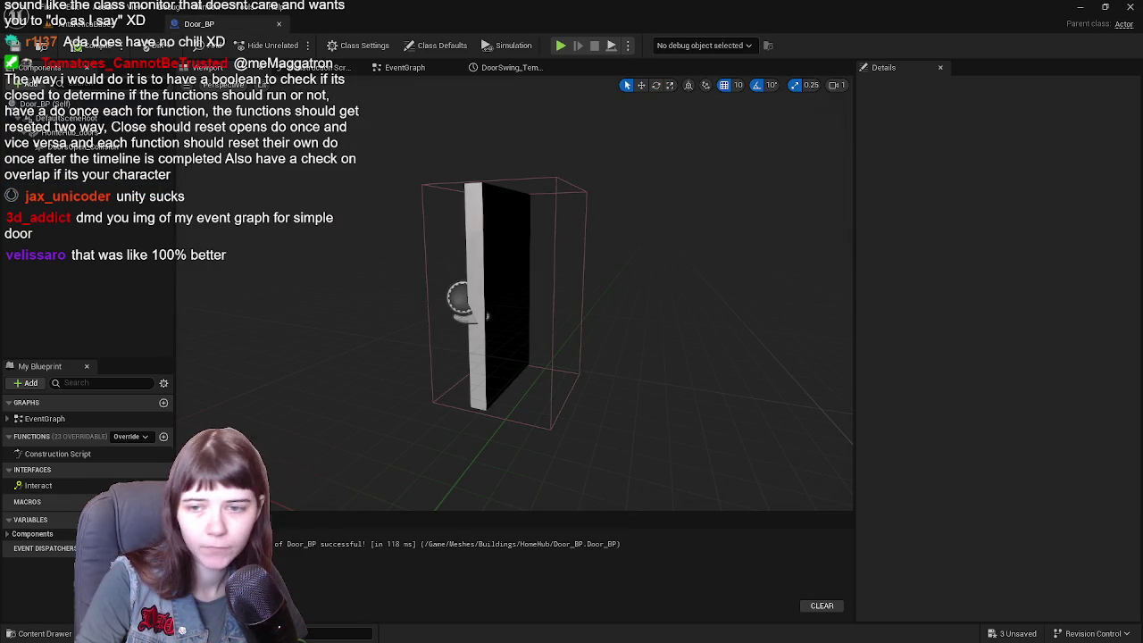
# - Undo the last HomeHub door change in the level and fly in to inspect Door_BP0 and Door_BP255
pyautogui.click(89, 24)
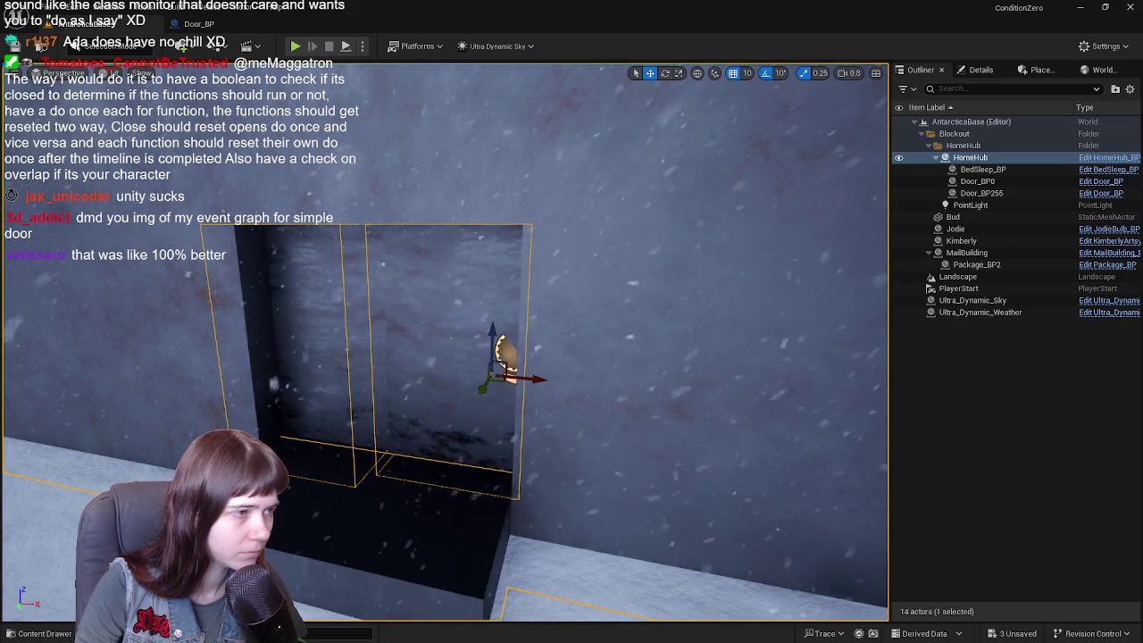
pyautogui.moveTo(536, 332)
pyautogui.mouseDown()
pyautogui.moveTo(536, 303)
pyautogui.moveTo(500, 286)
pyautogui.moveTo(402, 308)
pyautogui.mouseUp()
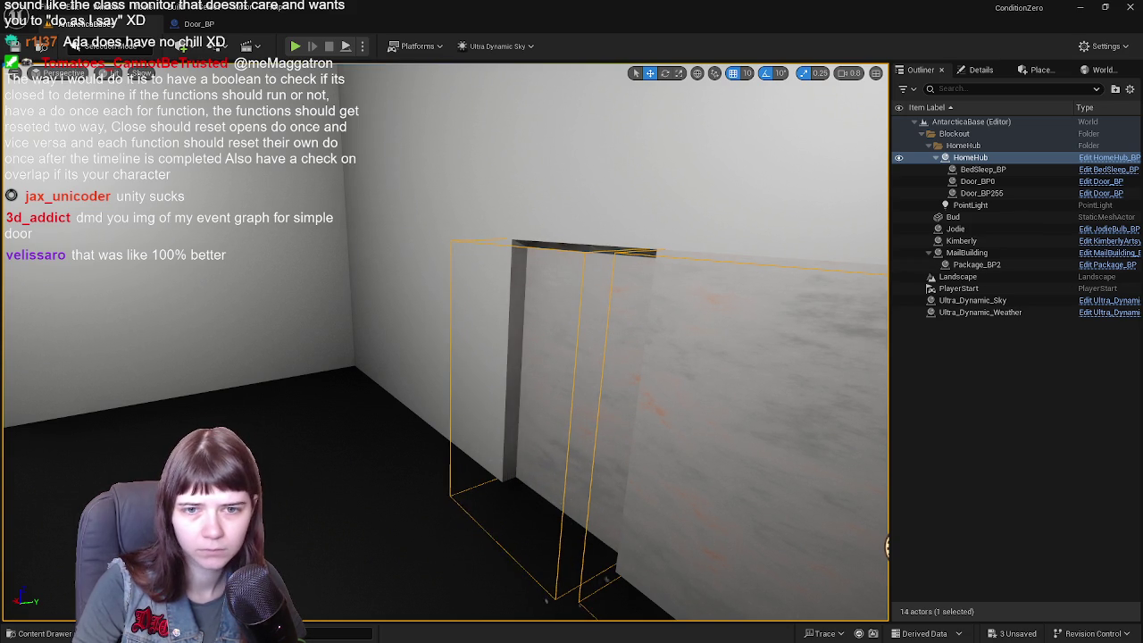
pyautogui.hotkey('ctrl', 'z')
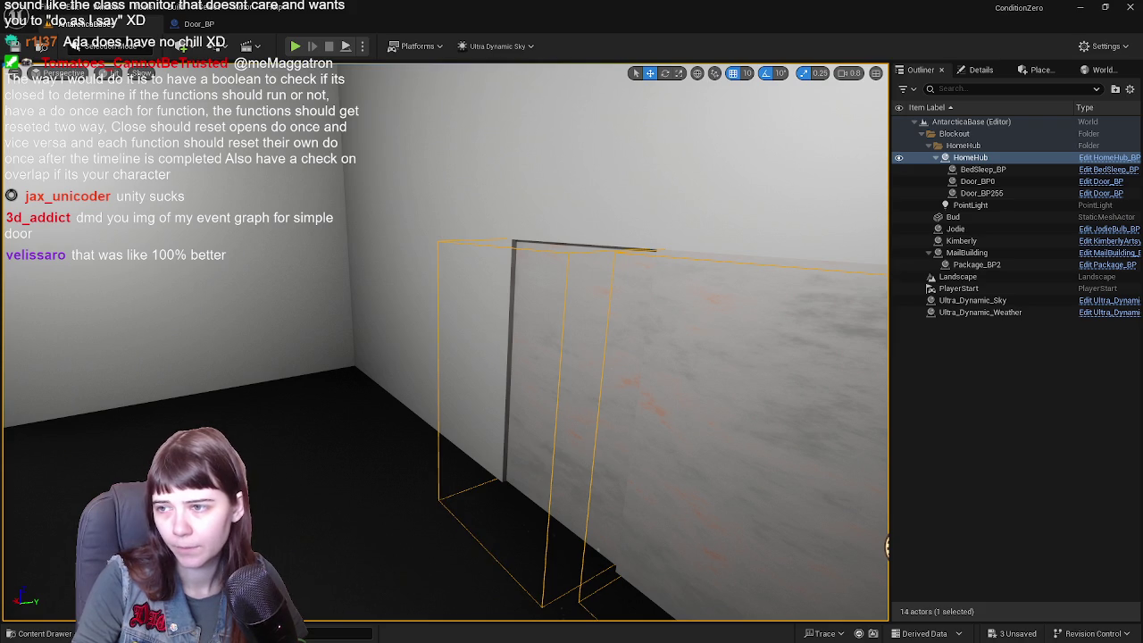
pyautogui.moveTo(571, 322); pyautogui.dragTo(500, 357)
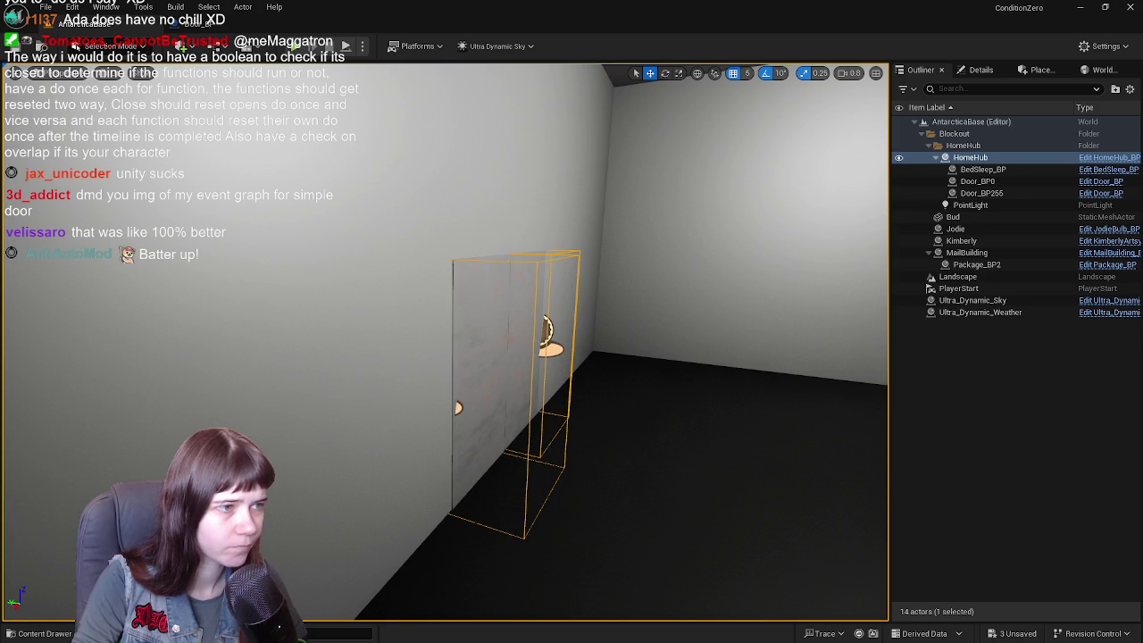
pyautogui.press('w')
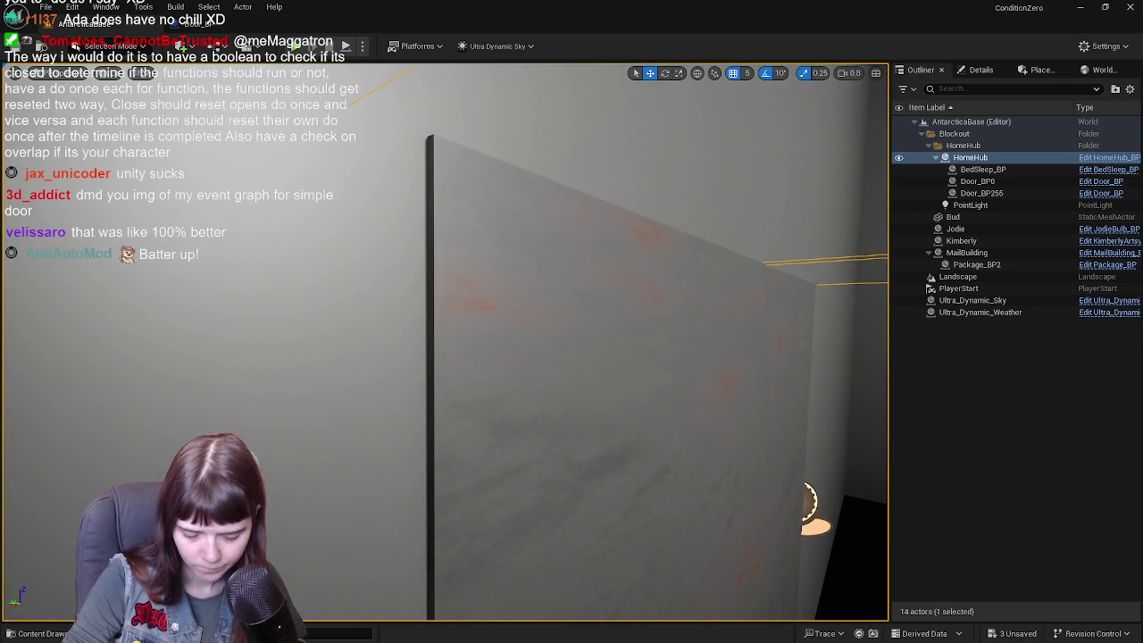
pyautogui.press('s')
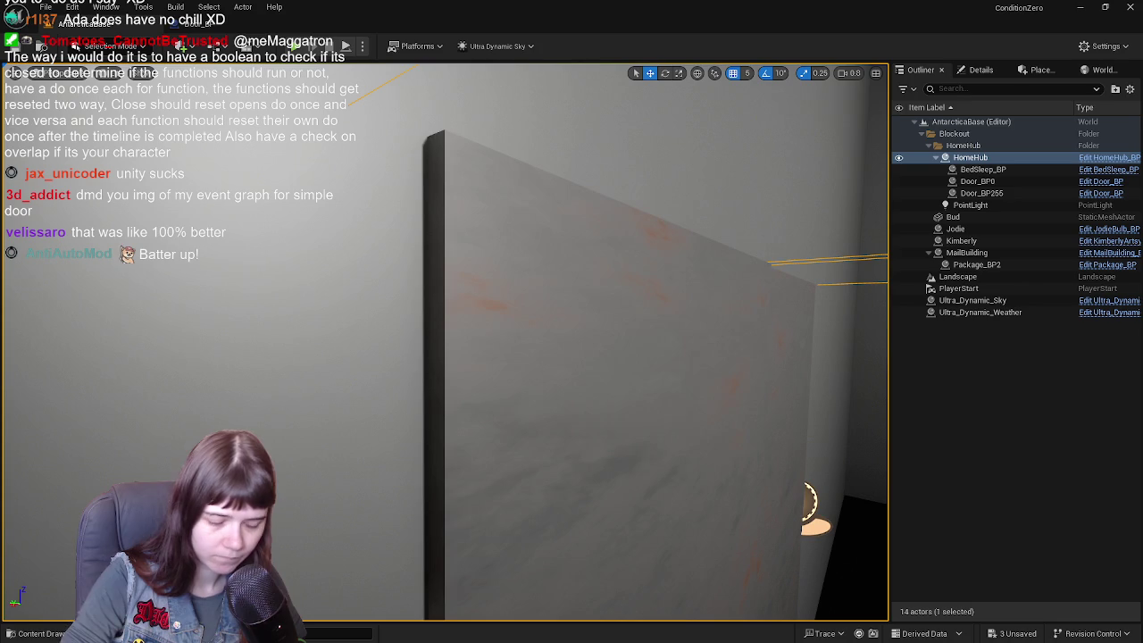
pyautogui.press('s')
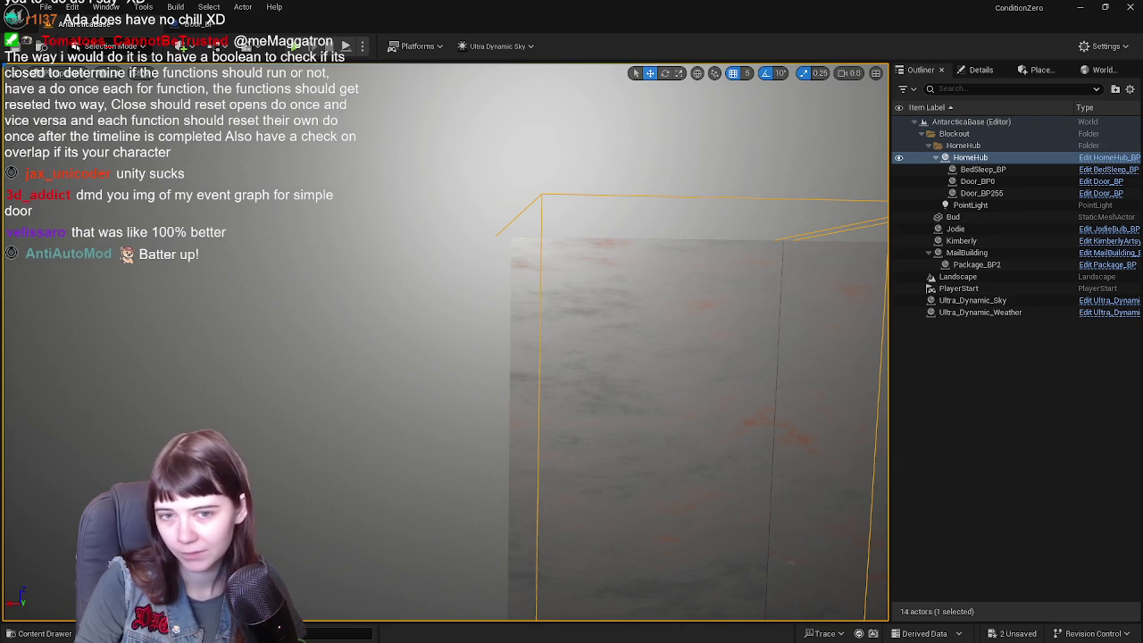
# - Swap Door_BP255 for a pasted Door_BP344, save the level, and rotate a door aside
pyautogui.hotkey('ctrl', 'z')
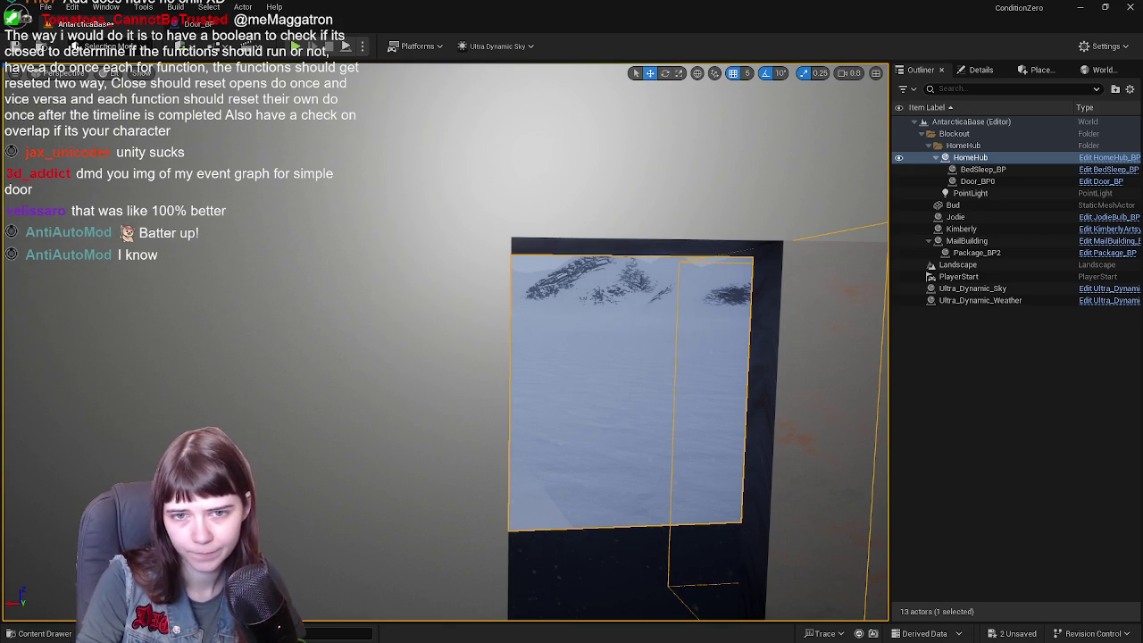
pyautogui.hotkey('ctrl', 'v')
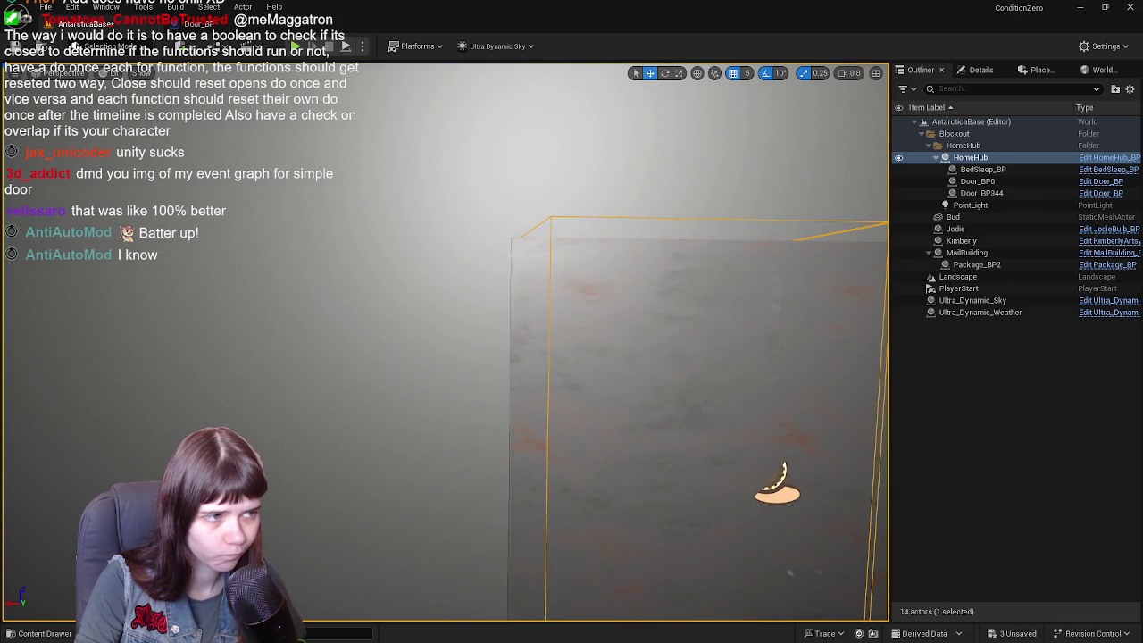
pyautogui.press('s')
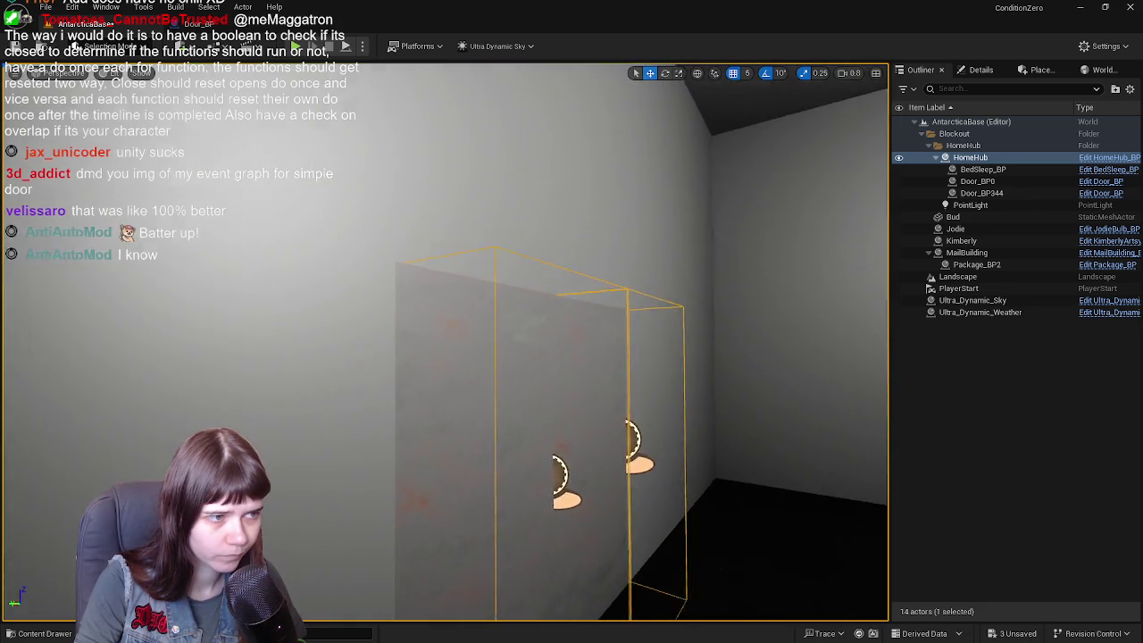
pyautogui.press('s')
pyautogui.hotkey('ctrl', 's')
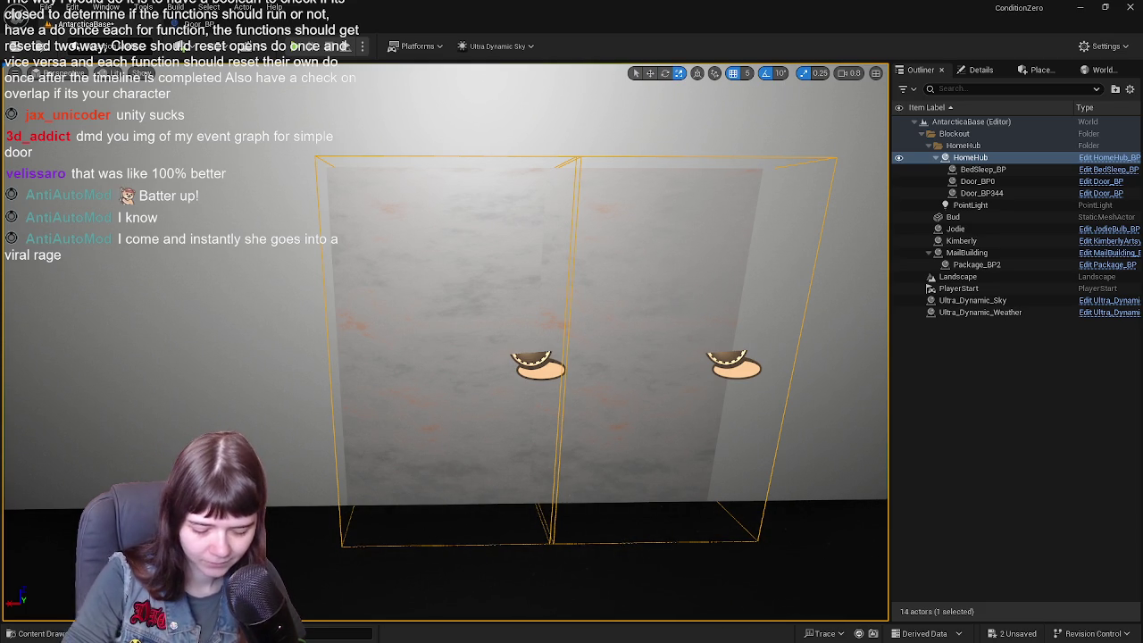
pyautogui.hotkey('ctrl', 'z')
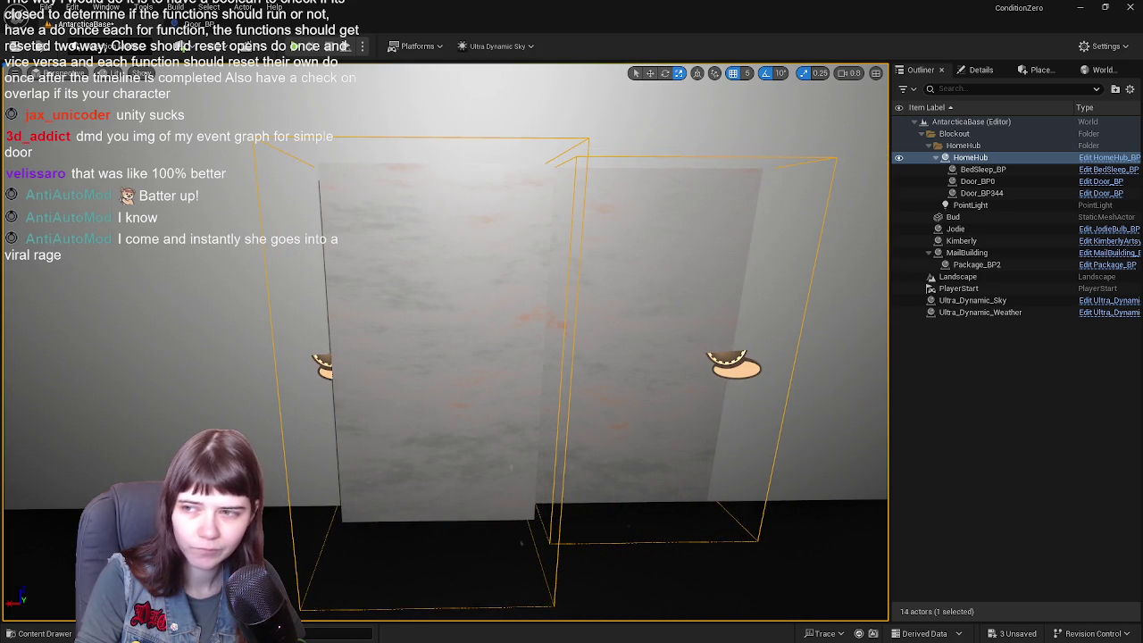
pyautogui.moveTo(847, 334); pyautogui.dragTo(991, 291)
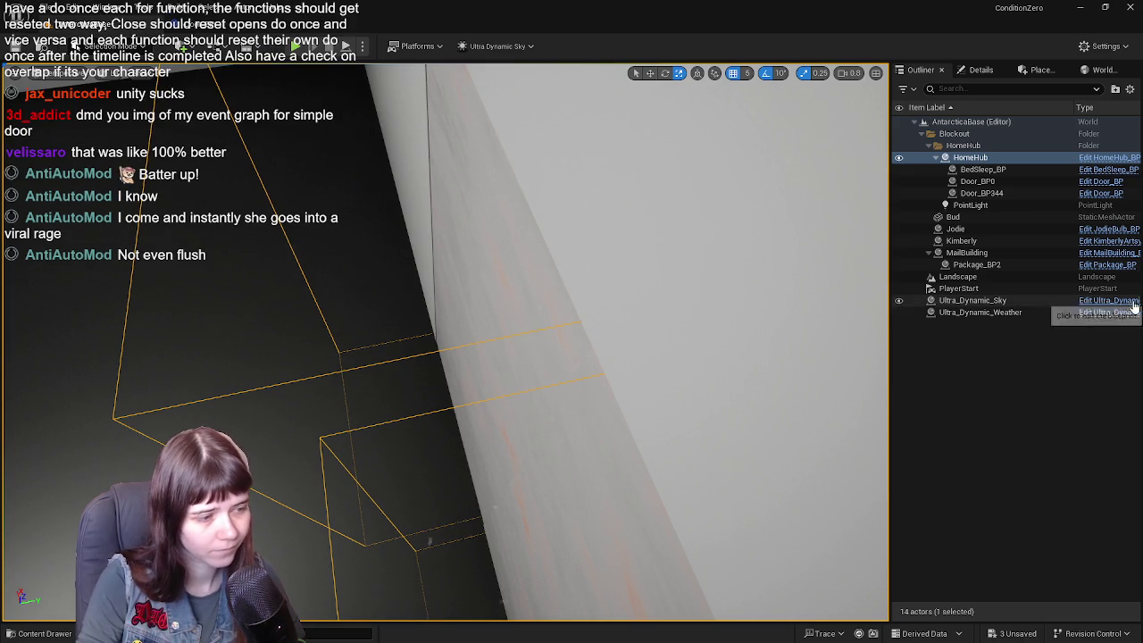
pyautogui.moveTo(582, 373); pyautogui.dragTo(571, 446)
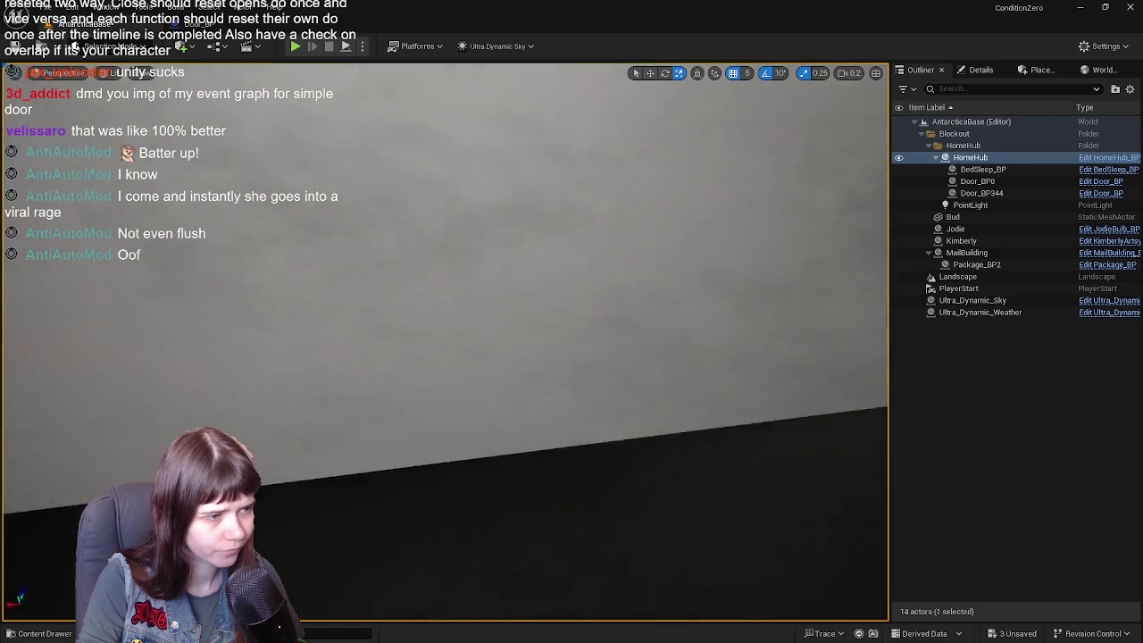
pyautogui.moveTo(573, 380); pyautogui.dragTo(572, 379)
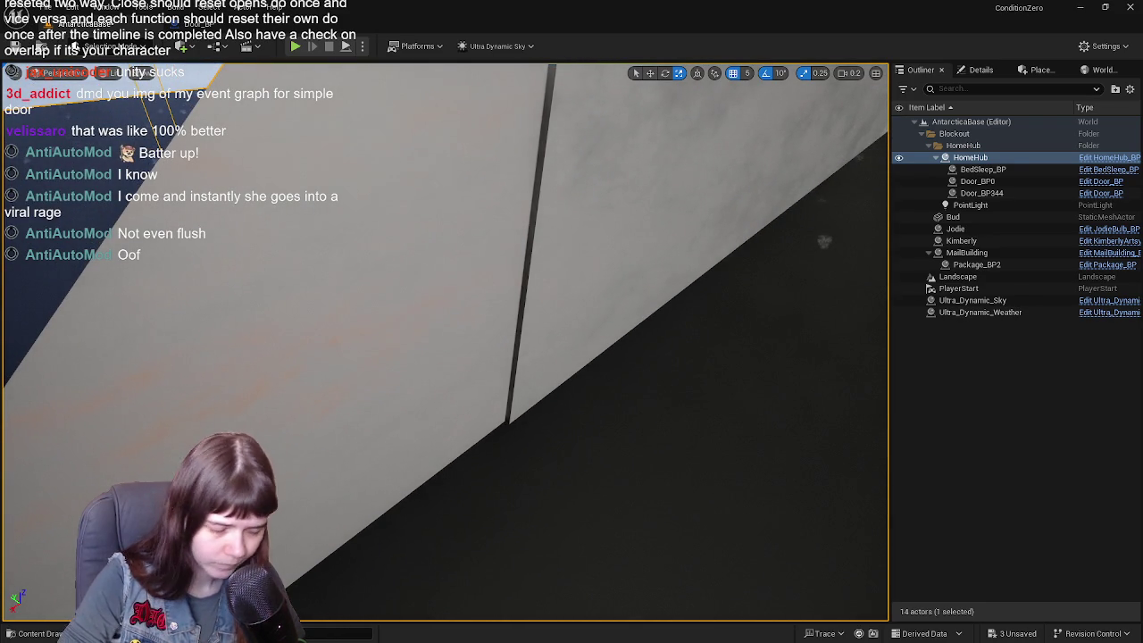
pyautogui.moveTo(850, 258); pyautogui.dragTo(850, 258)
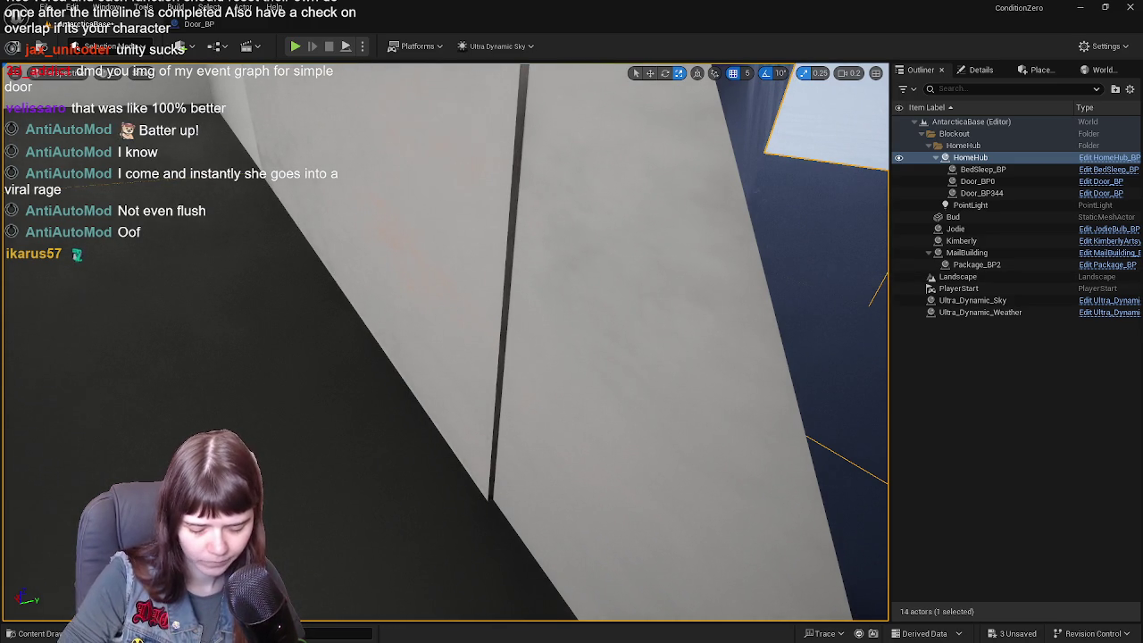
pyautogui.moveTo(754, 342); pyautogui.dragTo(758, 344)
pyautogui.moveTo(679, 541)
pyautogui.mouseDown()
pyautogui.moveTo(638, 345)
pyautogui.moveTo(842, 566)
pyautogui.moveTo(765, 566)
pyautogui.mouseUp()
pyautogui.moveTo(799, 474); pyautogui.dragTo(799, 474)
pyautogui.moveTo(867, 328); pyautogui.dragTo(867, 328)
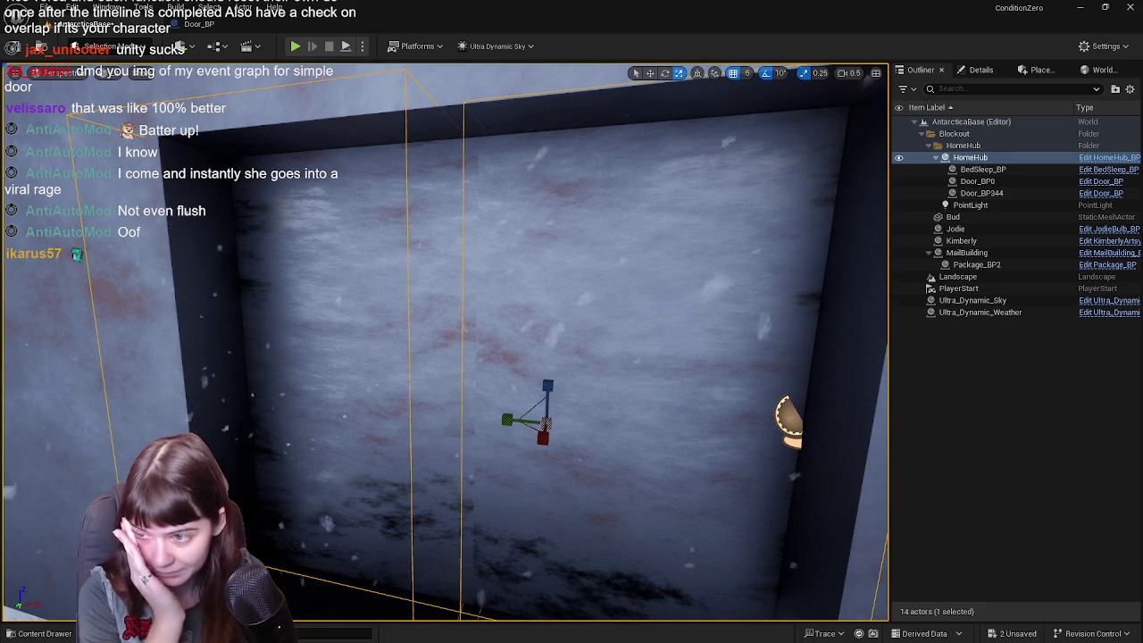
# - Save all unsaved changes, check the Door_BP tab, then return to the level editor
pyautogui.hotkey('ctrl', 's')
pyautogui.click(199, 25)
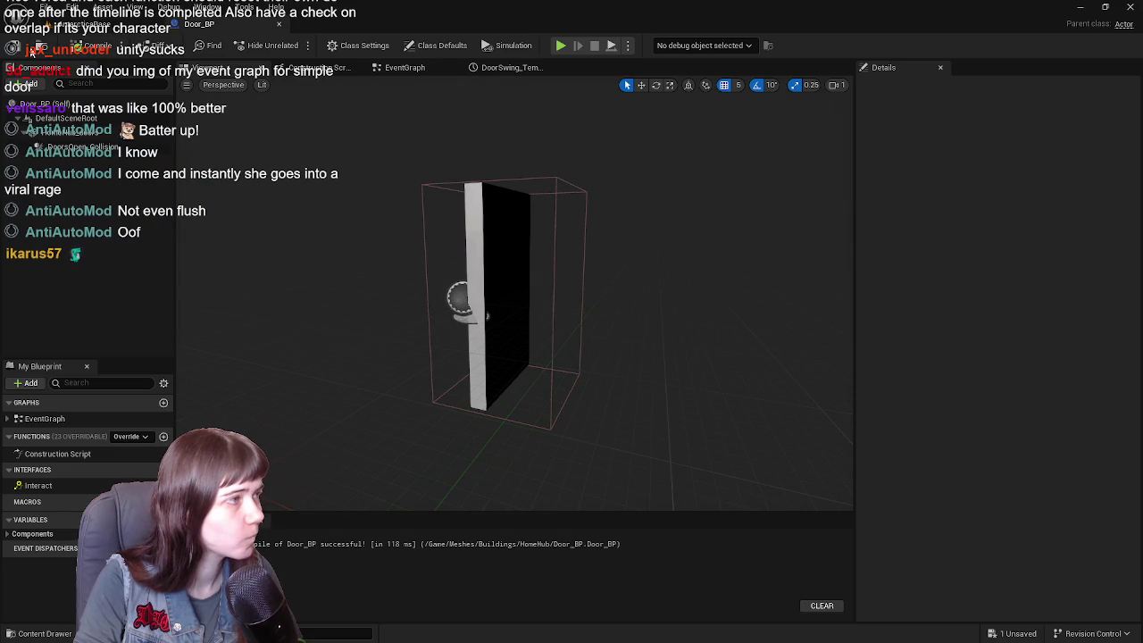
pyautogui.click(103, 24)
# - Playtest walking and jumping into the HomeHub doorway until the door swings open, then stop
pyautogui.click(294, 46)
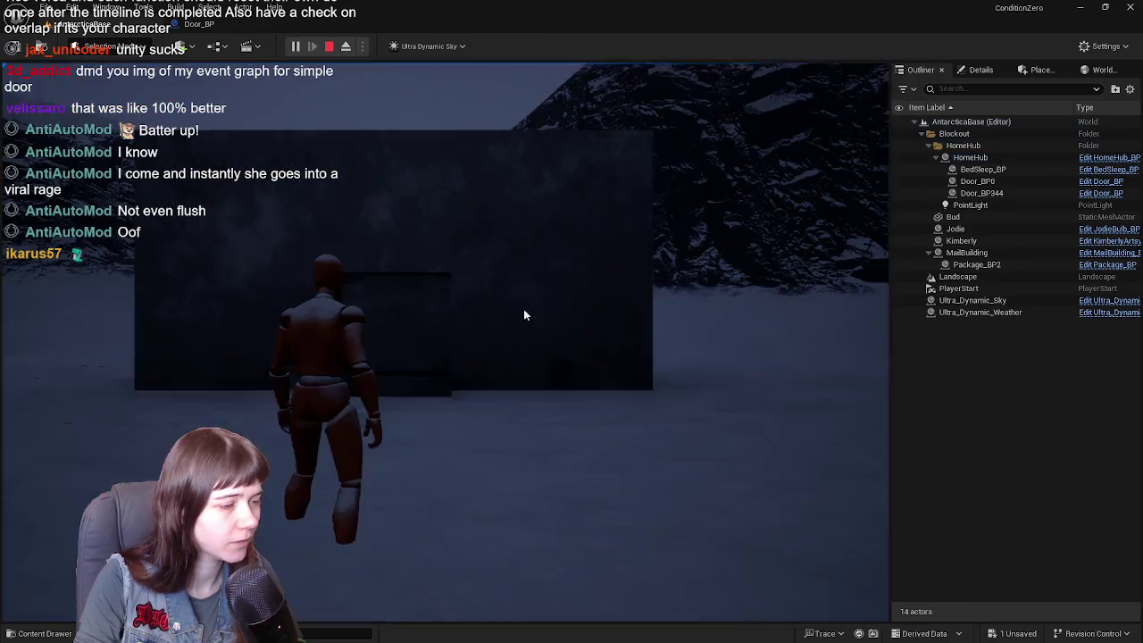
pyautogui.press('w')
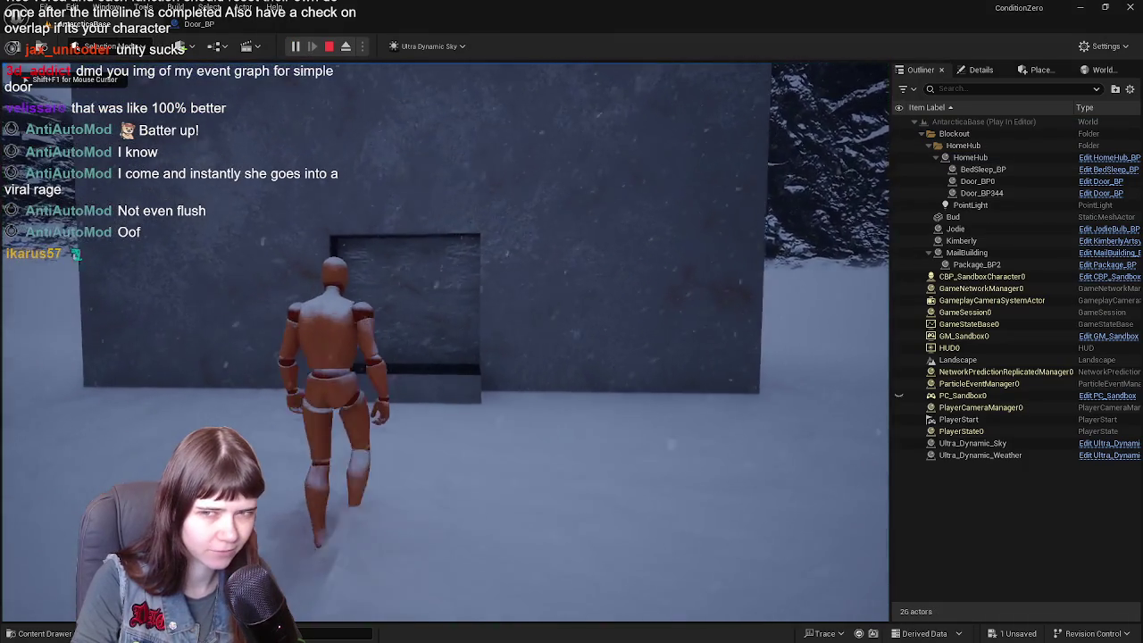
pyautogui.press('space')
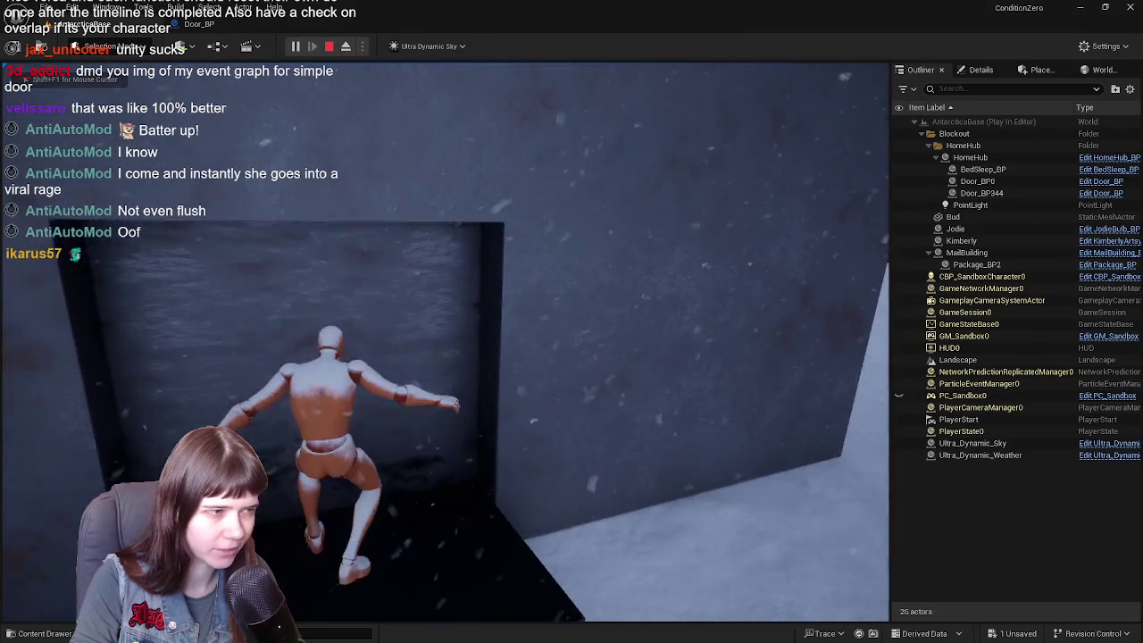
pyautogui.press('w')
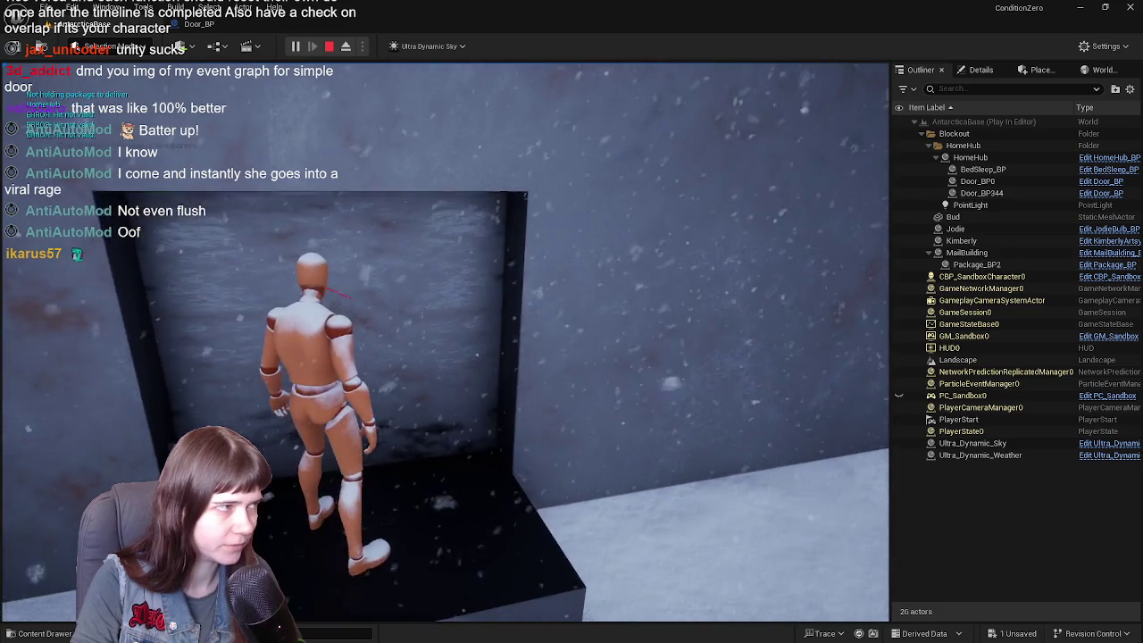
pyautogui.press('s')
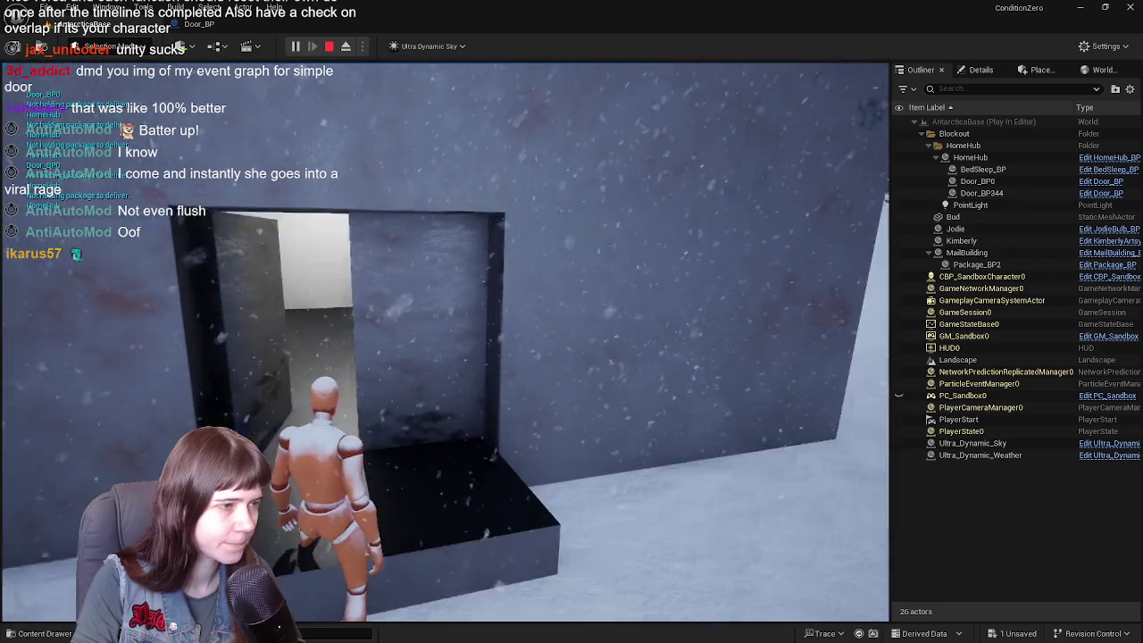
pyautogui.press('w')
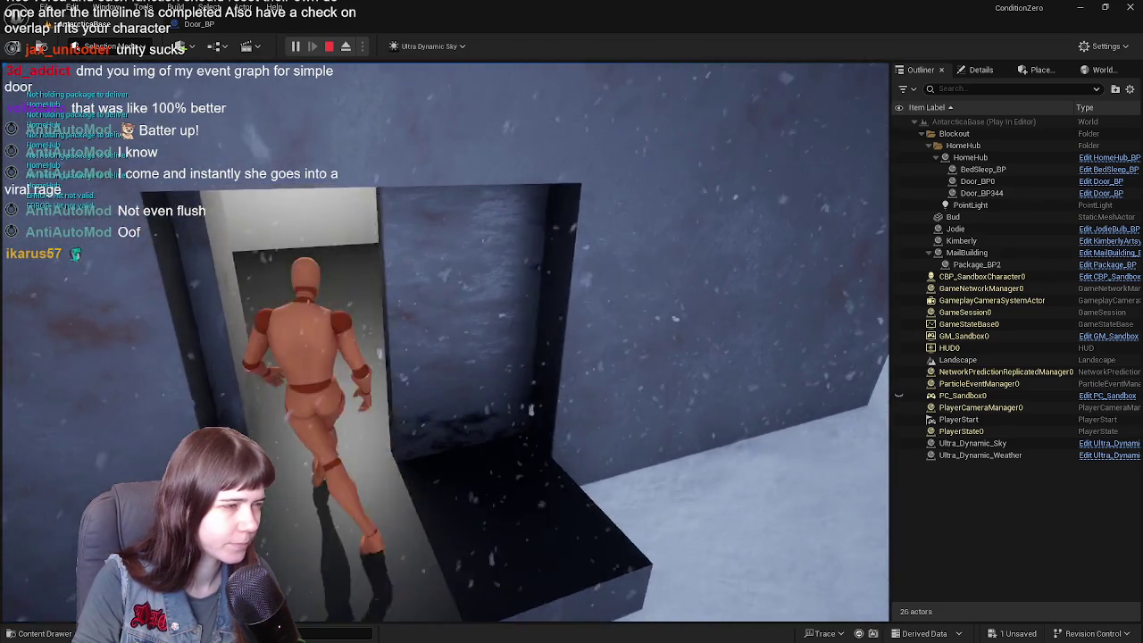
pyautogui.press('s')
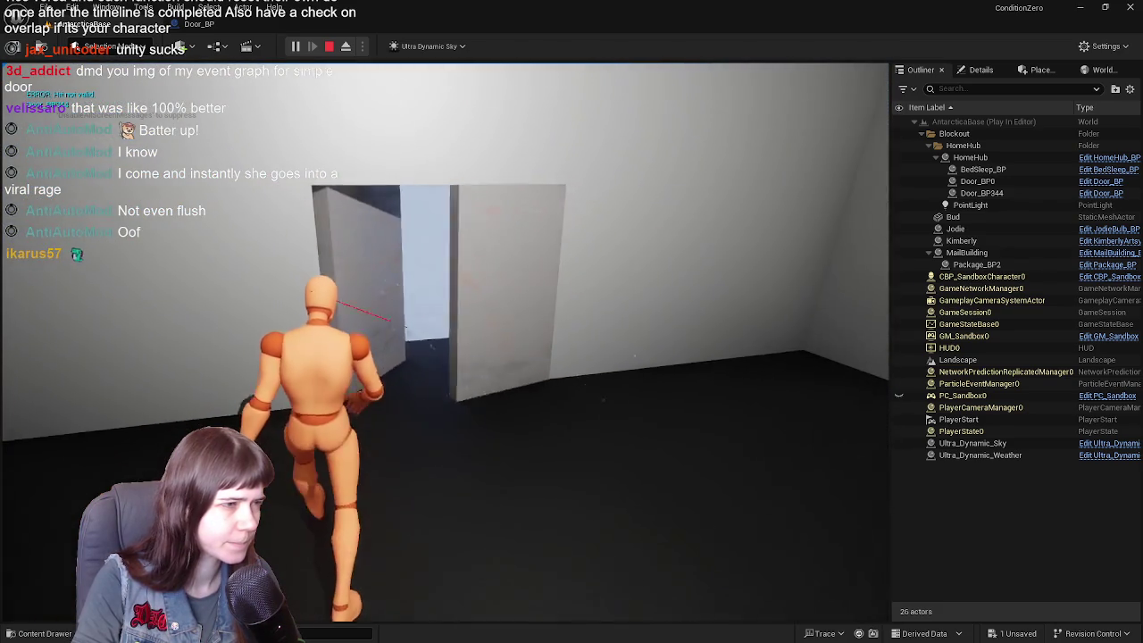
pyautogui.press('w')
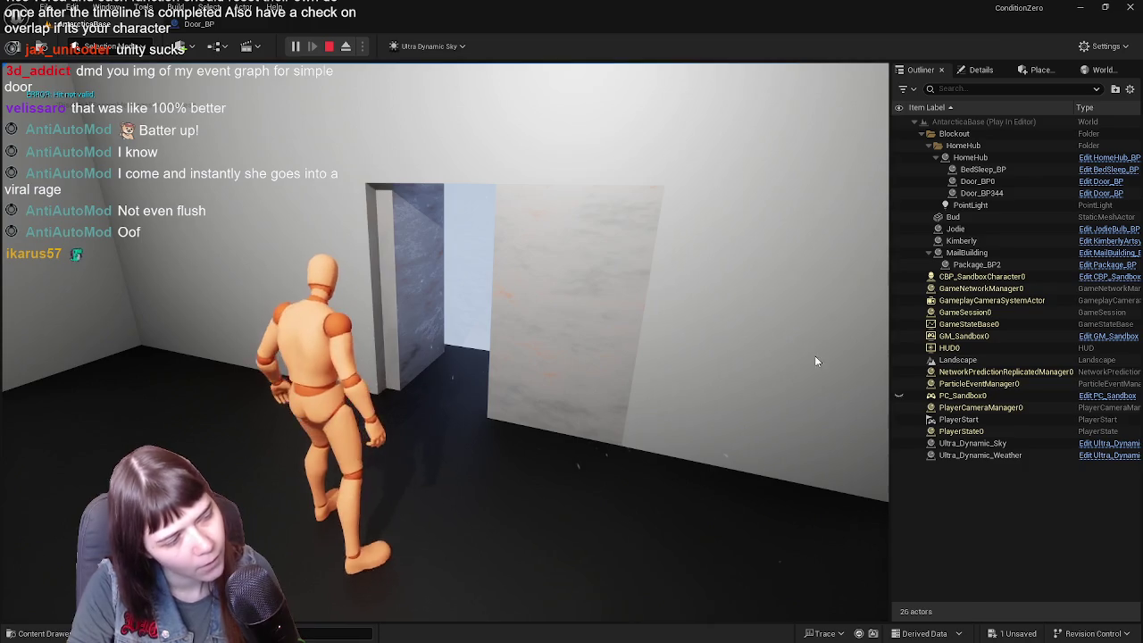
pyautogui.press('Escape')
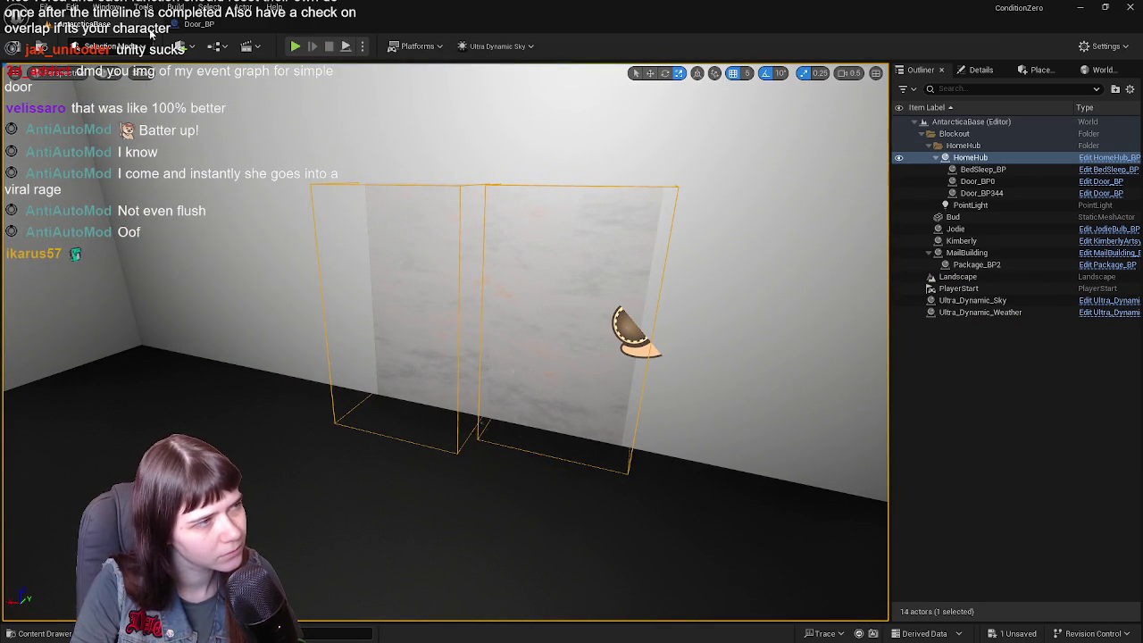
# - Delete the DoorsOpen_Collision box component from Door_BP and return to the level
pyautogui.click(175, 26)
pyautogui.click(549, 175)
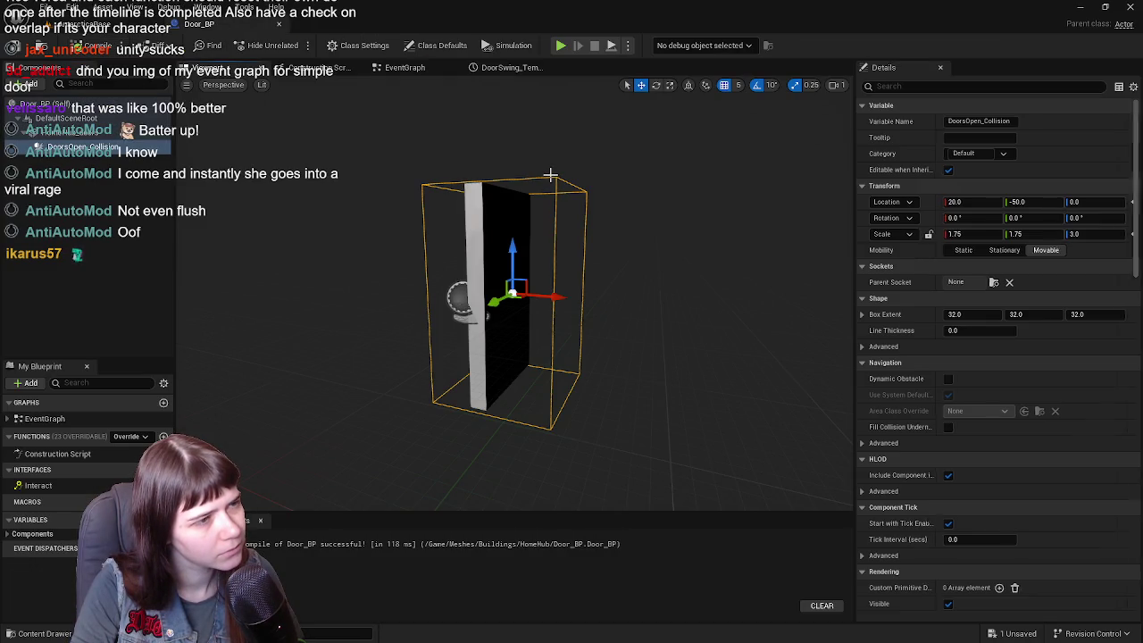
pyautogui.press('Delete')
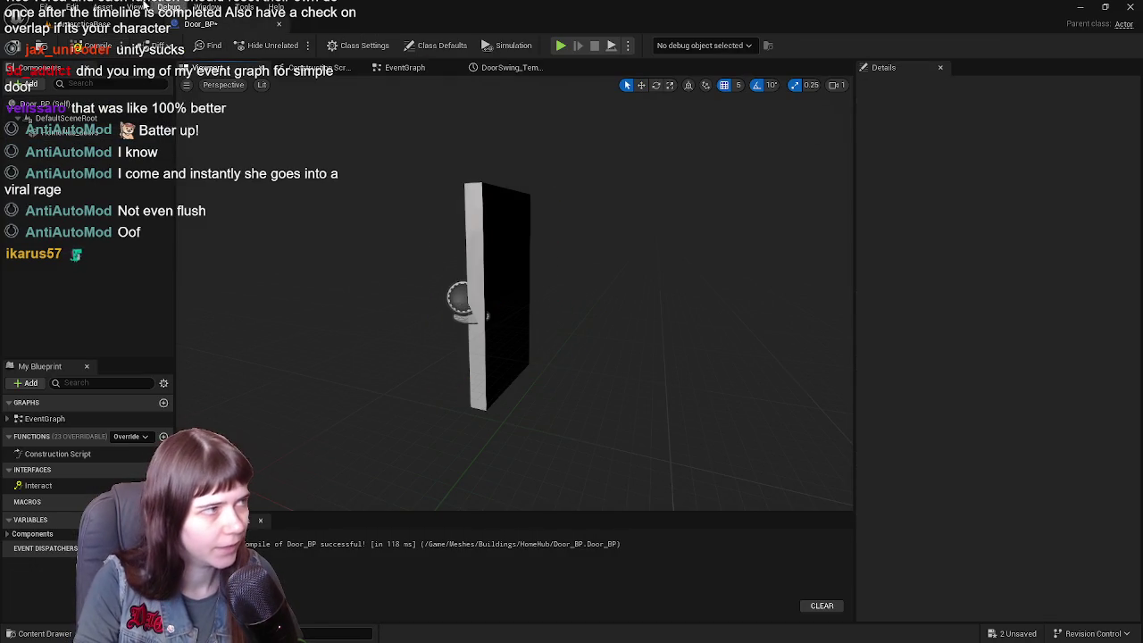
pyautogui.click(88, 134)
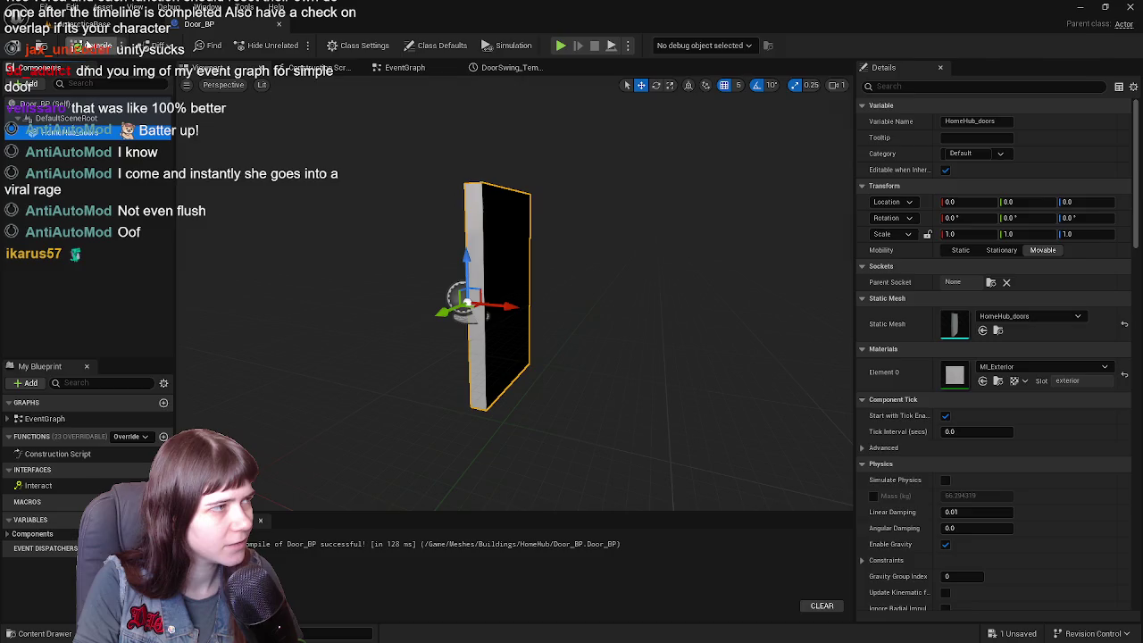
pyautogui.click(98, 24)
# - Start a playtest with Alt+P and move the character up into the door opening
pyautogui.hotkey('alt', 'p')
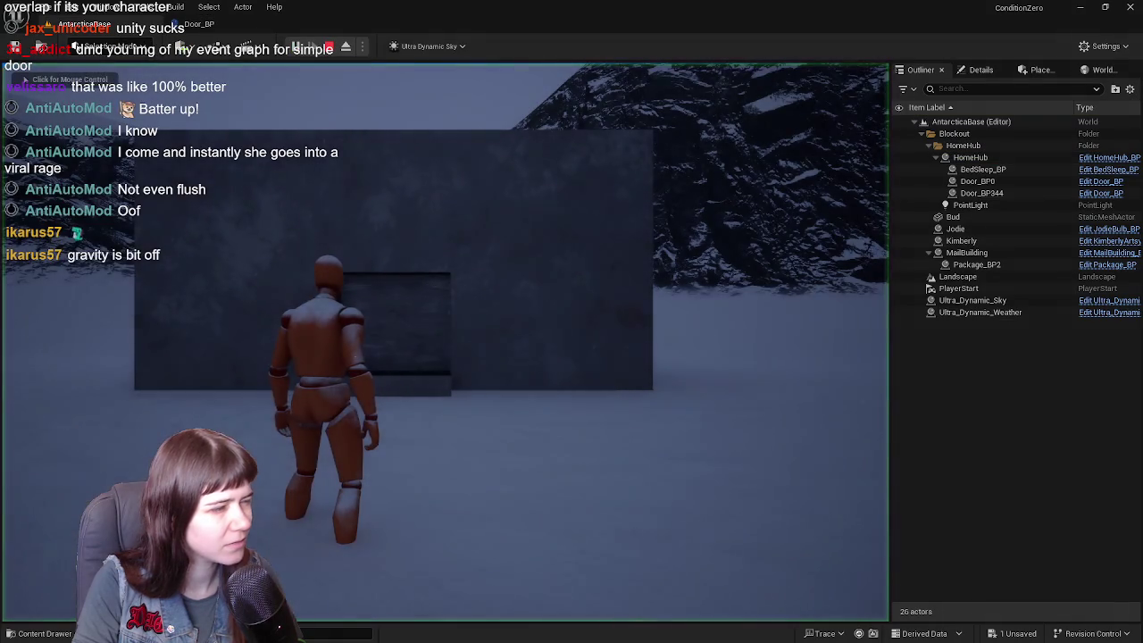
pyautogui.press('w')
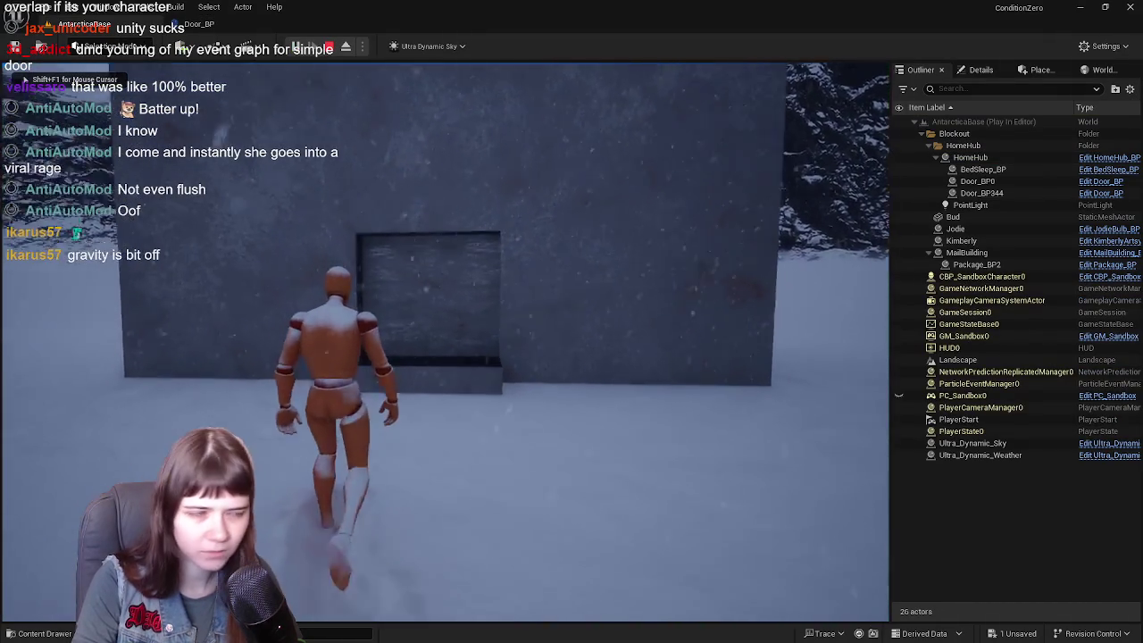
pyautogui.press('space')
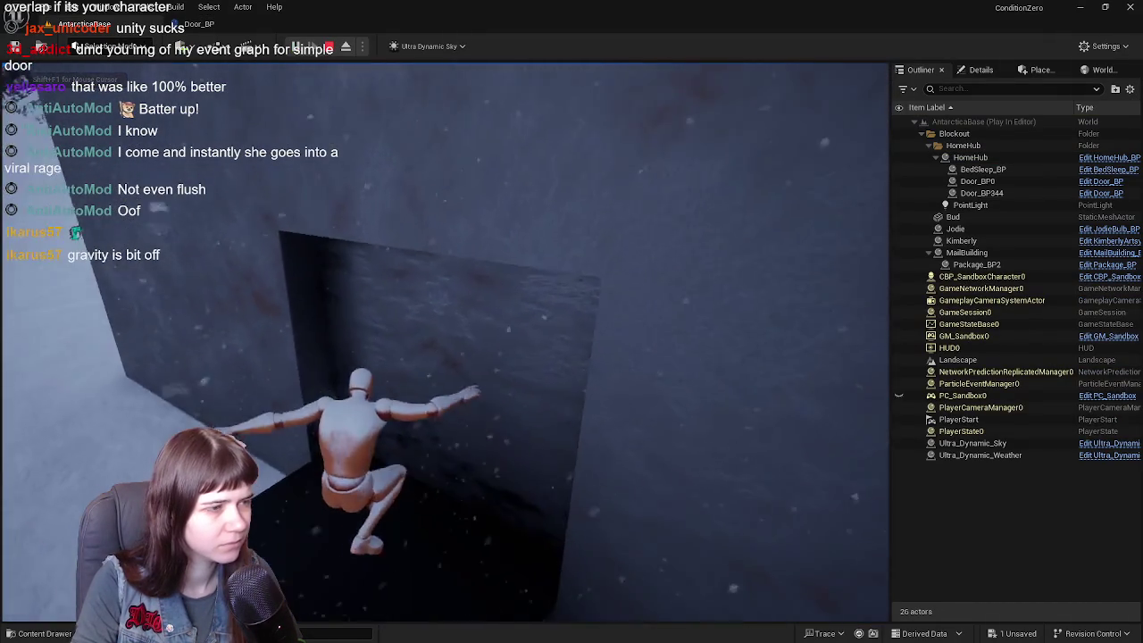
pyautogui.press('w')
pyautogui.press('a')
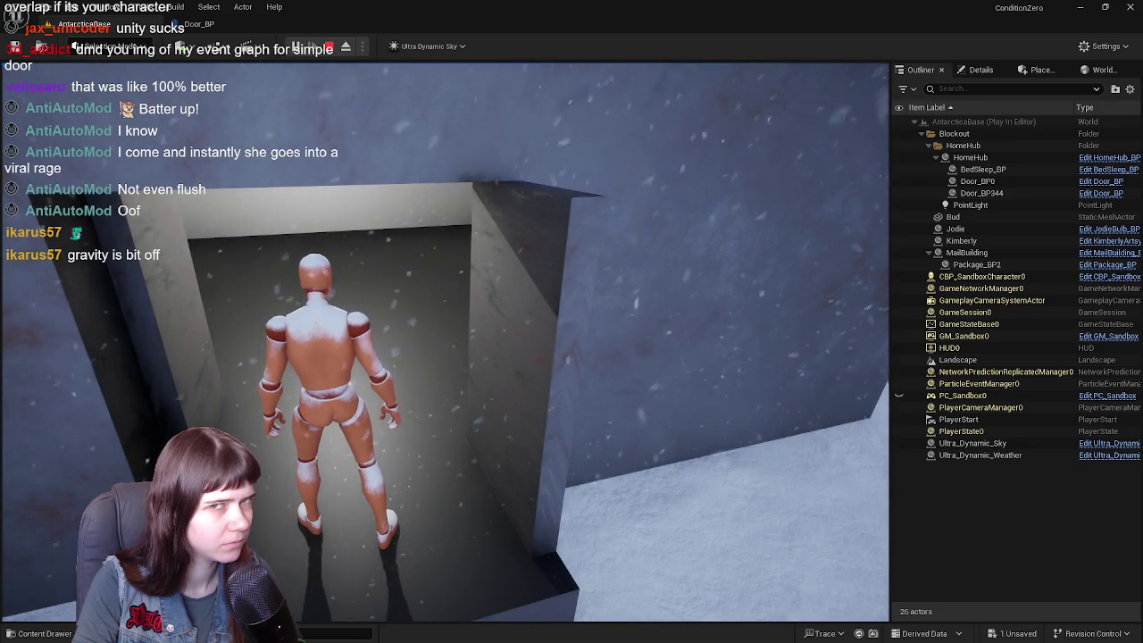
pyautogui.press('w')
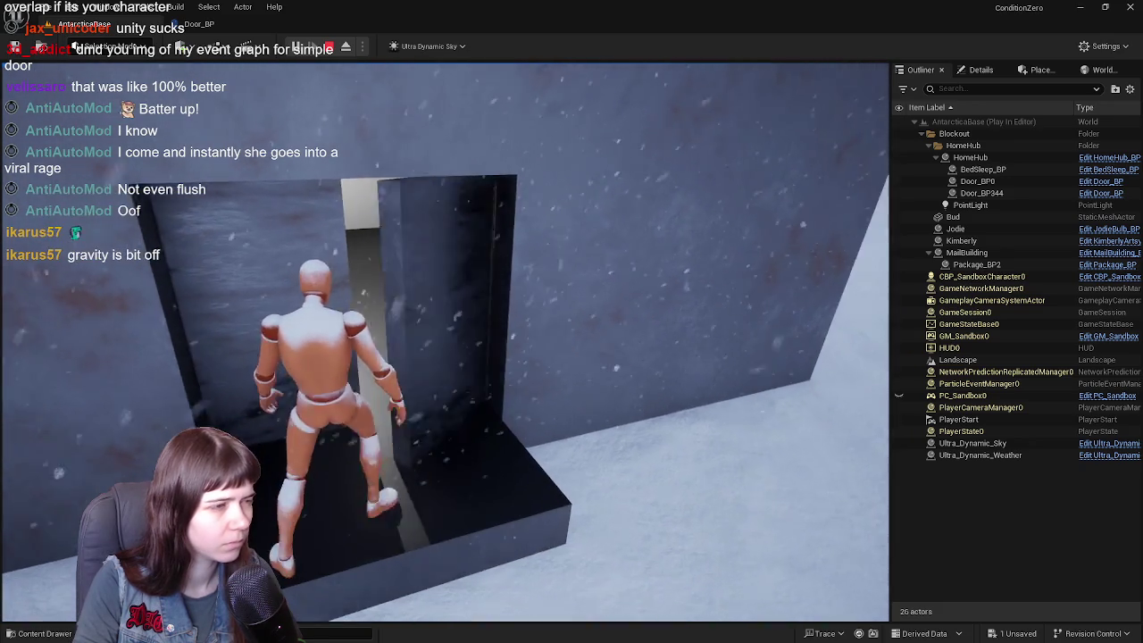
# - Walk through the doorway into the bright room and back, end the playtest, and open the Content Drawer
pyautogui.press('w')
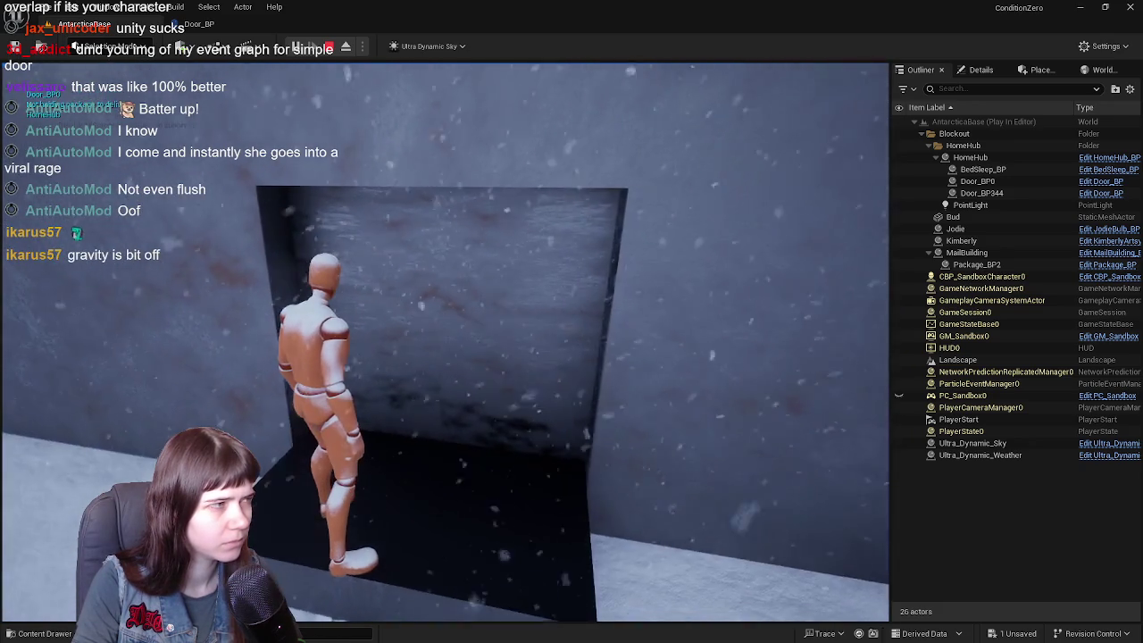
pyautogui.press('w')
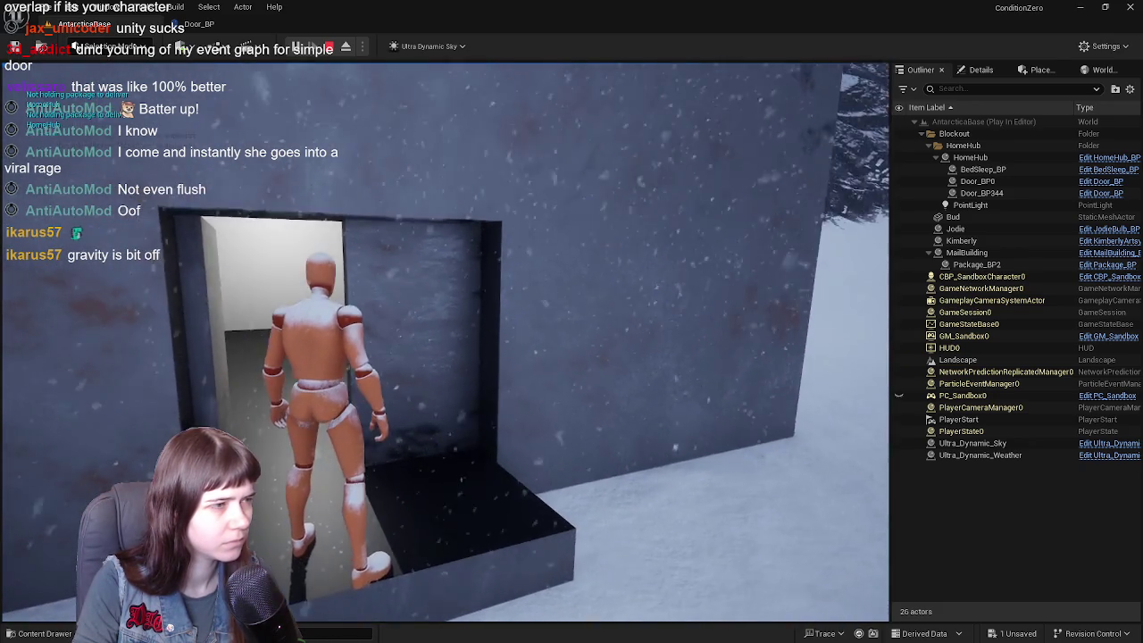
pyautogui.press('w')
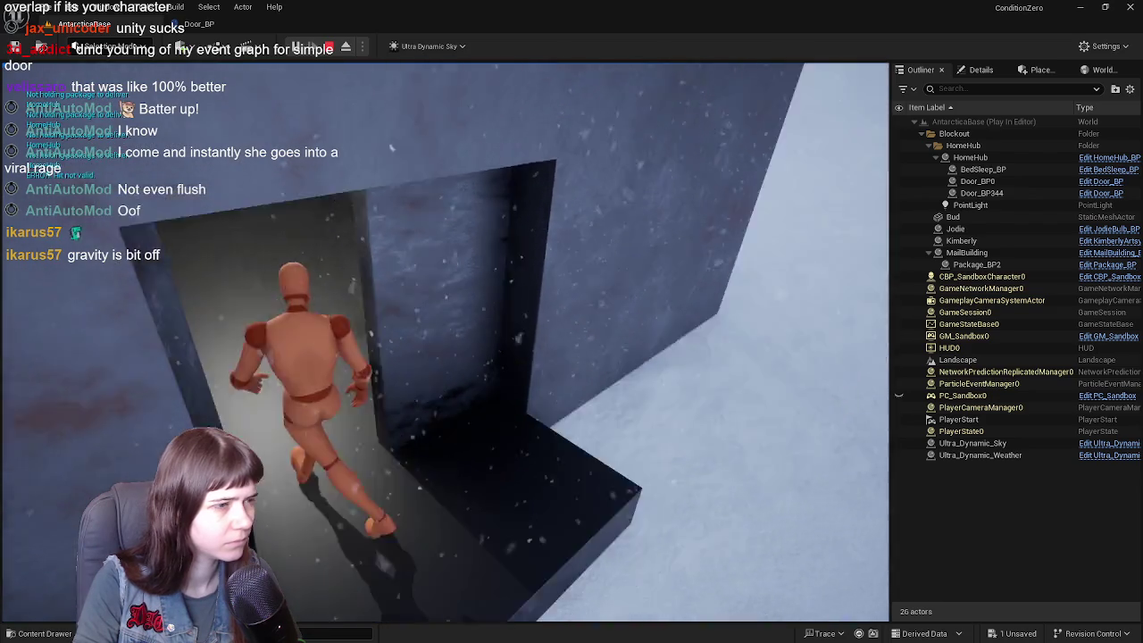
pyautogui.press('w')
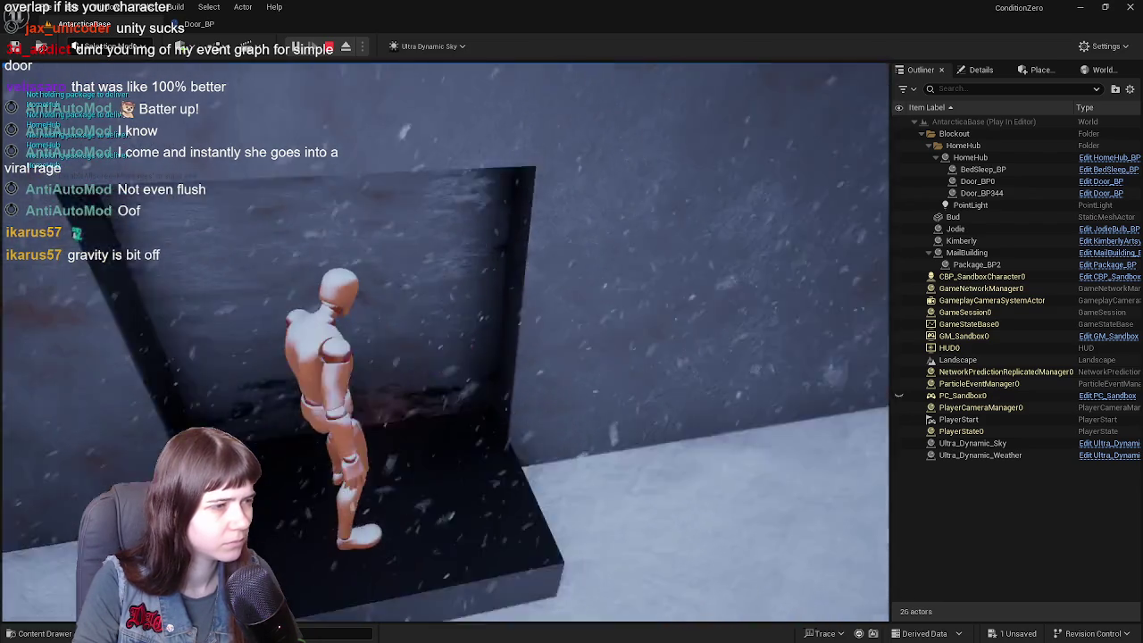
pyautogui.press('w')
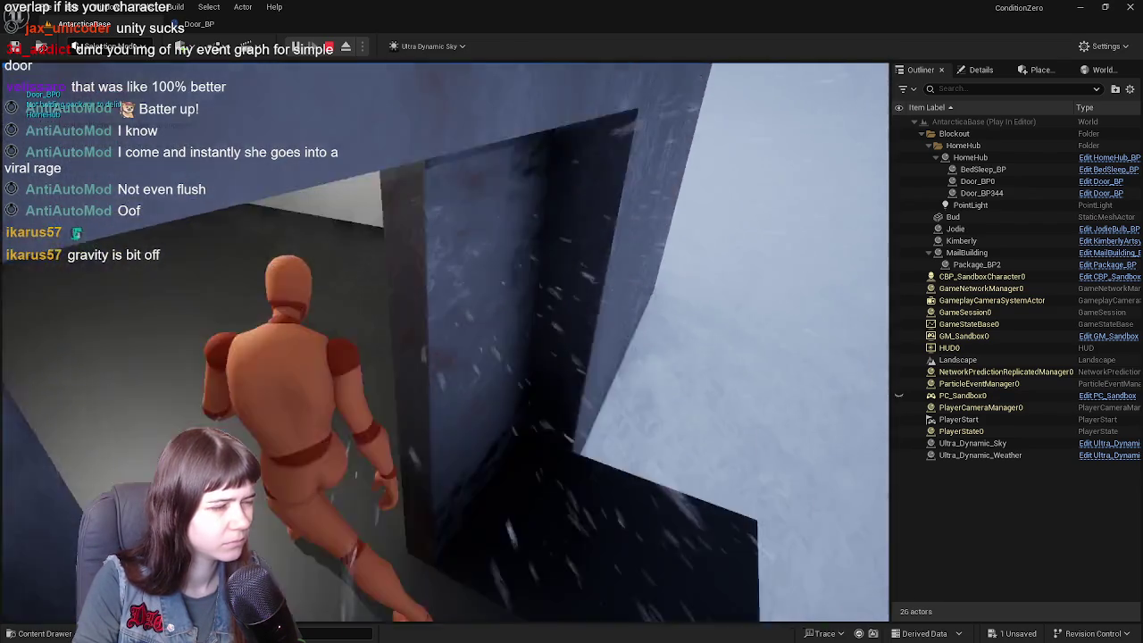
pyautogui.press('w')
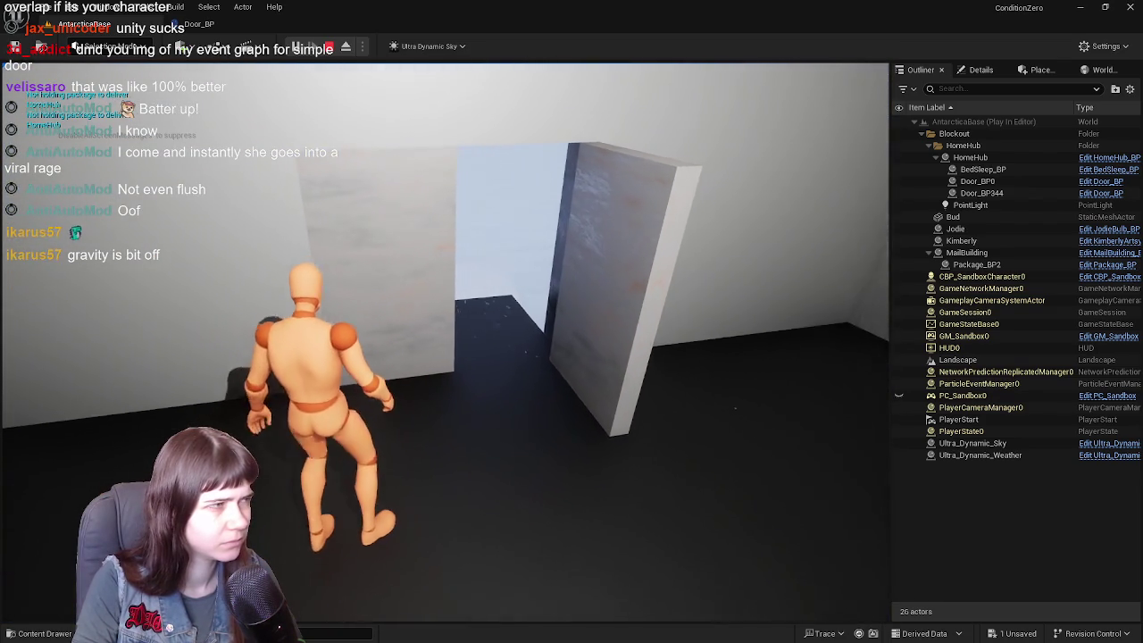
pyautogui.press('w')
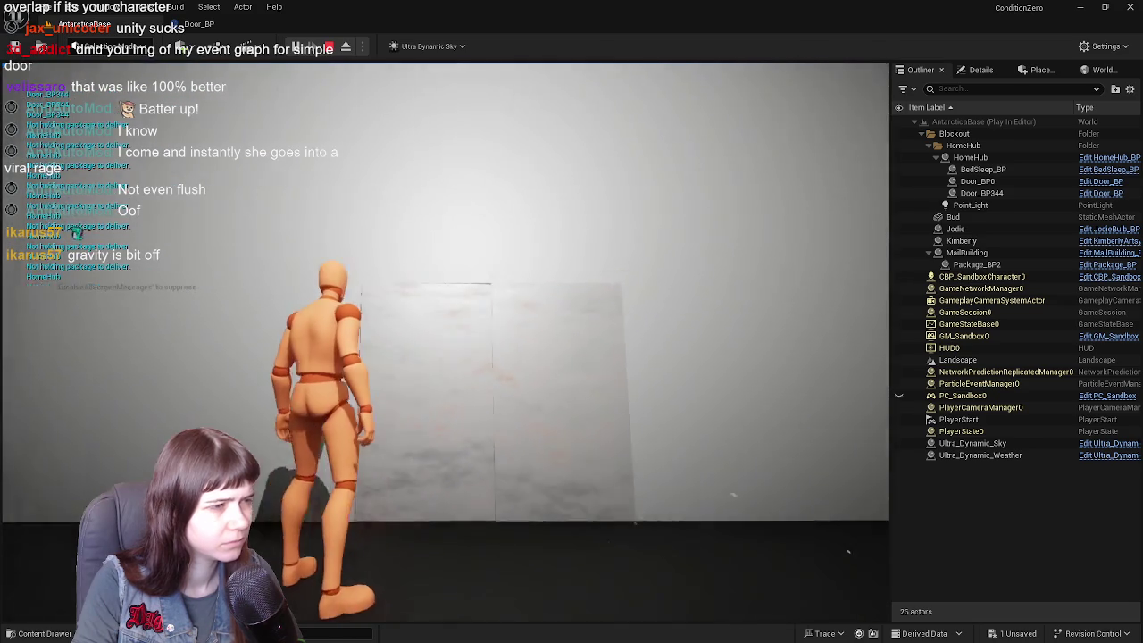
pyautogui.press('w')
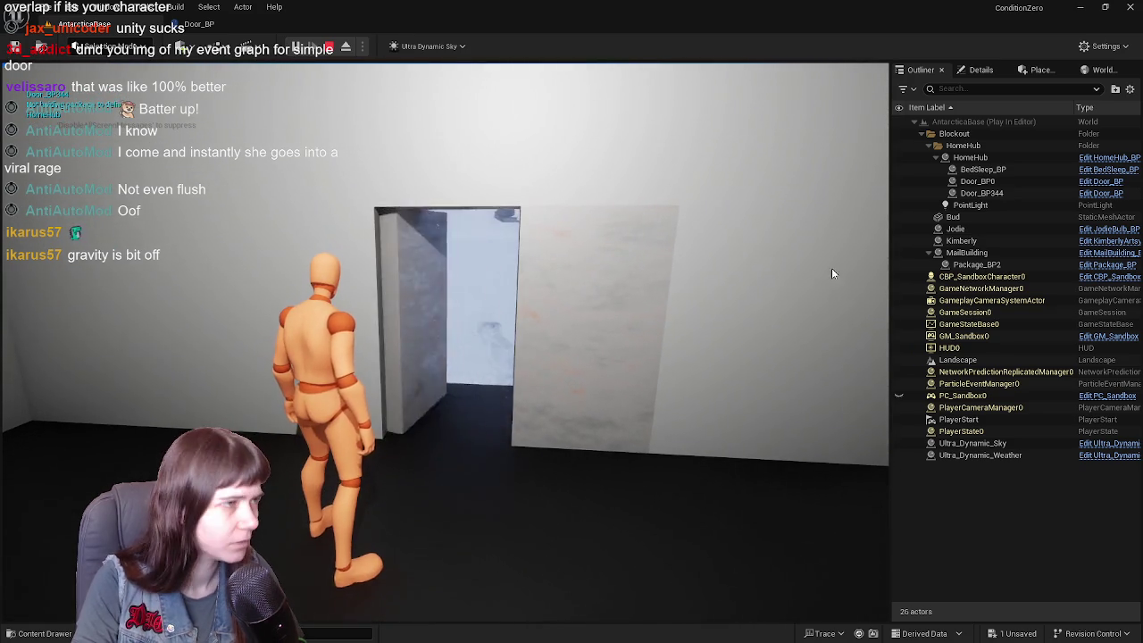
pyautogui.press('Escape')
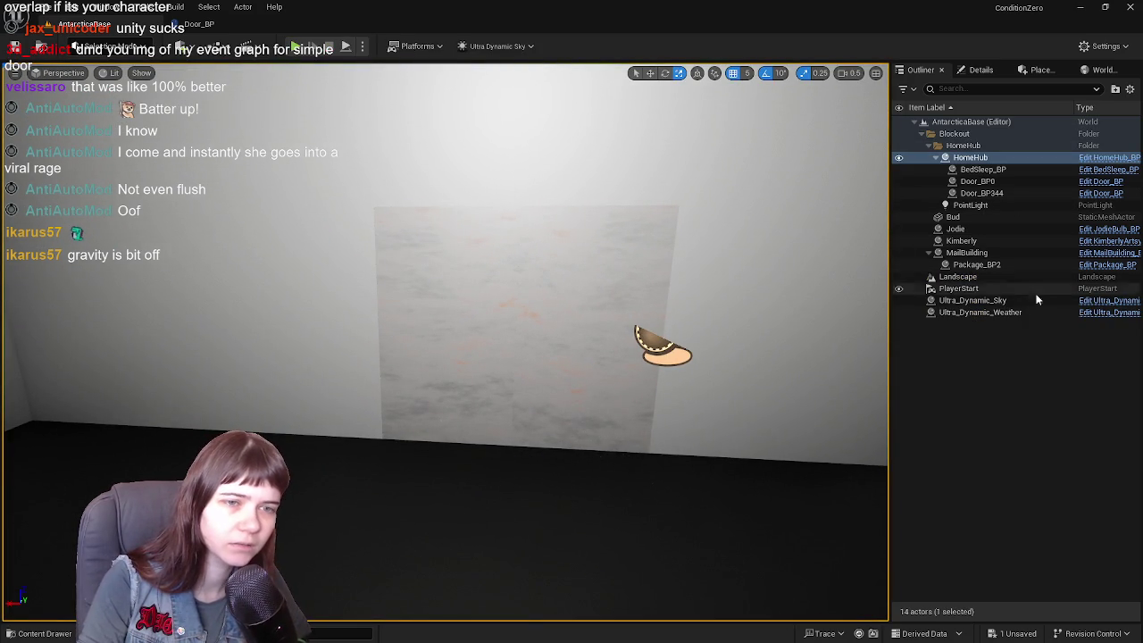
pyautogui.hotkey('ctrl', 'space')
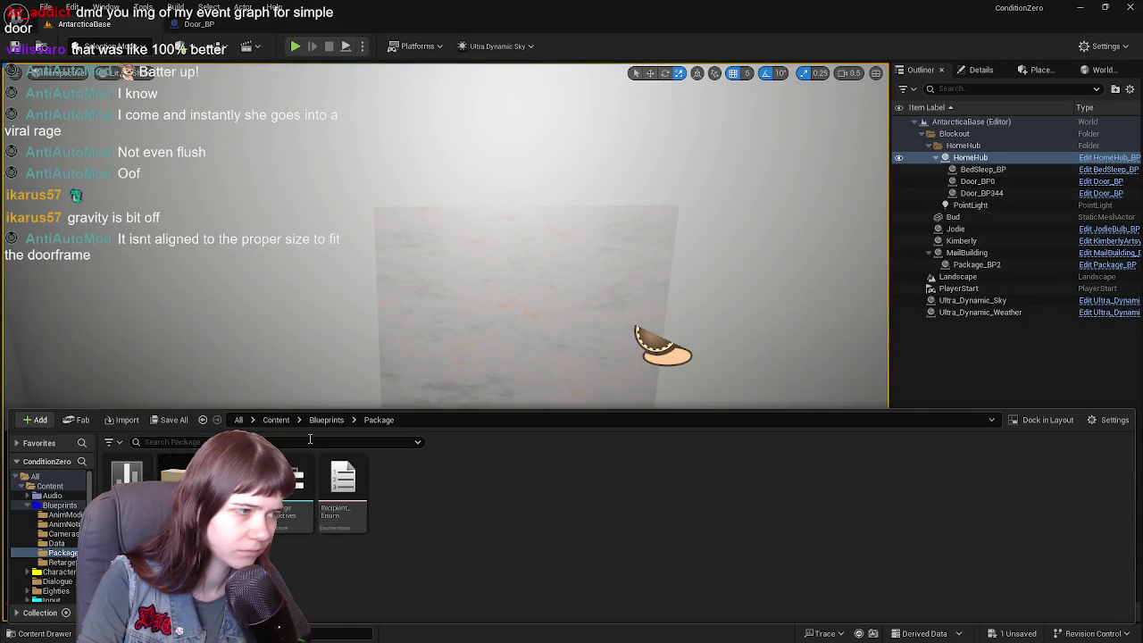
# - Open the CBP_SandboxCharacter blueprint from Content/Blueprints
pyautogui.click(272, 419)
pyautogui.doubleClick(183, 478)
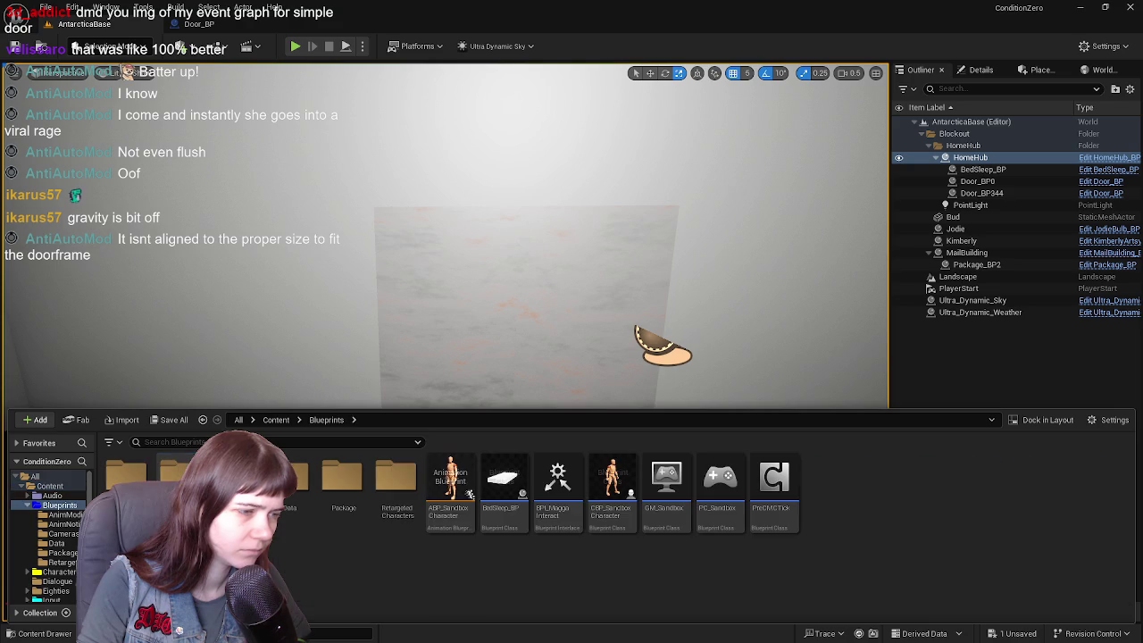
pyautogui.doubleClick(634, 483)
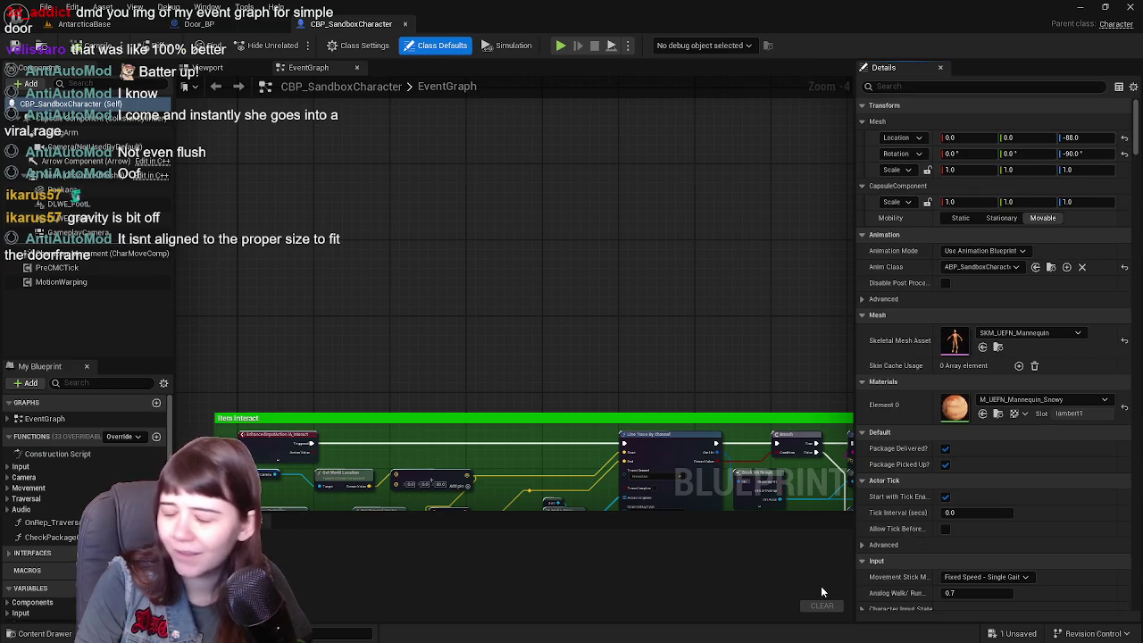
# - Set the Item Interact line trace's Draw Debug Type to For Duration and save the blueprint
pyautogui.moveTo(533, 410); pyautogui.dragTo(506, 201)
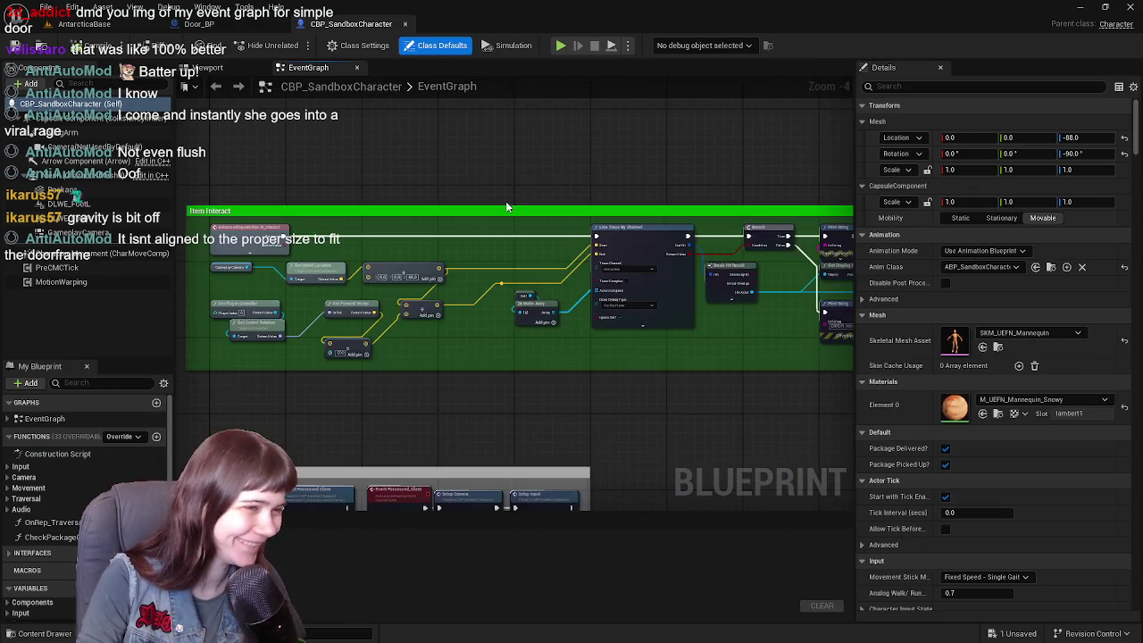
pyautogui.scroll(2, 505, 201)
pyautogui.click(569, 344)
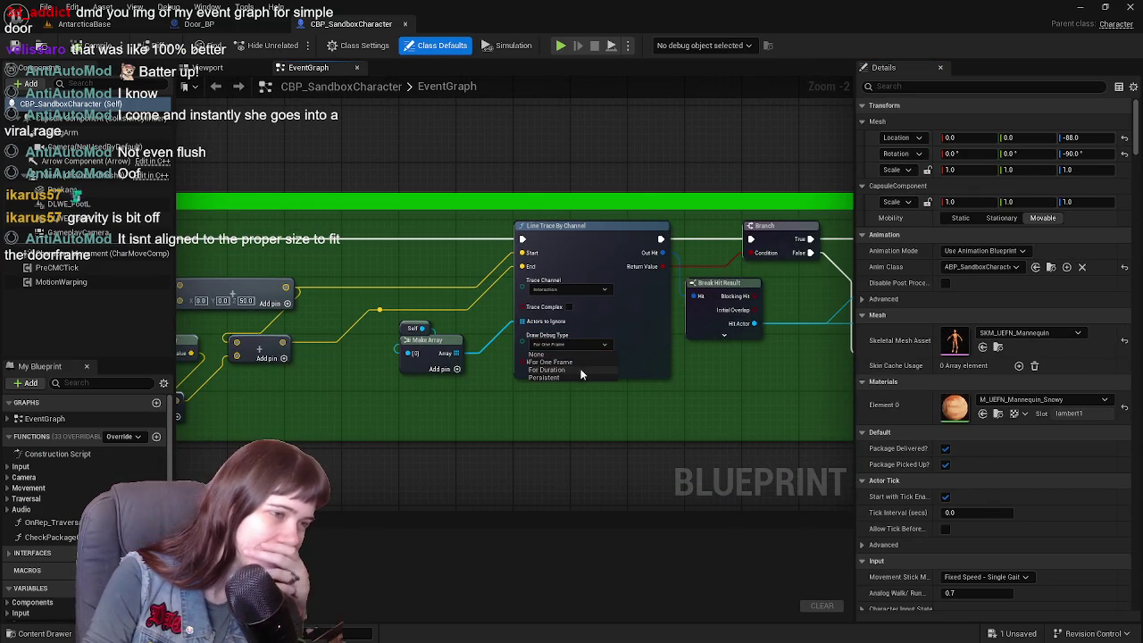
pyautogui.click(578, 370)
pyautogui.hotkey('ctrl', 's')
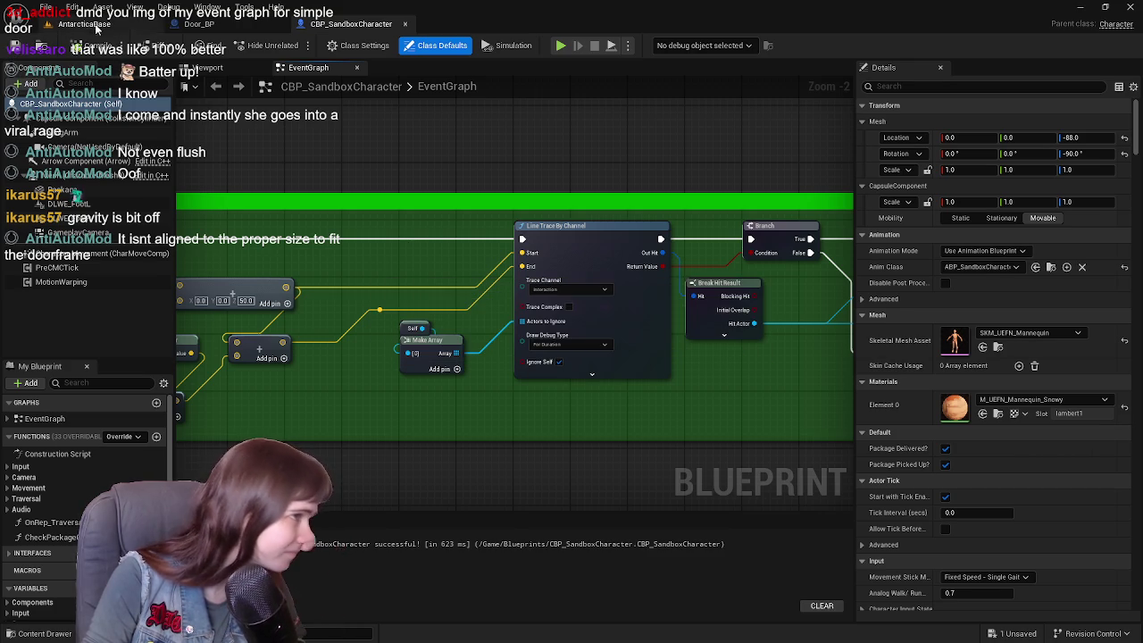
pyautogui.click(114, 30)
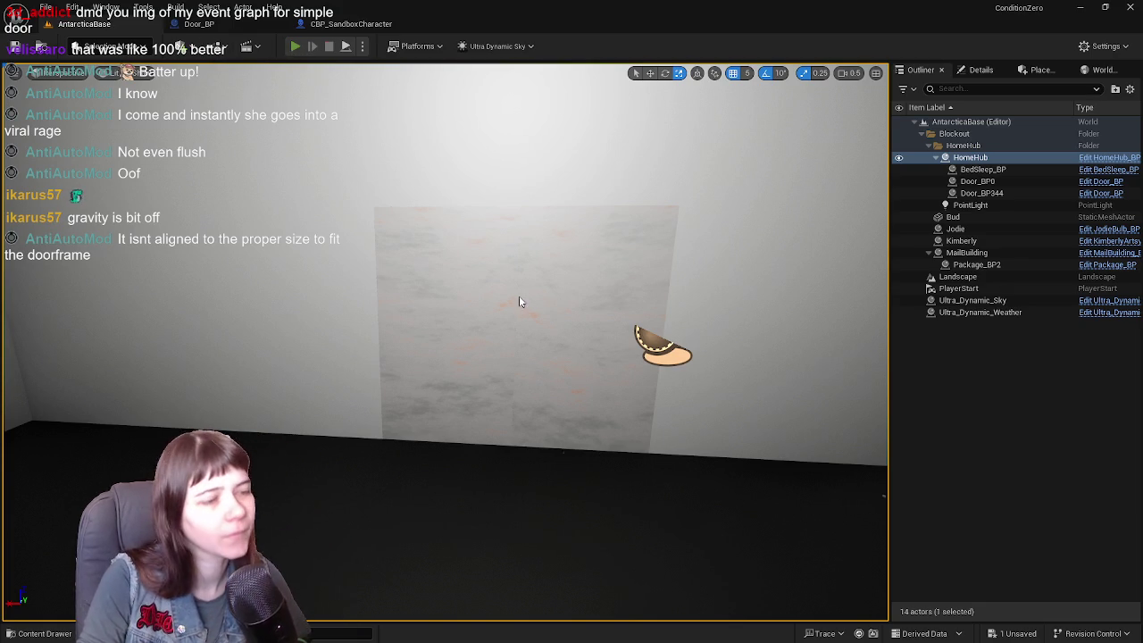
# - Start a playtest and walk the character through the doorway into the white room and back
pyautogui.hotkey('alt', 'p')
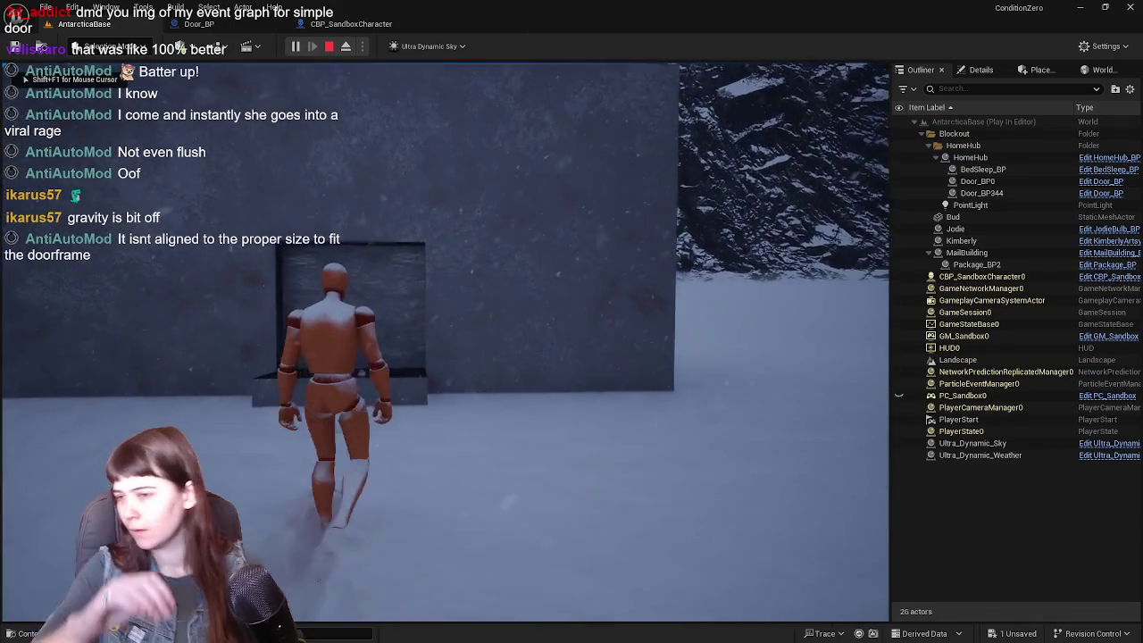
pyautogui.press('w')
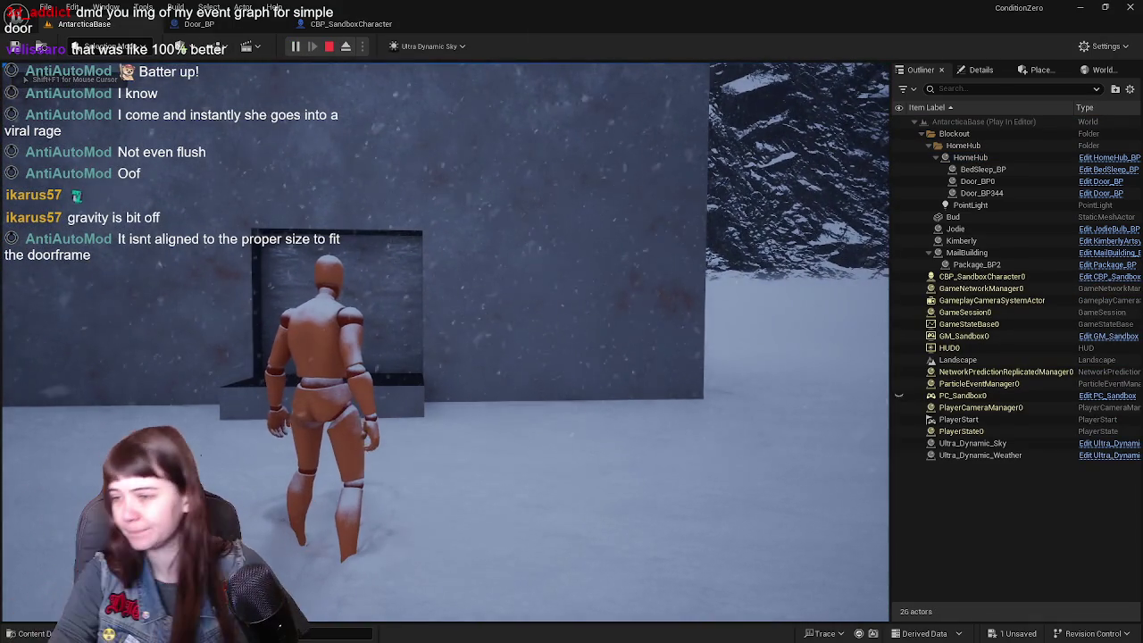
pyautogui.press('space')
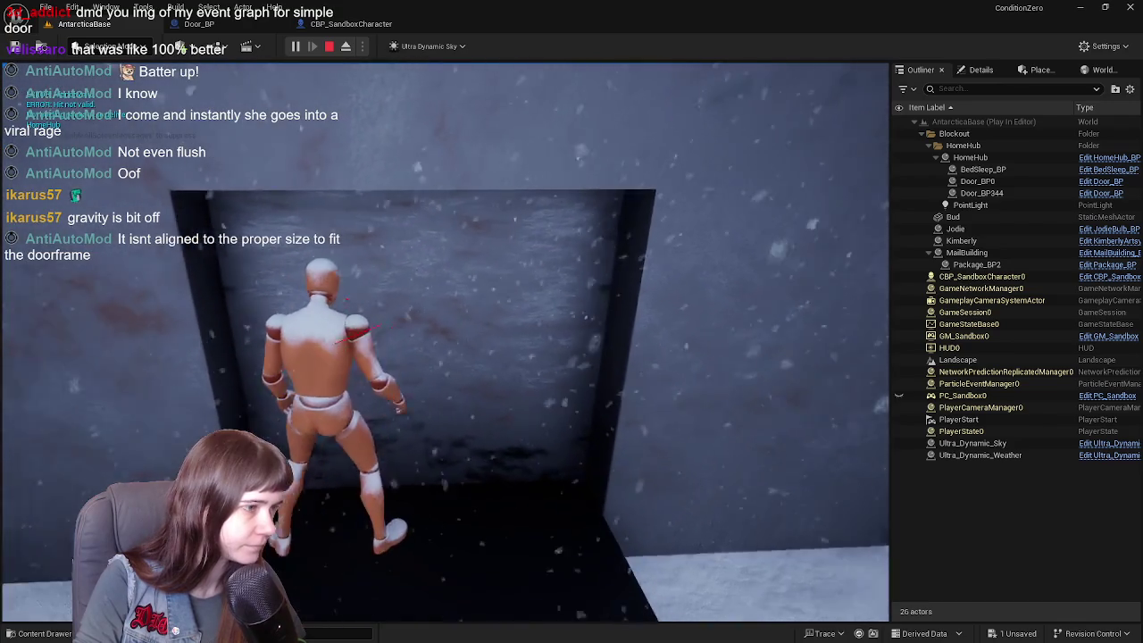
pyautogui.press('w')
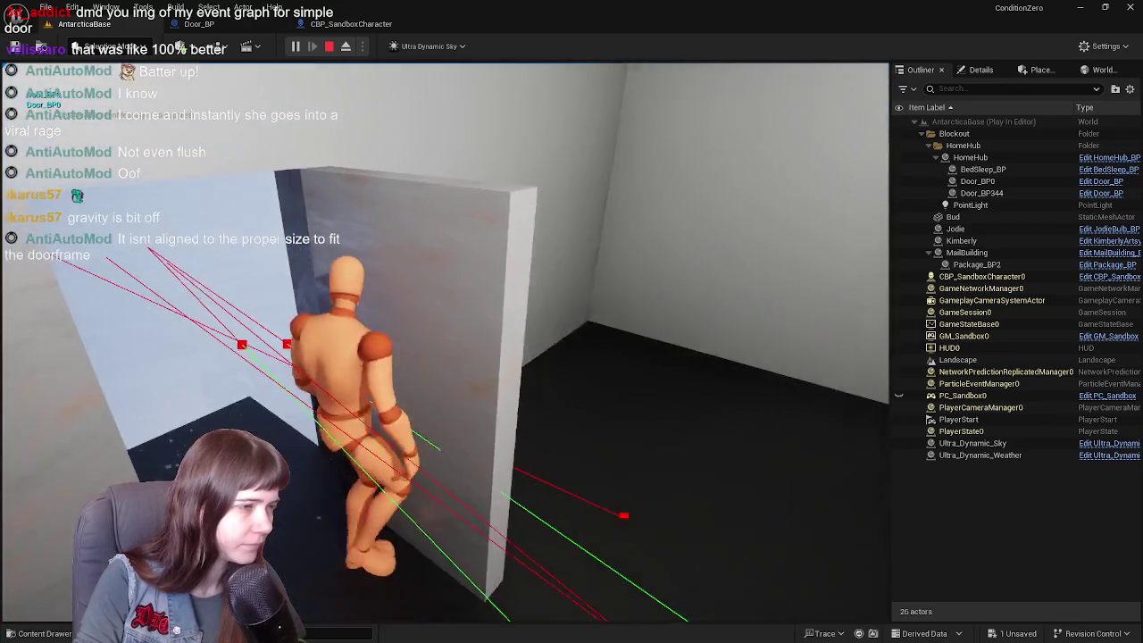
pyautogui.press('w')
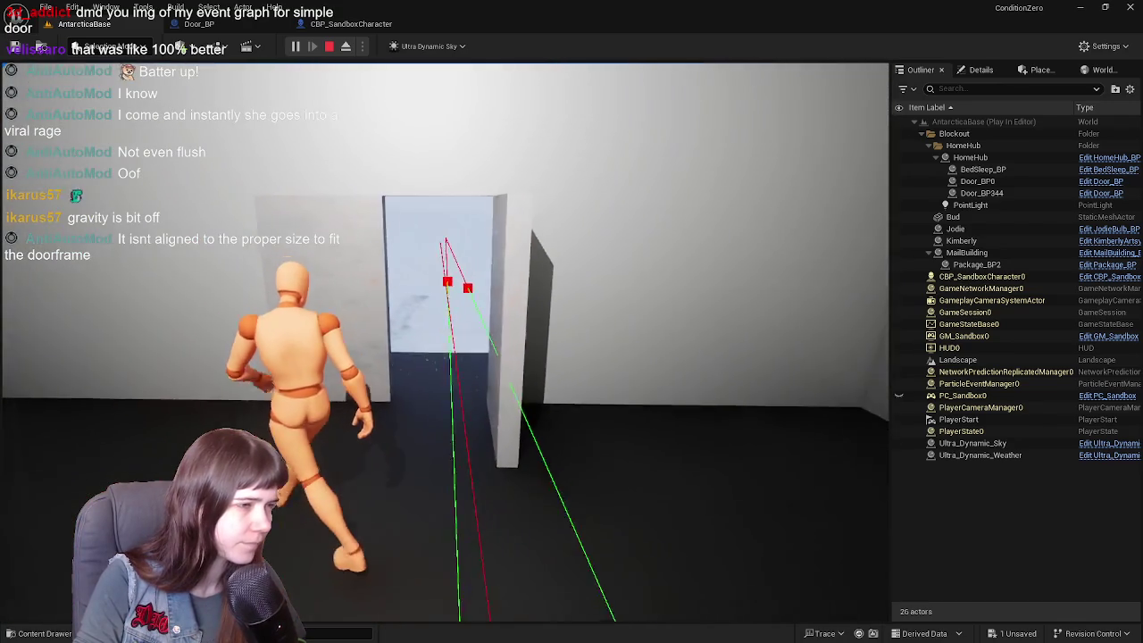
# - Use the interact key to swing the door shut and open several times from in front of it
pyautogui.press('e')
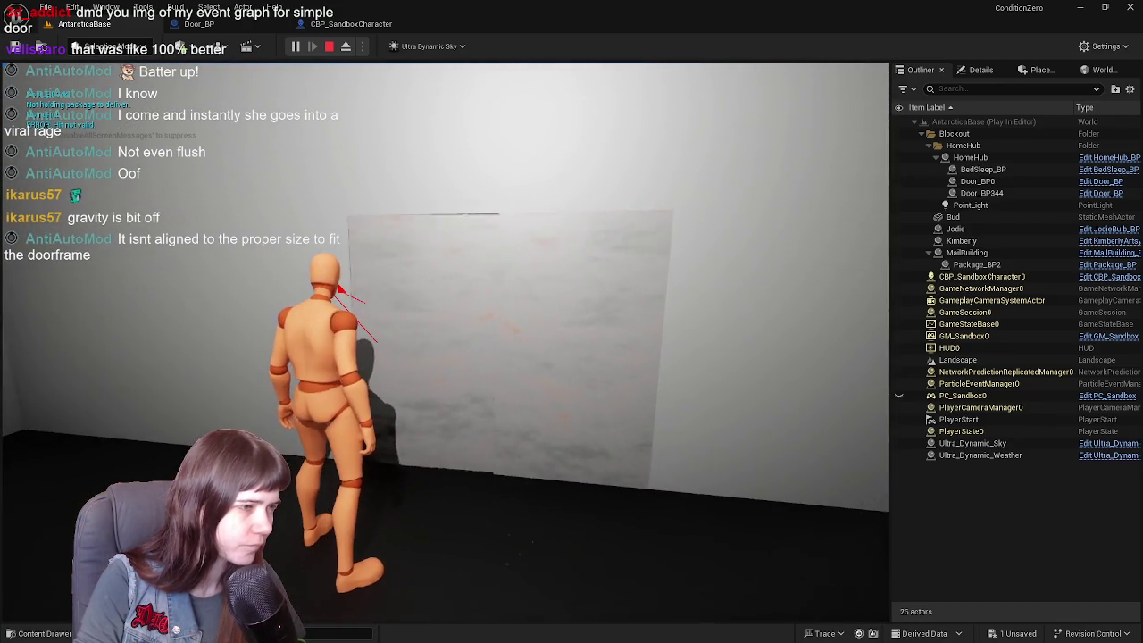
pyautogui.press('e')
pyautogui.press('w')
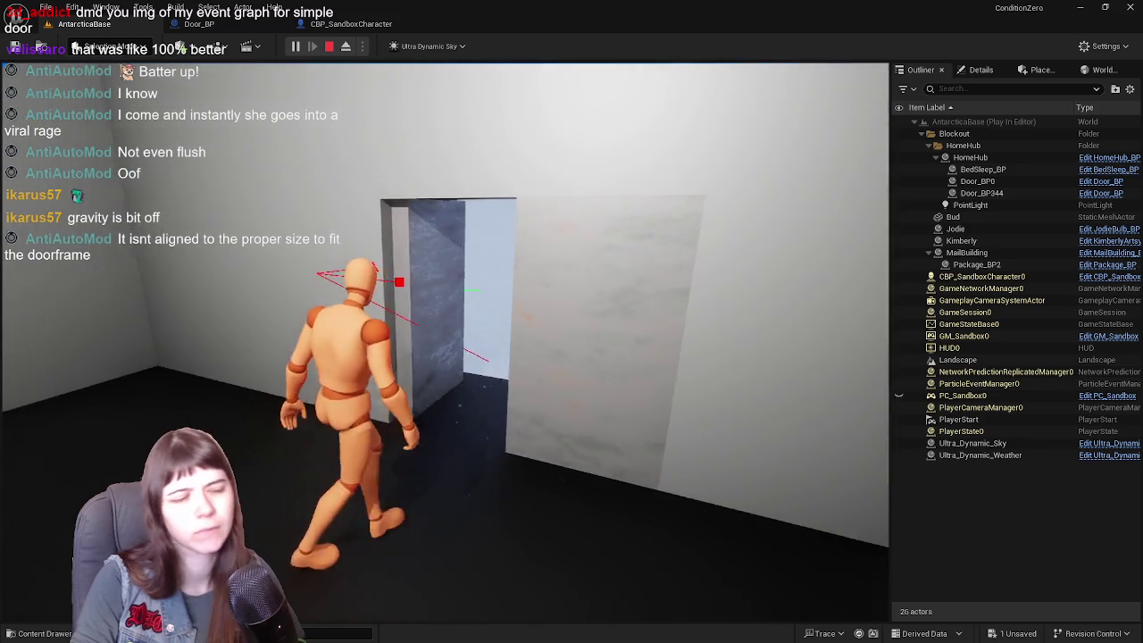
pyautogui.press('w')
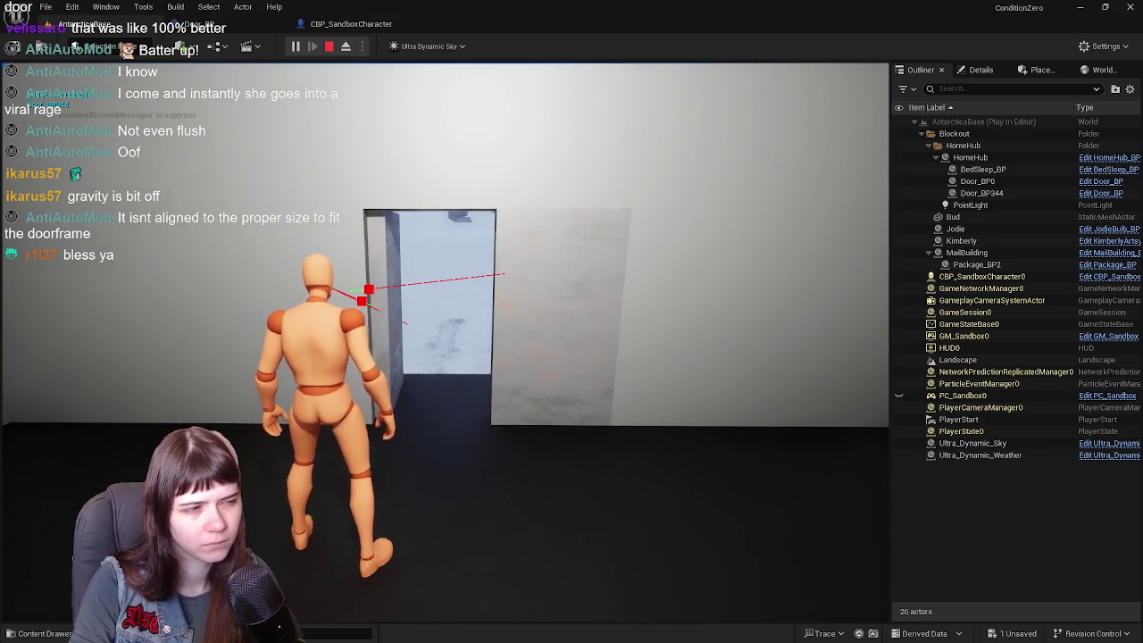
pyautogui.press('e')
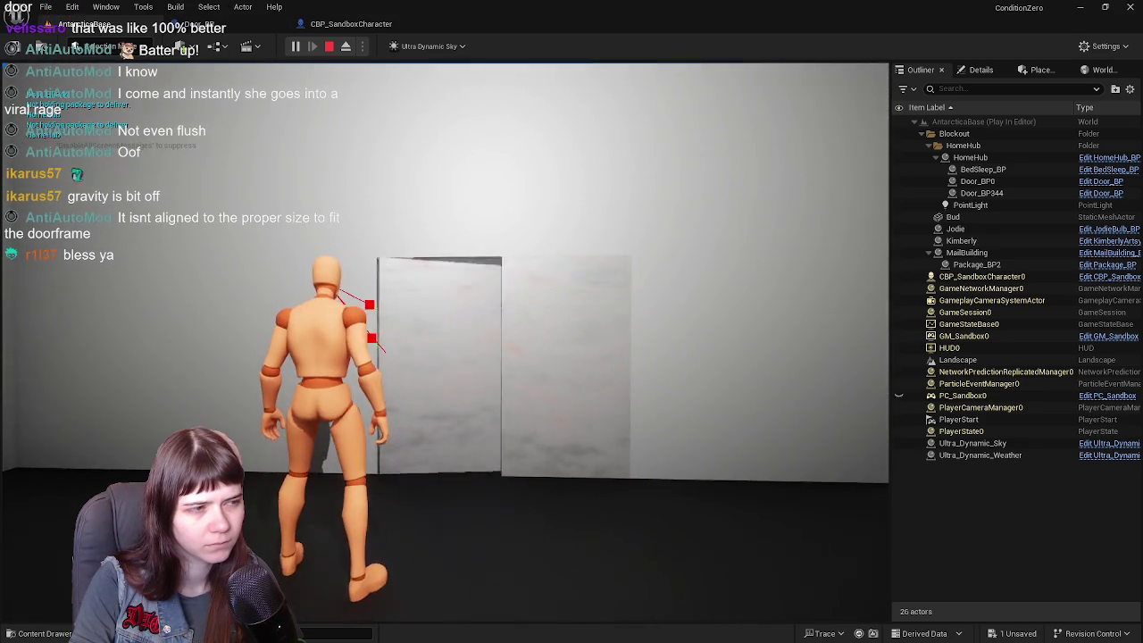
pyautogui.press('e')
pyautogui.press('e')
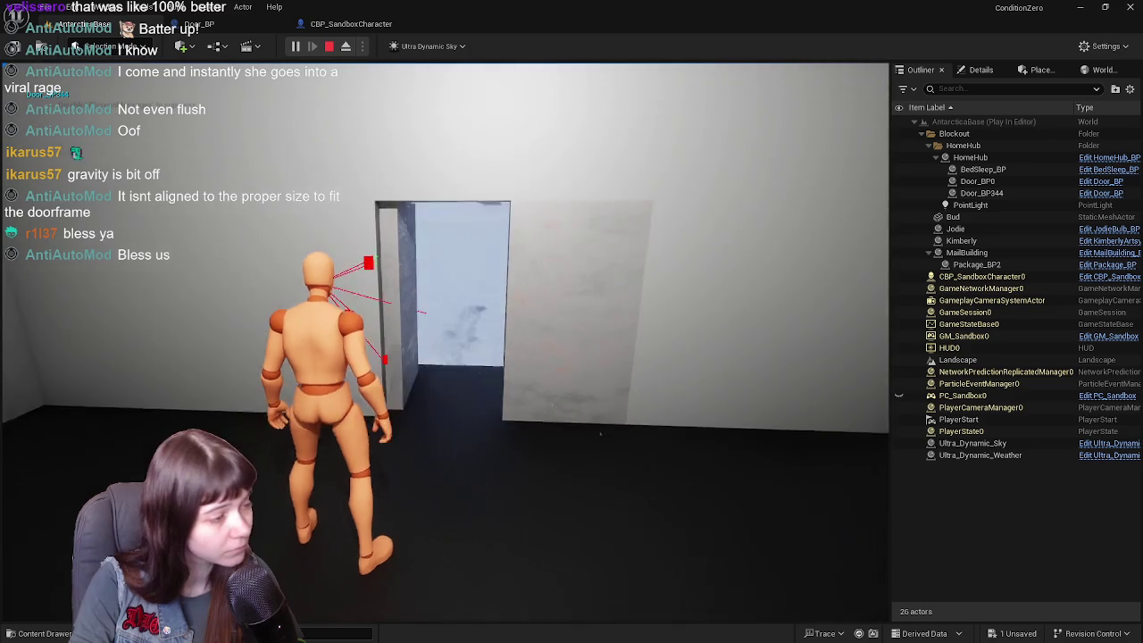
# - Open the door, walk outside through it, close it behind the character, and stop the session
pyautogui.press('w')
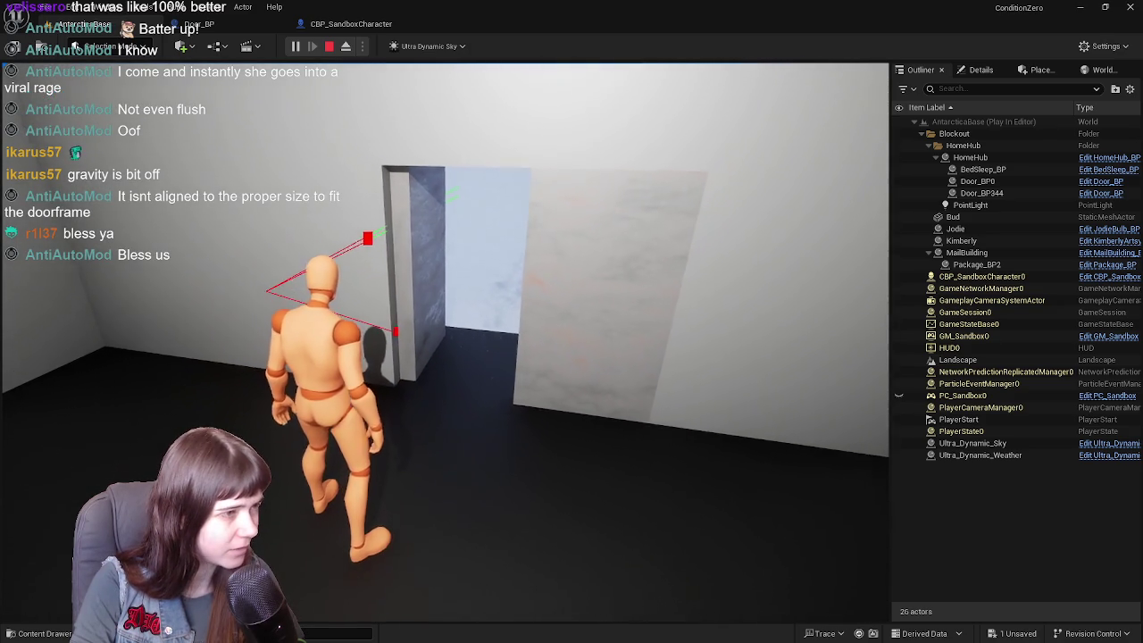
pyautogui.press('e')
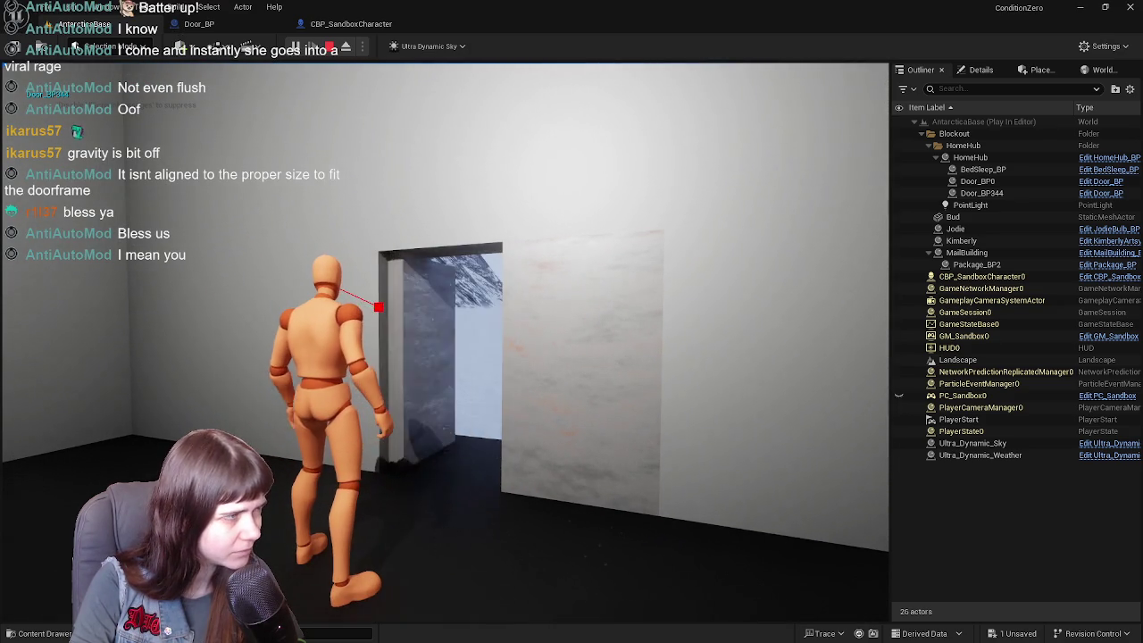
pyautogui.press('e')
pyautogui.press('w')
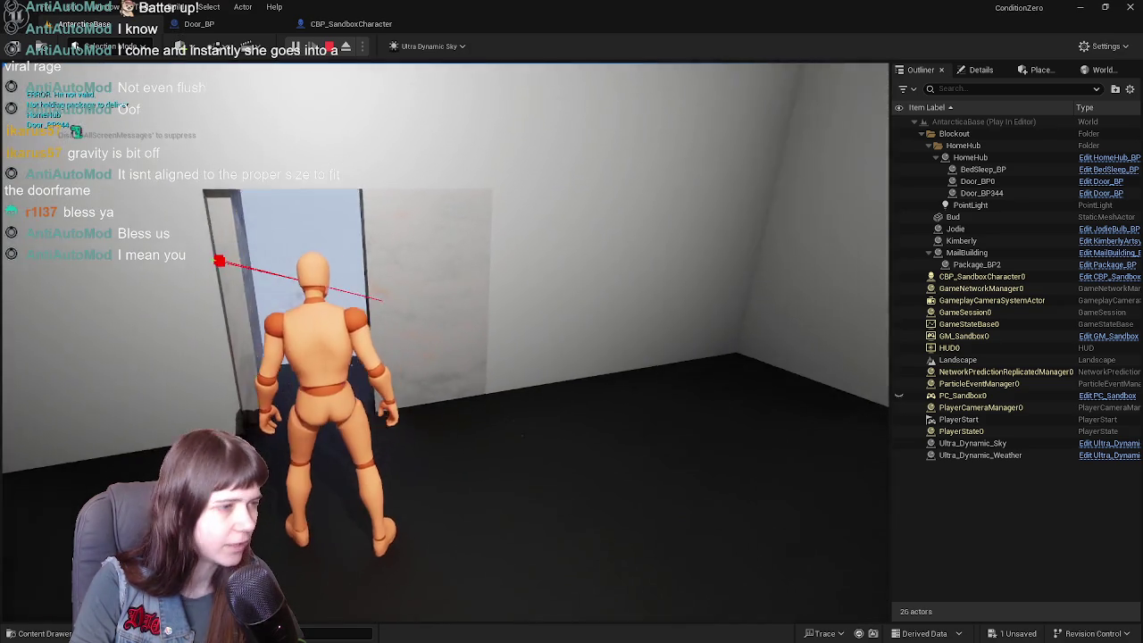
pyautogui.press('w')
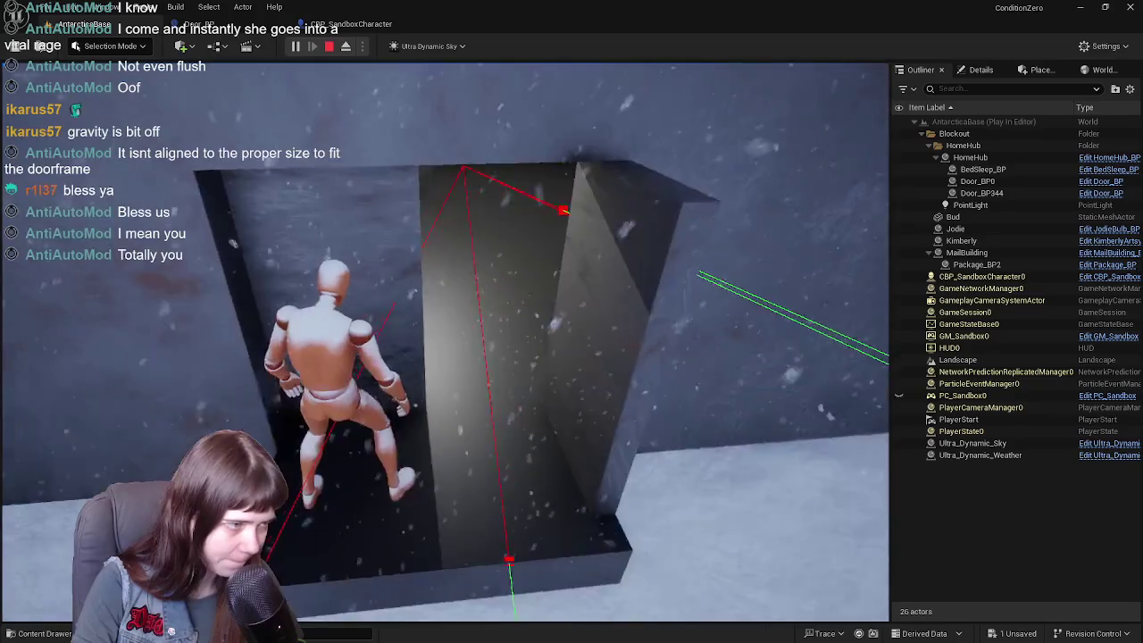
pyautogui.press('e')
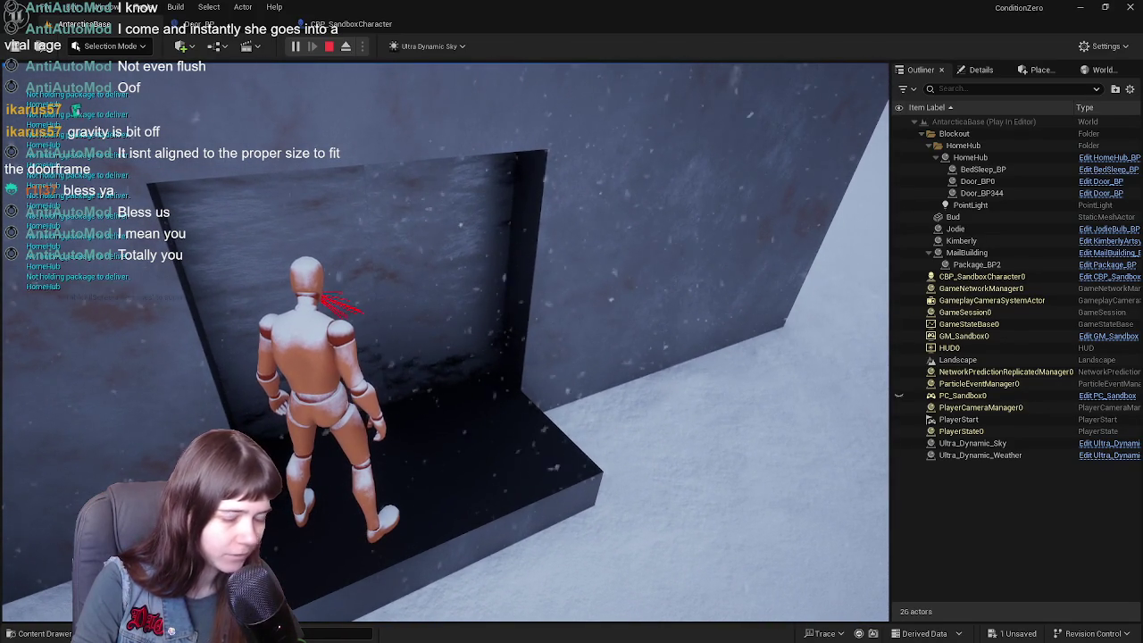
pyautogui.press('Escape')
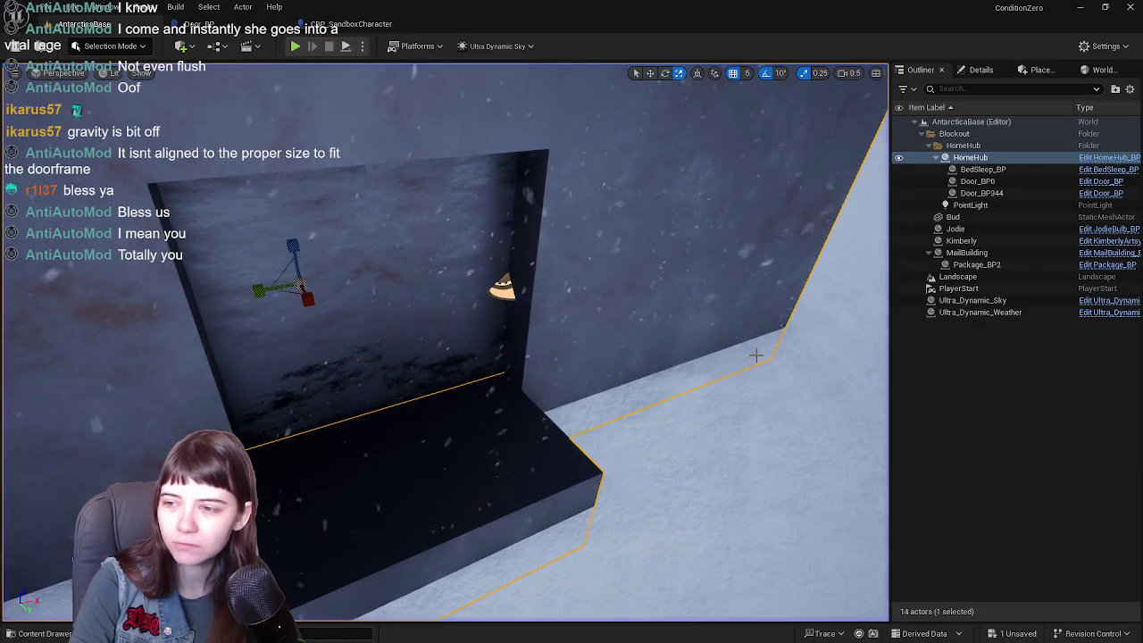
pyautogui.press('f')
pyautogui.press('w')
pyautogui.click(388, 26)
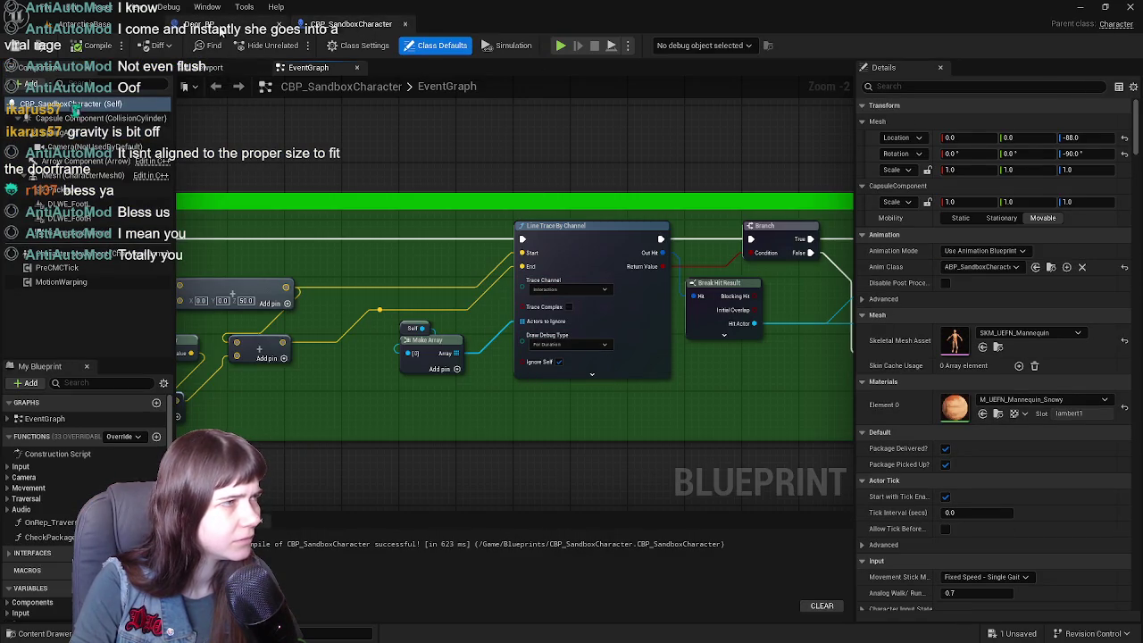
pyautogui.click(214, 25)
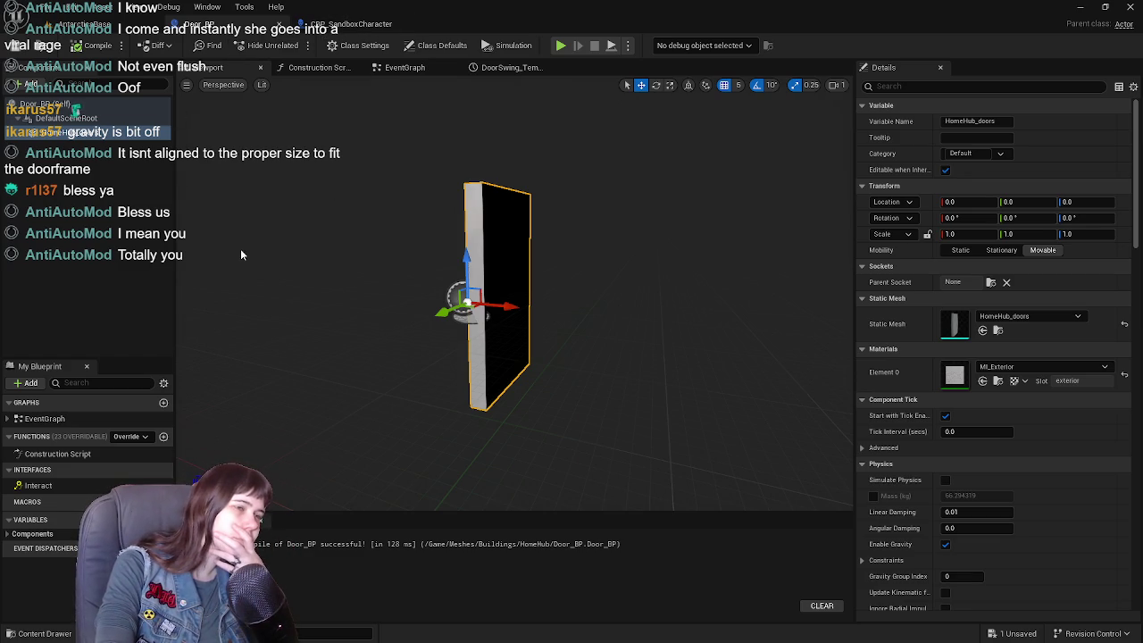
pyautogui.click(428, 67)
pyautogui.moveTo(365, 204)
pyautogui.mouseDown()
pyautogui.moveTo(462, 253)
pyautogui.moveTo(439, 288)
pyautogui.moveTo(357, 276)
pyautogui.moveTo(350, 125)
pyautogui.mouseUp()
pyautogui.moveTo(511, 158); pyautogui.dragTo(261, 188)
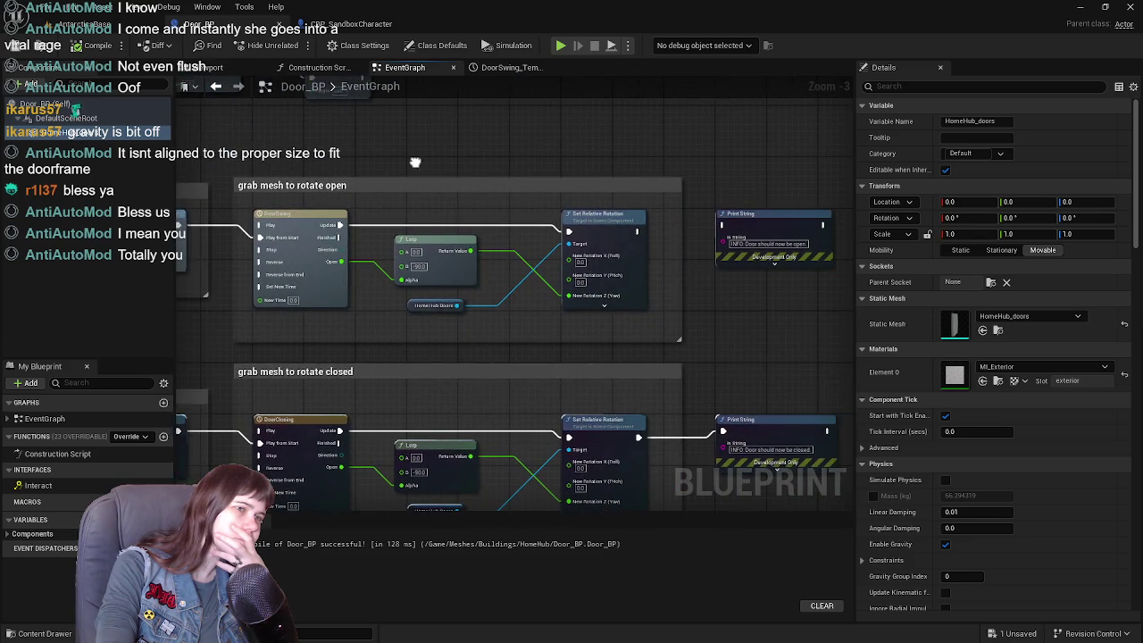
pyautogui.moveTo(408, 161); pyautogui.dragTo(516, 156)
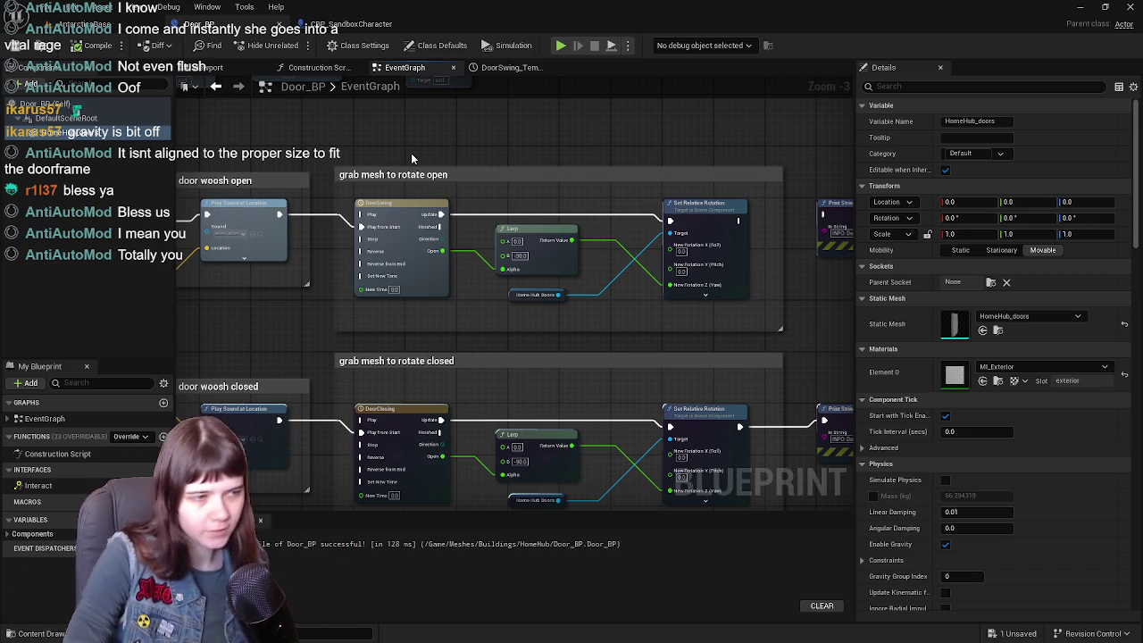
pyautogui.click(89, 24)
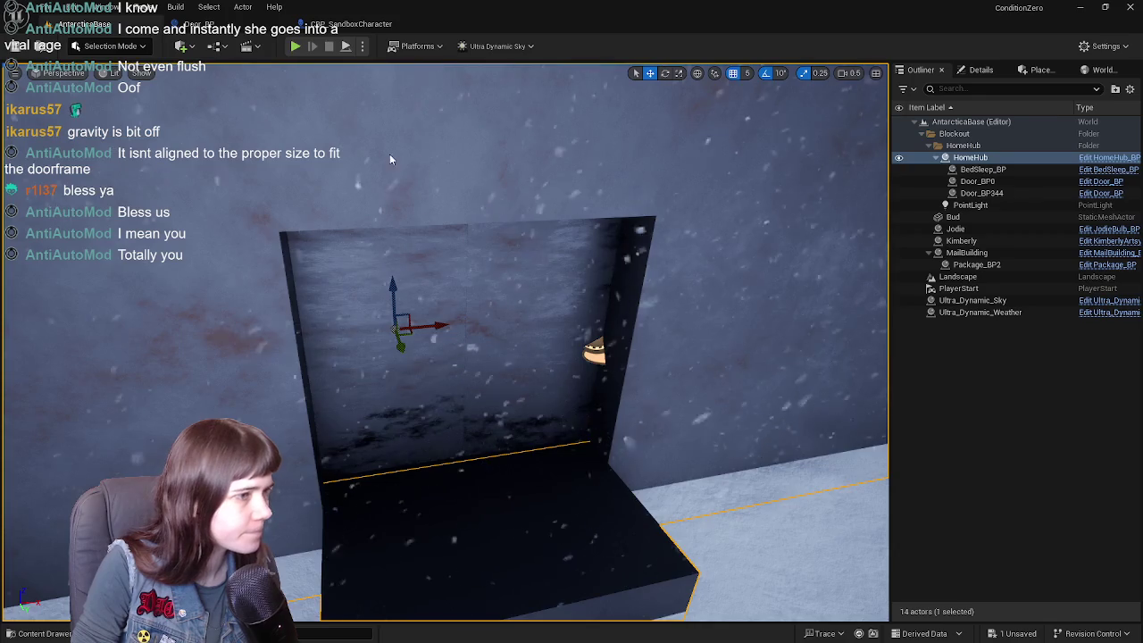
# - Delete the RightDoor_BP component from HomeHub_BP's viewport and compile, leaving only Door_BP0
pyautogui.moveTo(446, 375); pyautogui.dragTo(436, 329)
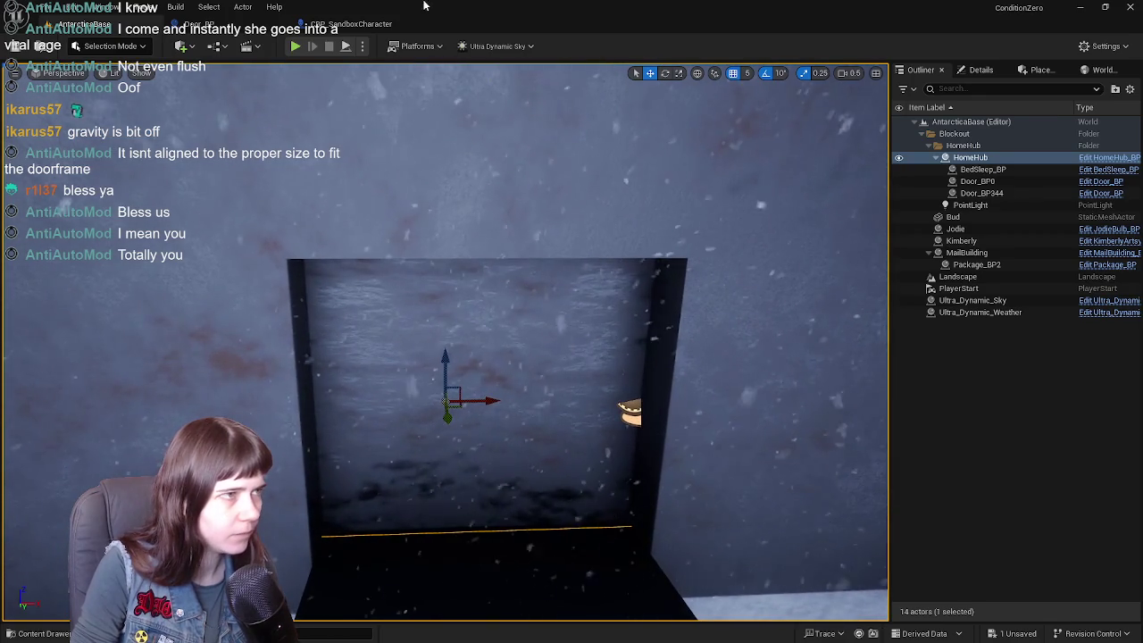
pyautogui.click(1109, 157)
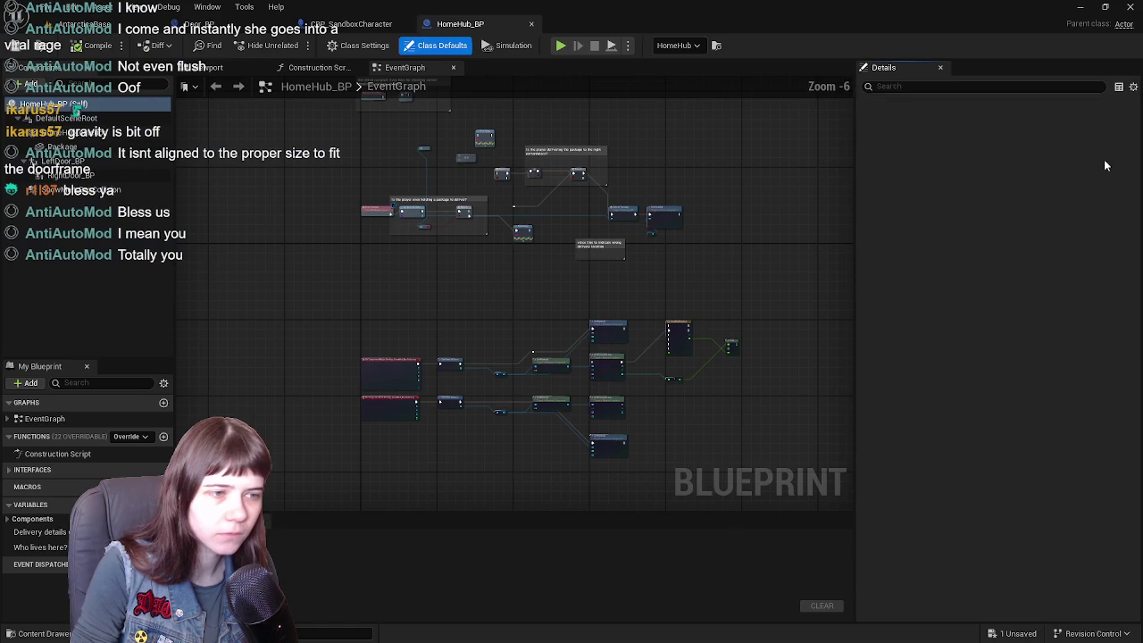
pyautogui.click(204, 66)
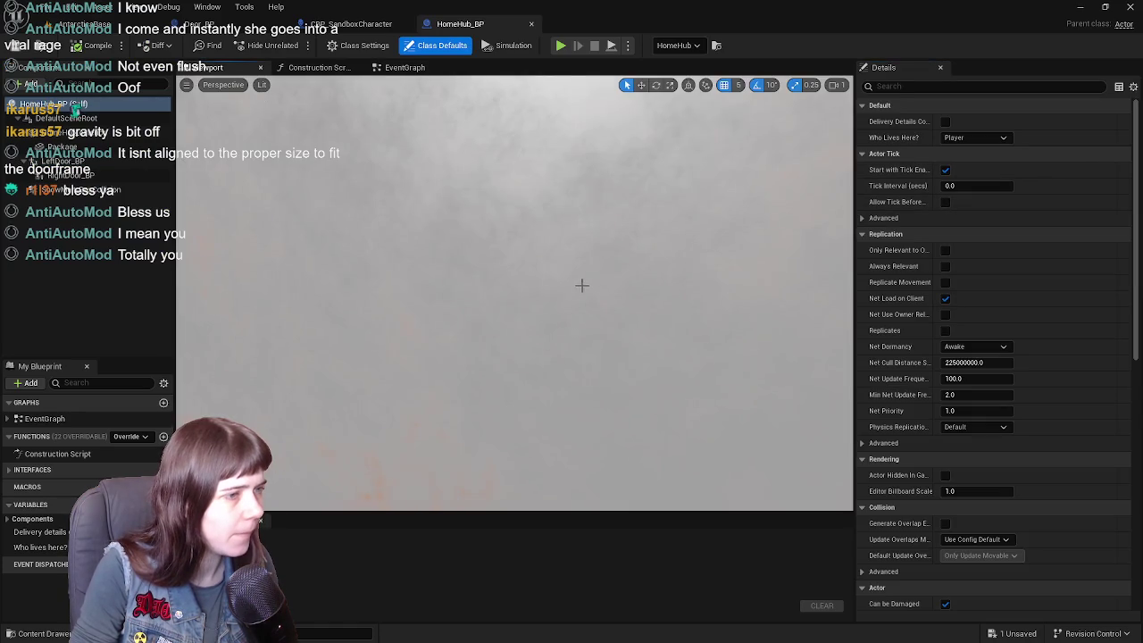
pyautogui.scroll(-3, 457, 265)
pyautogui.moveTo(482, 295); pyautogui.dragTo(457, 265)
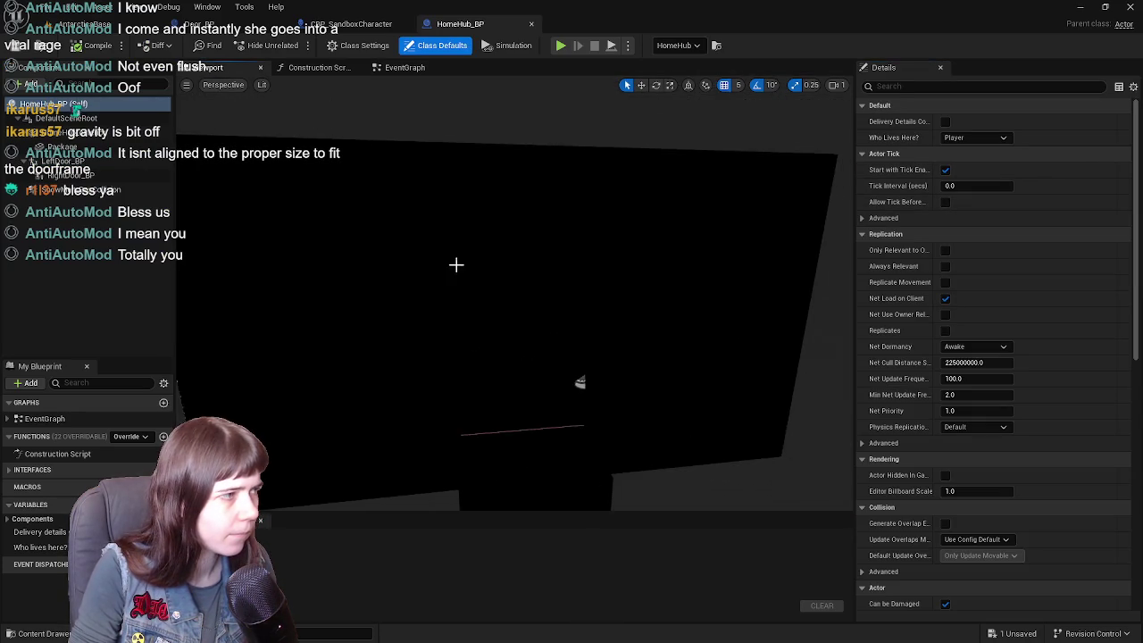
pyautogui.click(580, 382)
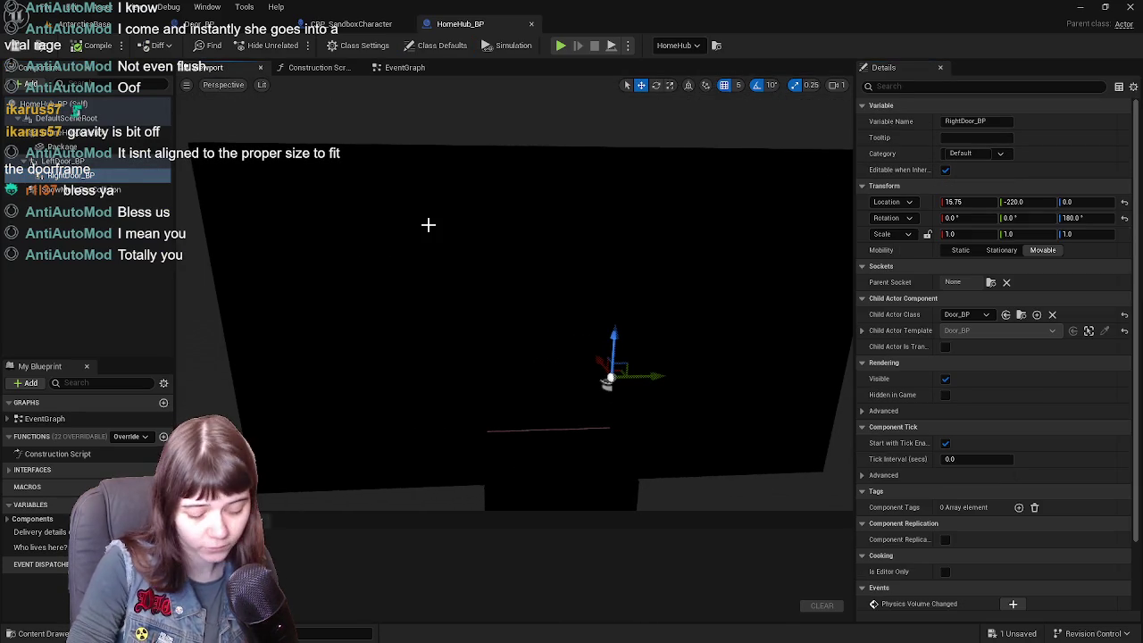
pyautogui.press('Delete')
pyautogui.click(94, 45)
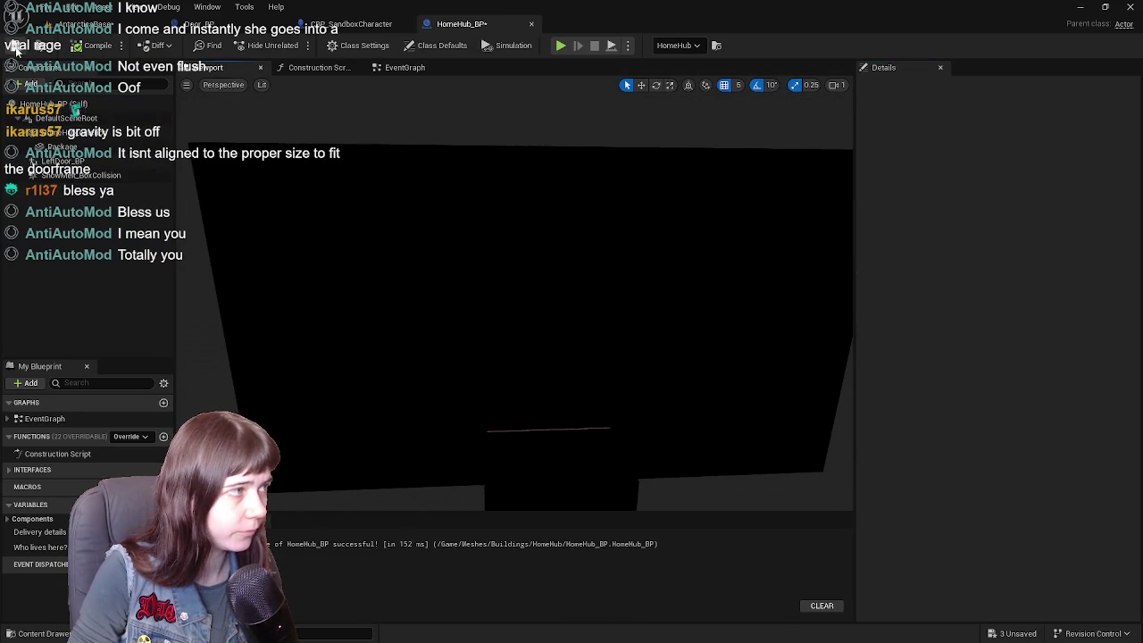
pyautogui.click(81, 24)
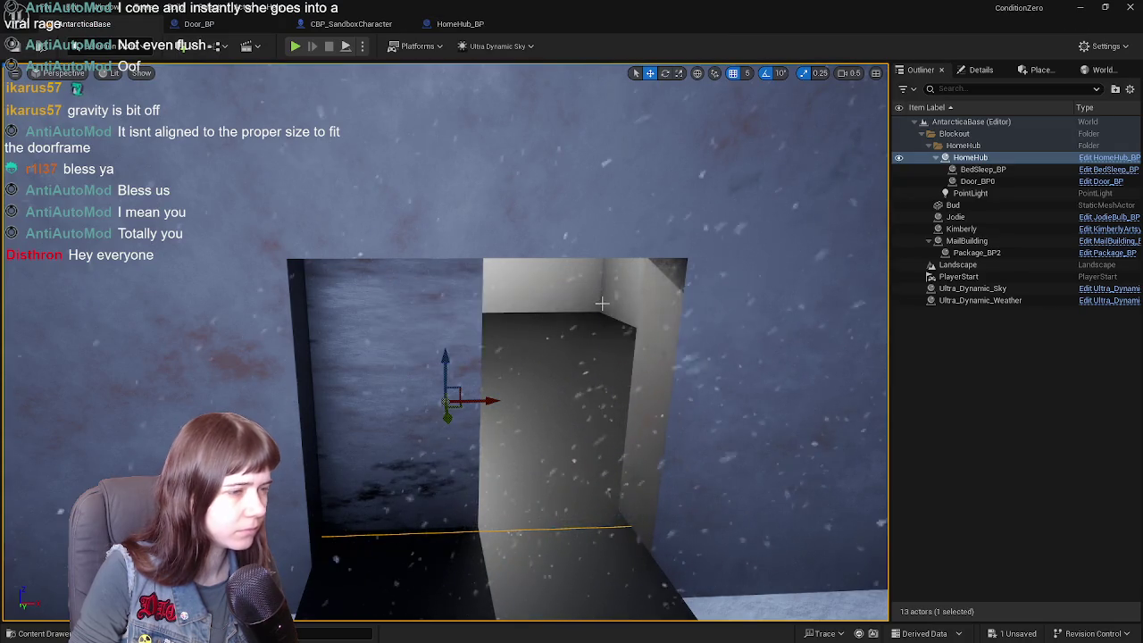
# - Switch the selected door's gizmo to rotate mode and back to move mode
pyautogui.scroll(-3, 607, 303)
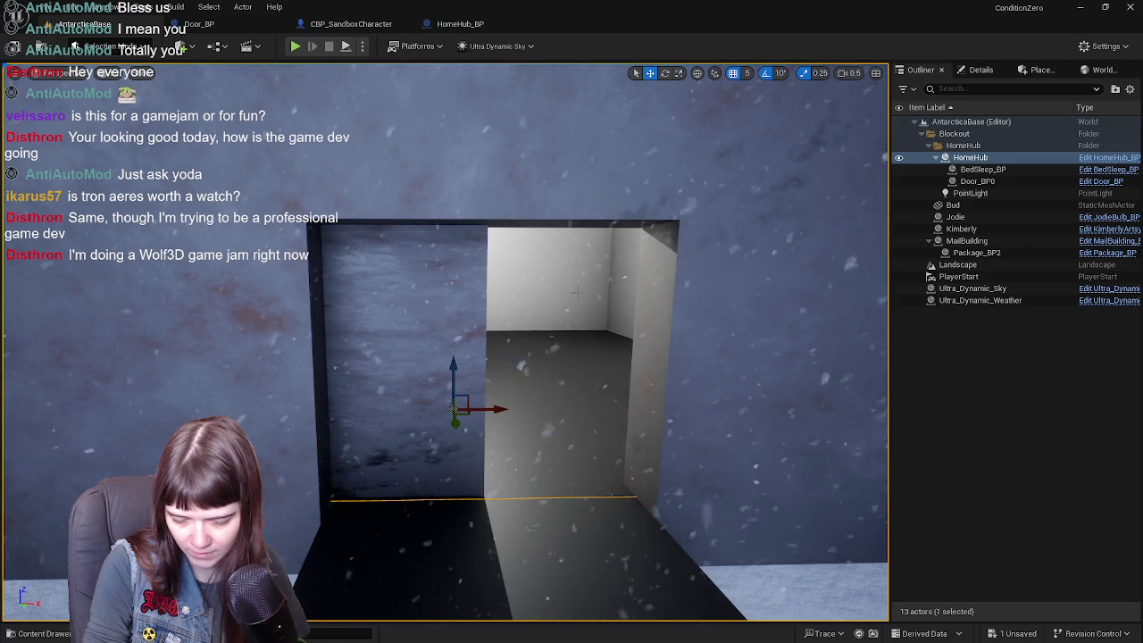
pyautogui.press('e')
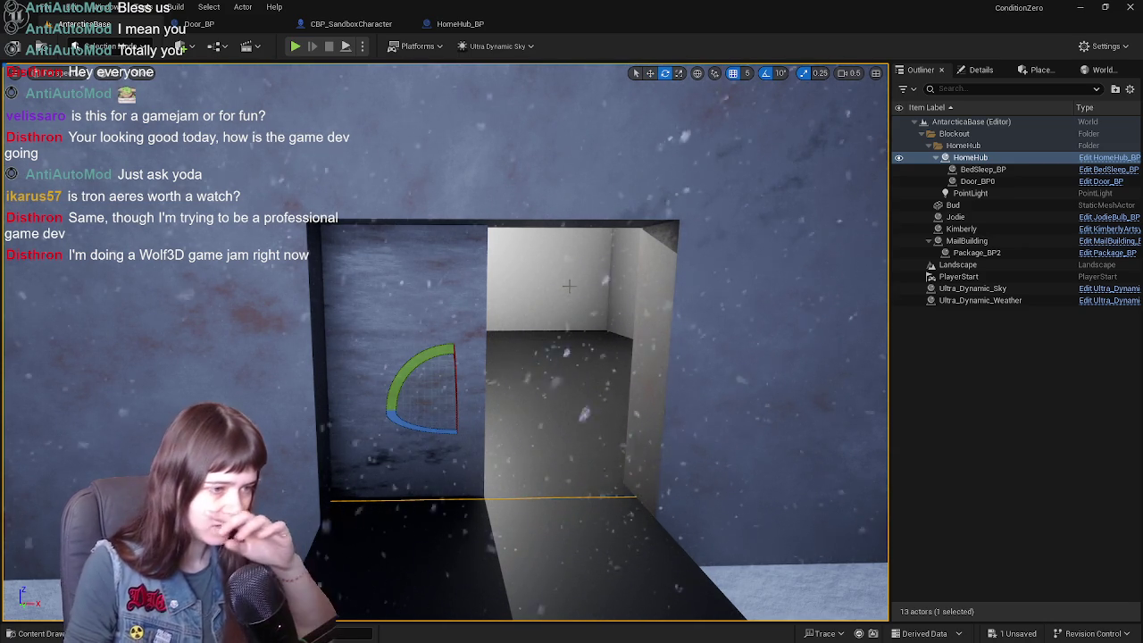
pyautogui.press('Left')
pyautogui.press('w')
pyautogui.press('Right')
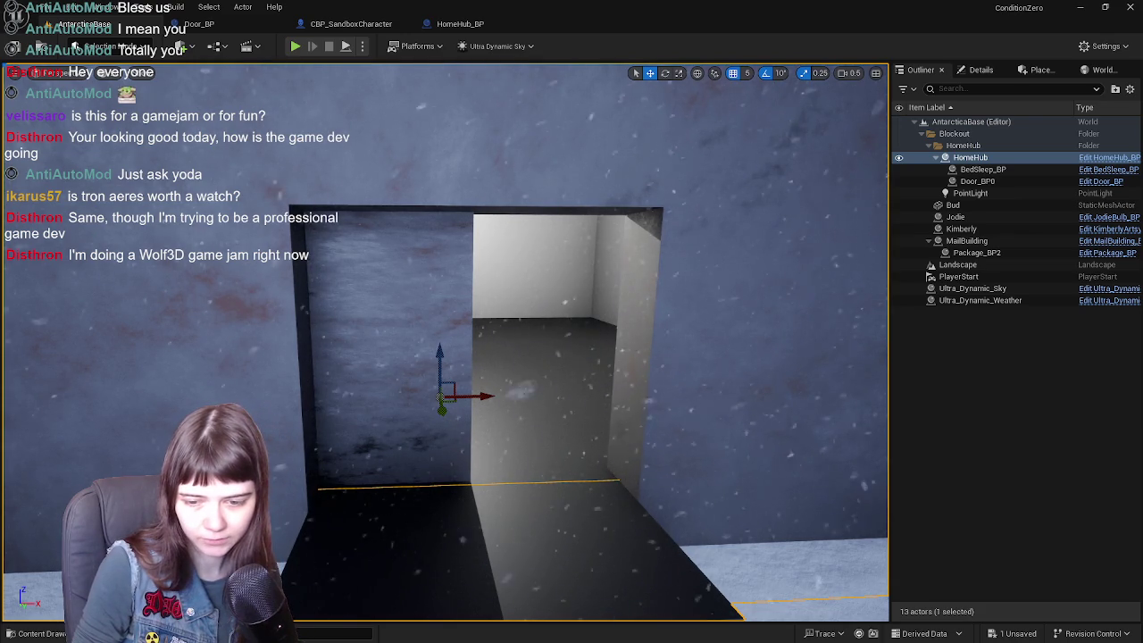
# - In Blender, orbit to a front view of HomeHub_doors and save WIP ConditionZeroBuildings.blend
pyautogui.hotkey('alt', 'Tab')
pyautogui.moveTo(579, 311)
pyautogui.mouseDown()
pyautogui.moveTo(658, 321)
pyautogui.moveTo(656, 301)
pyautogui.moveTo(580, 299)
pyautogui.mouseUp()
pyautogui.hotkey('ctrl', 's')
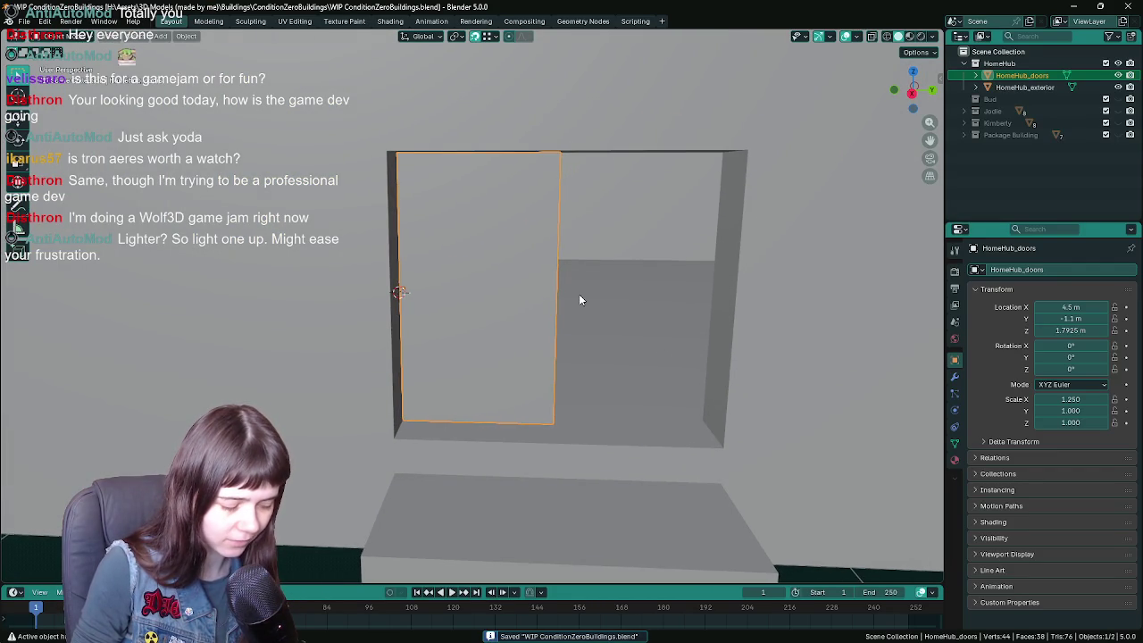
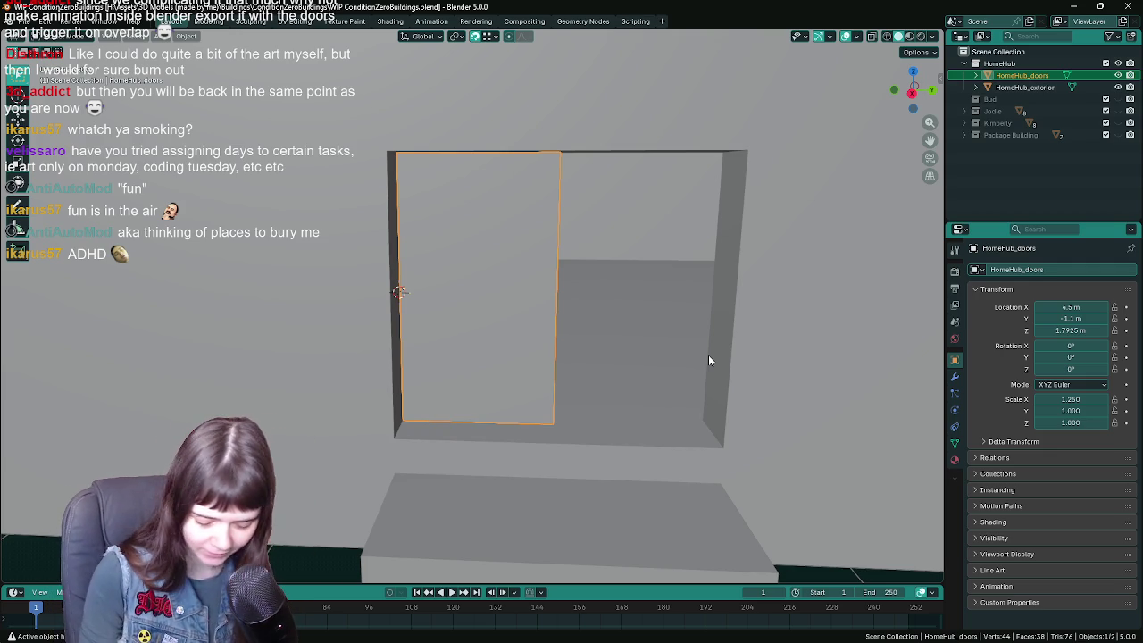
# - Select the HomeHub_exterior object and save WIP ConditionZeroBuildings.blend
pyautogui.scroll(-3, 709, 359)
pyautogui.scroll(1, 666, 370)
pyautogui.click(706, 375)
pyautogui.scroll(-1, 715, 376)
pyautogui.scroll(-3, 613, 382)
pyautogui.hotkey('ctrl', 's')
pyautogui.scroll(3, 598, 322)
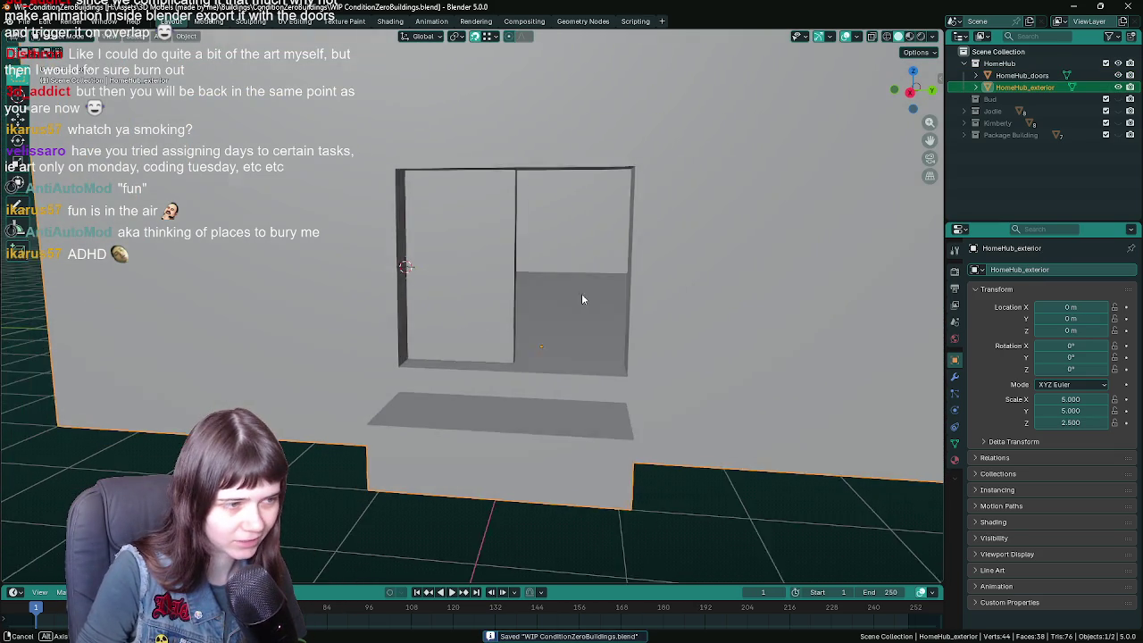
# - In Edit Mode, snap the doorway's right inner face and step side face left along X
pyautogui.press('Tab')
pyautogui.moveTo(608, 332)
pyautogui.mouseDown()
pyautogui.moveTo(564, 306)
pyautogui.moveTo(572, 270)
pyautogui.mouseUp()
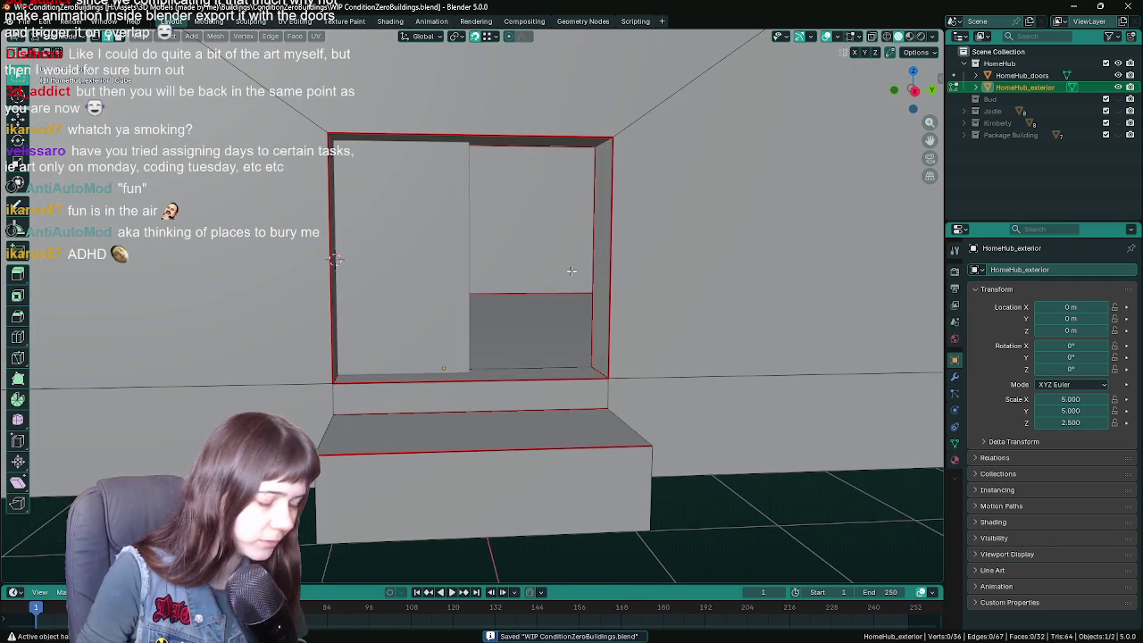
pyautogui.click(600, 202)
pyautogui.moveTo(626, 400)
pyautogui.mouseDown()
pyautogui.moveTo(639, 405)
pyautogui.moveTo(573, 392)
pyautogui.moveTo(630, 404)
pyautogui.mouseUp()
pyautogui.keyDown('shift'); pyautogui.click(574, 391); pyautogui.keyUp('shift')
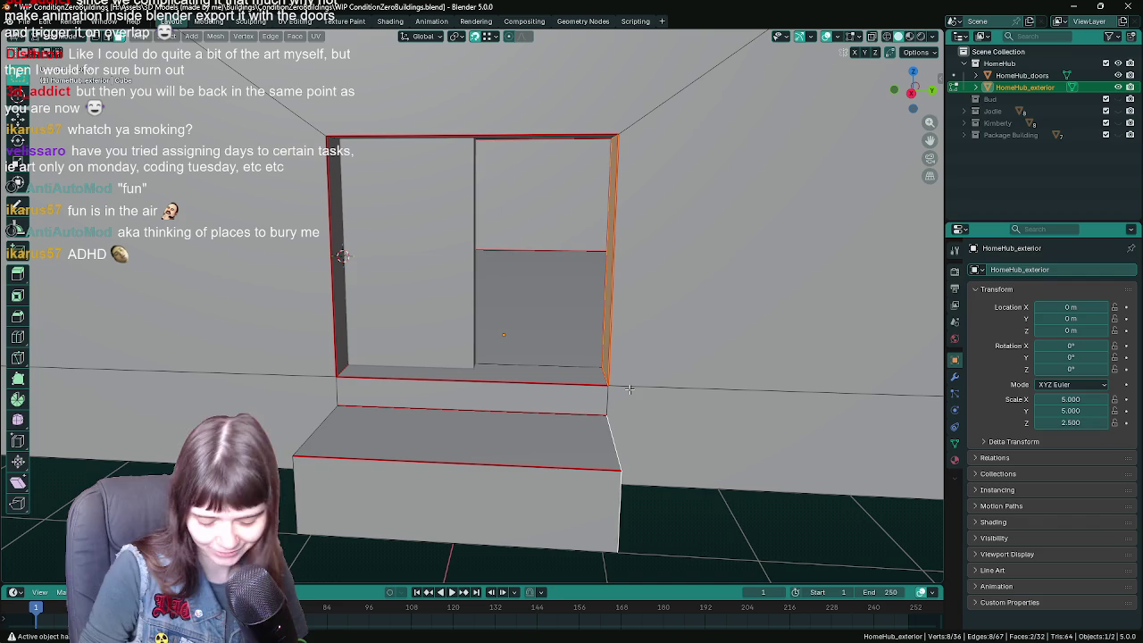
pyautogui.press('g')
pyautogui.press('x')
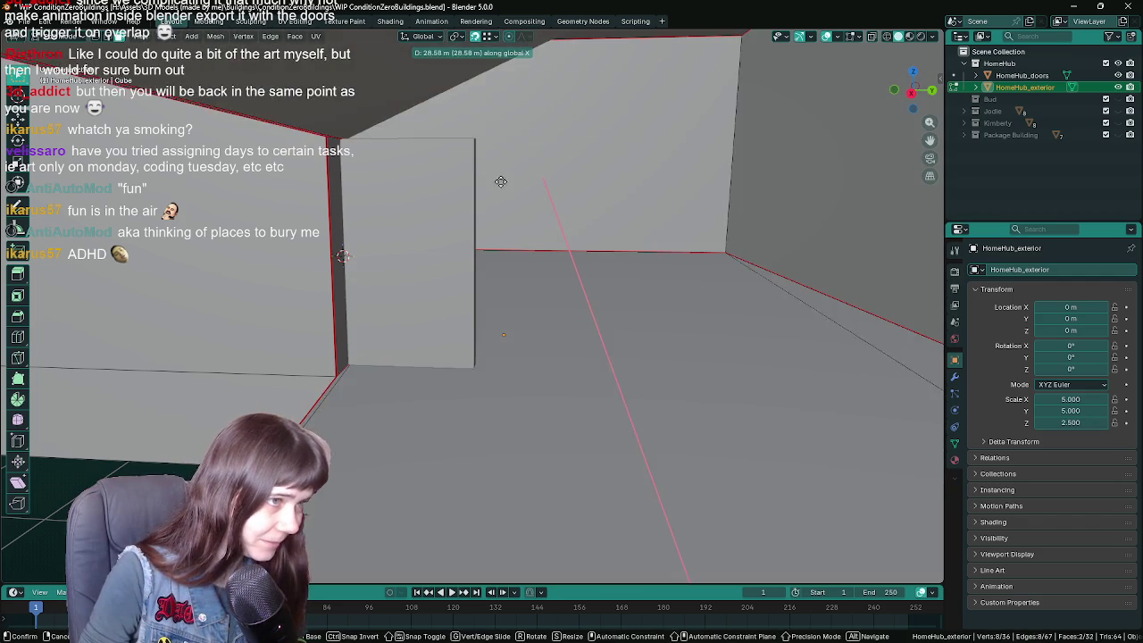
pyautogui.press('ctrl')
pyautogui.click(476, 144)
# - Save the file and inspect the narrowed doorway with its step
pyautogui.hotkey('ctrl', 's')
pyautogui.moveTo(482, 179)
pyautogui.mouseDown()
pyautogui.moveTo(542, 286)
pyautogui.moveTo(523, 293)
pyautogui.moveTo(572, 322)
pyautogui.moveTo(515, 353)
pyautogui.moveTo(446, 315)
pyautogui.moveTo(475, 296)
pyautogui.moveTo(481, 314)
pyautogui.mouseUp()
pyautogui.scroll(-5, 475, 296)
pyautogui.scroll(4, 551, 378)
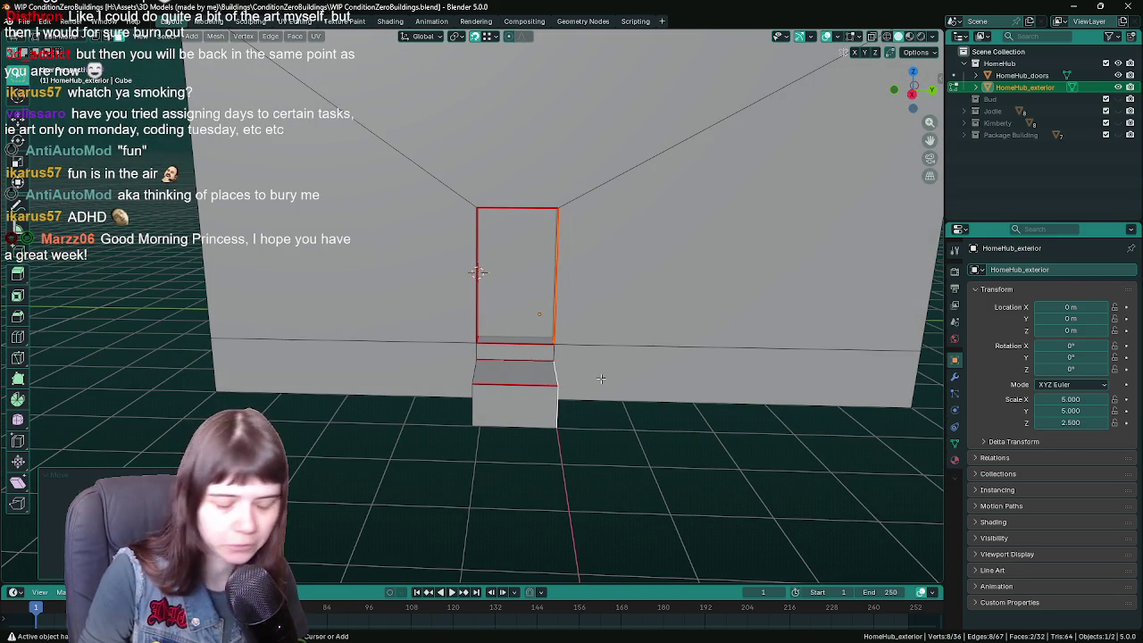
pyautogui.hotkey('ctrl', 's')
# - Return to Object Mode and export the exterior mesh as an FBX file
pyautogui.press('Tab')
pyautogui.press('q')
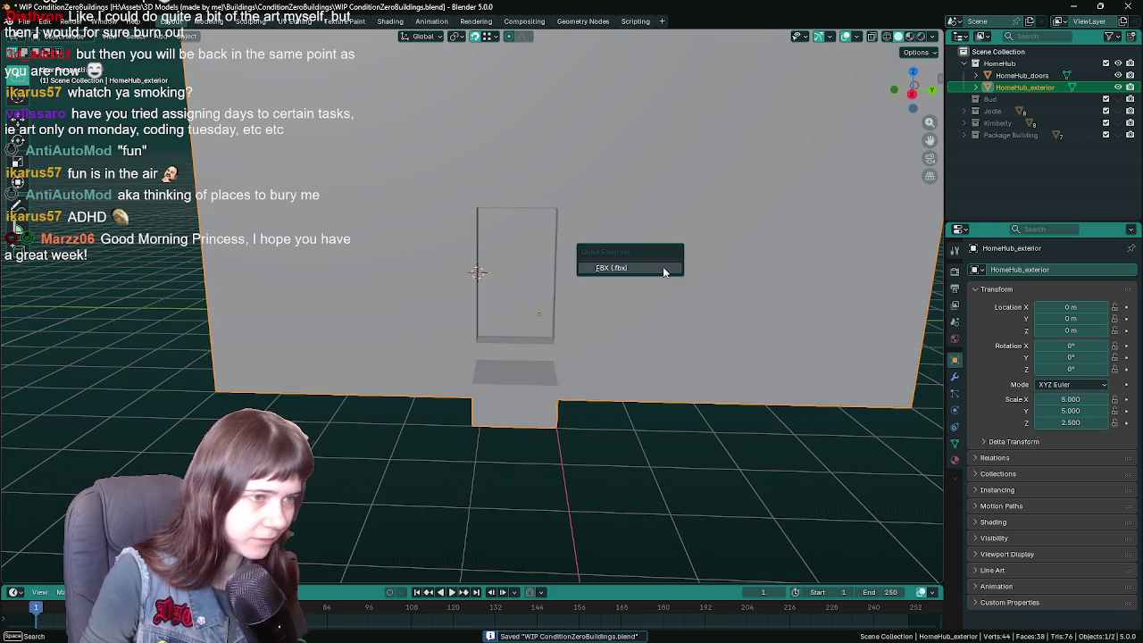
pyautogui.click(663, 267)
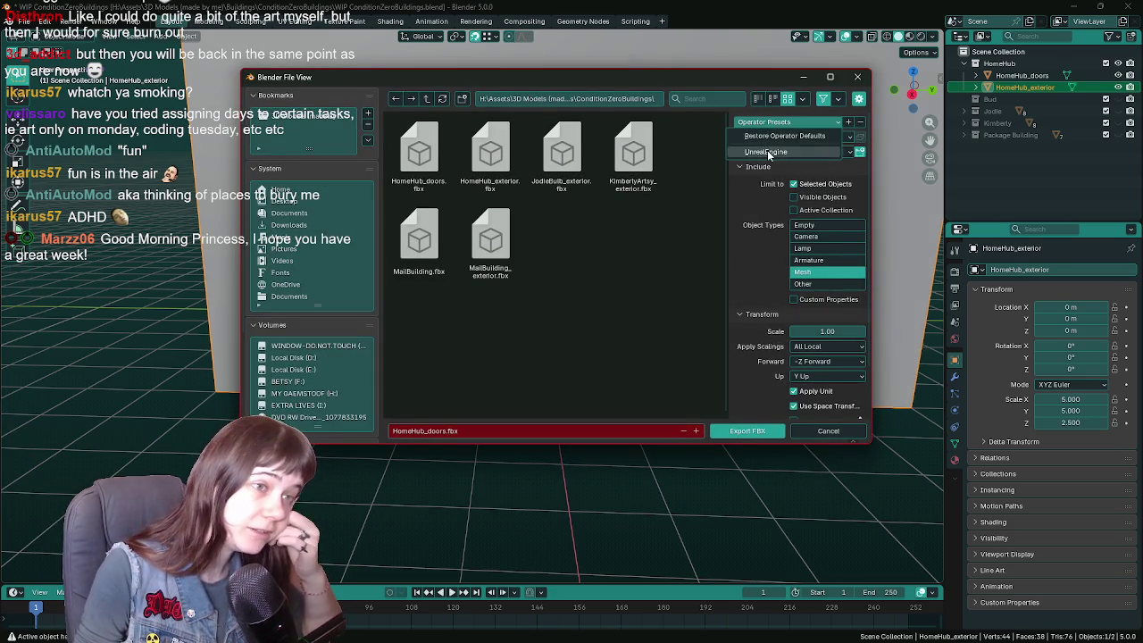
pyautogui.click(747, 430)
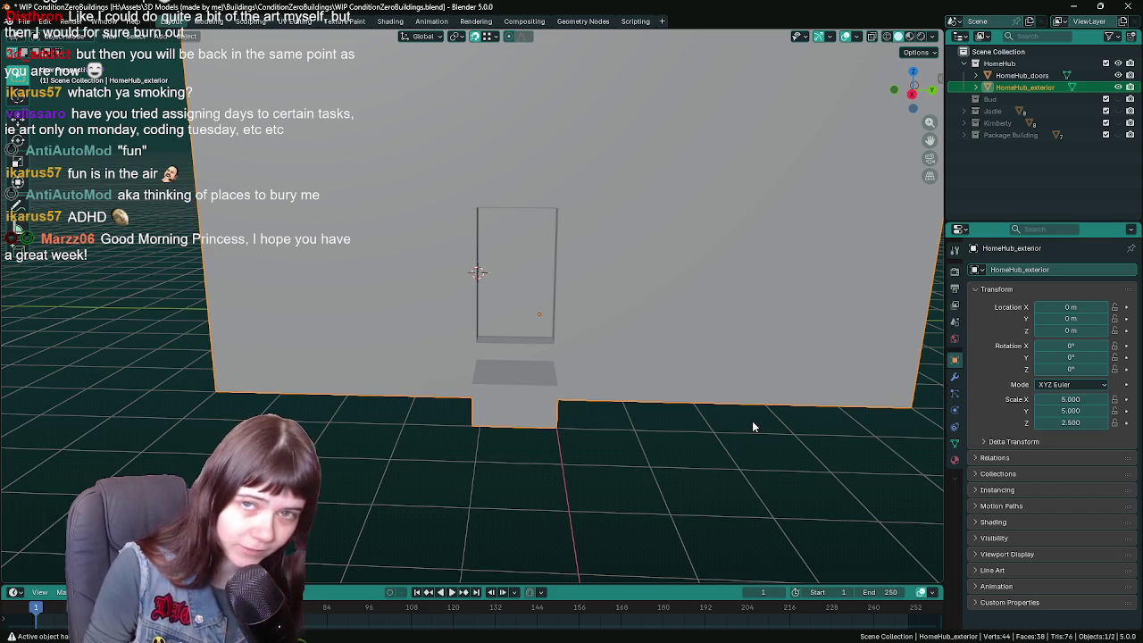
pyautogui.click(308, 629)
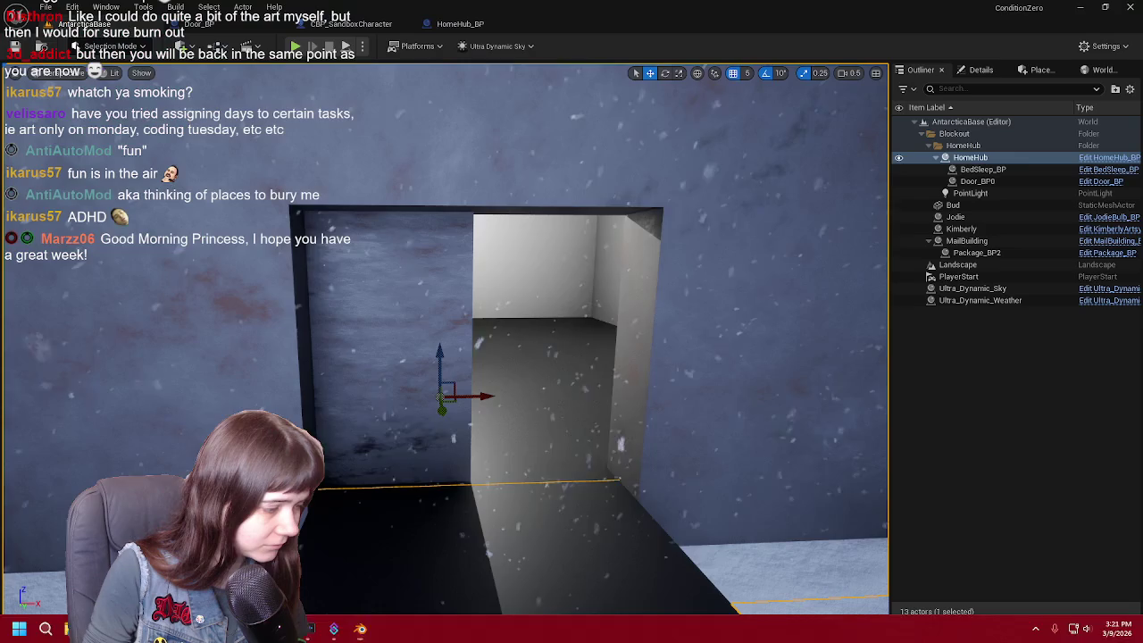
# - Reimport the HomeHub mesh from Content > Meshes > Buildings > HomeHub
pyautogui.hotkey('ctrl', 'space')
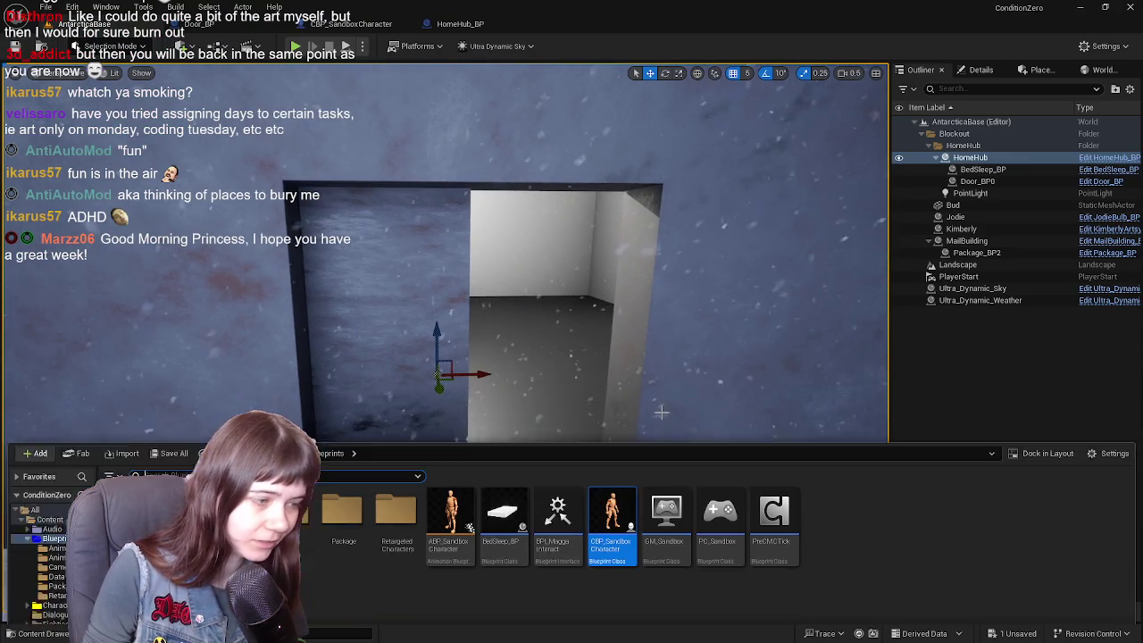
pyautogui.click(50, 486)
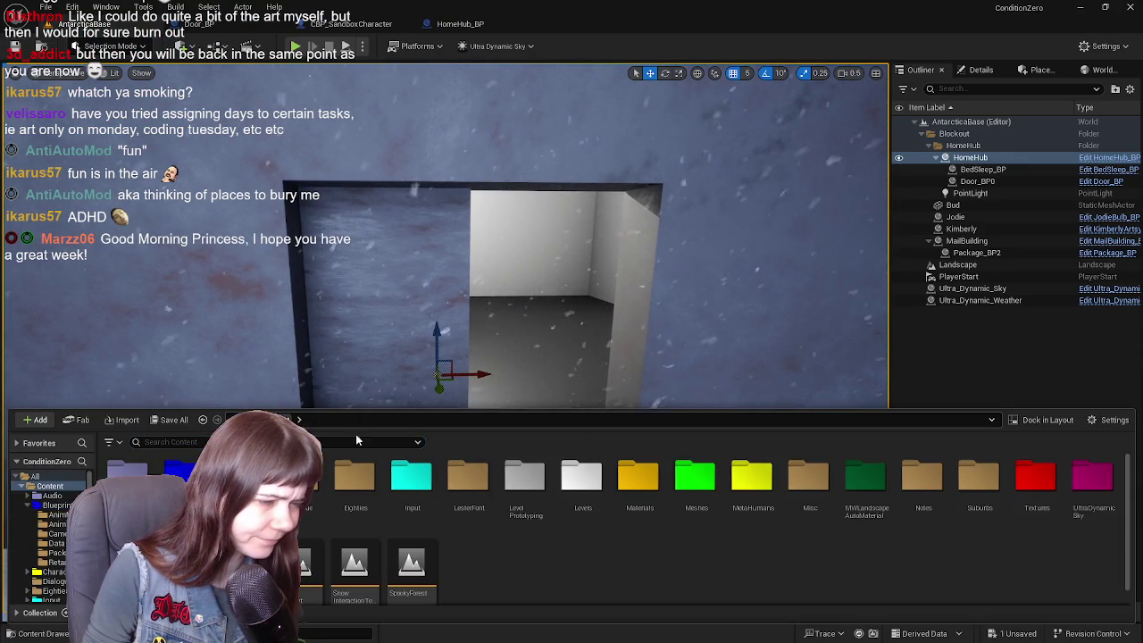
pyautogui.doubleClick(675, 491)
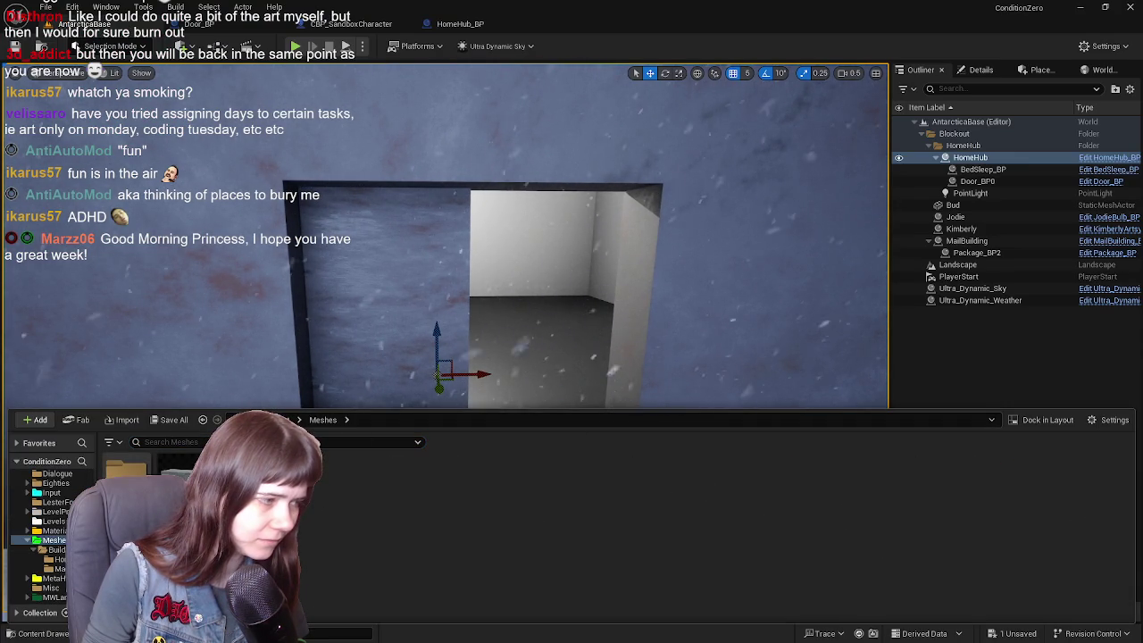
pyautogui.doubleClick(125, 469)
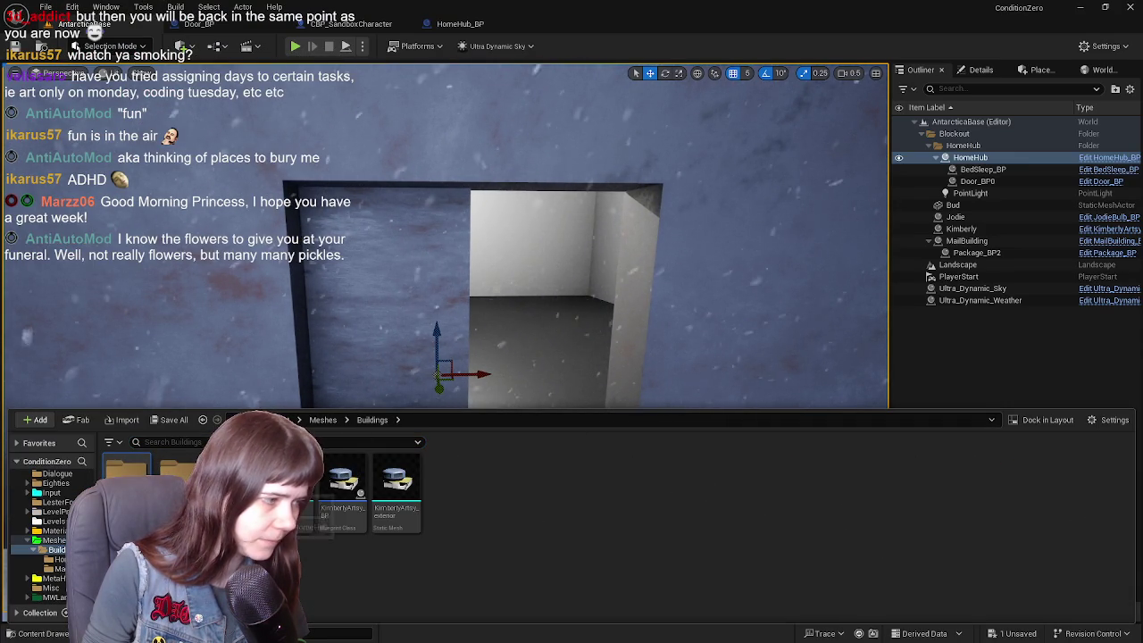
pyautogui.doubleClick(125, 472)
pyautogui.rightClick(393, 318)
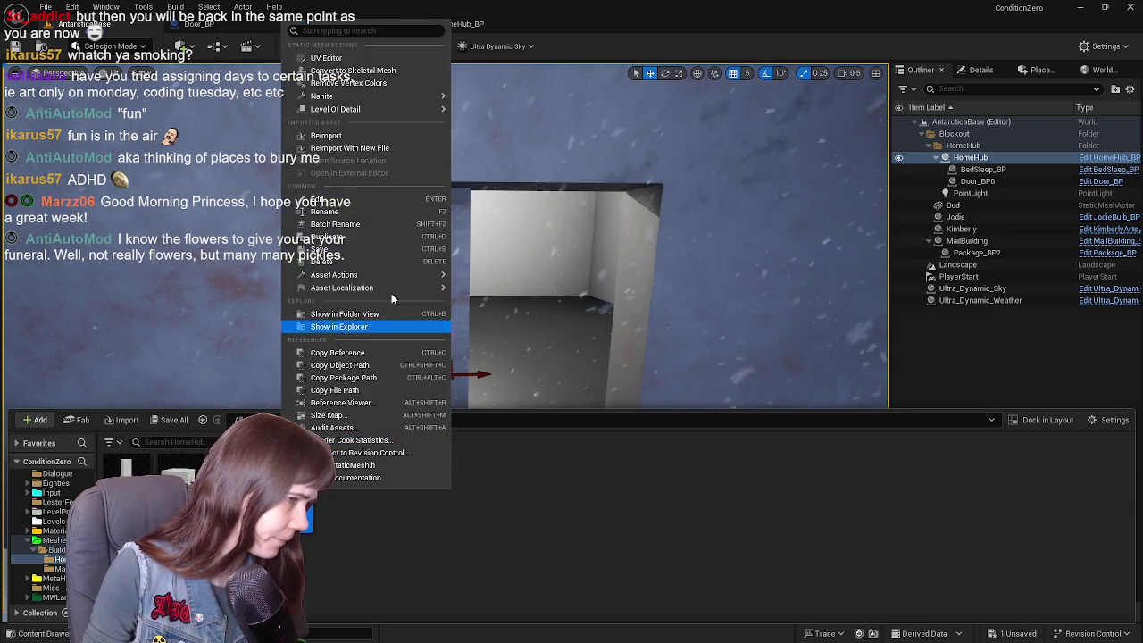
pyautogui.click(395, 148)
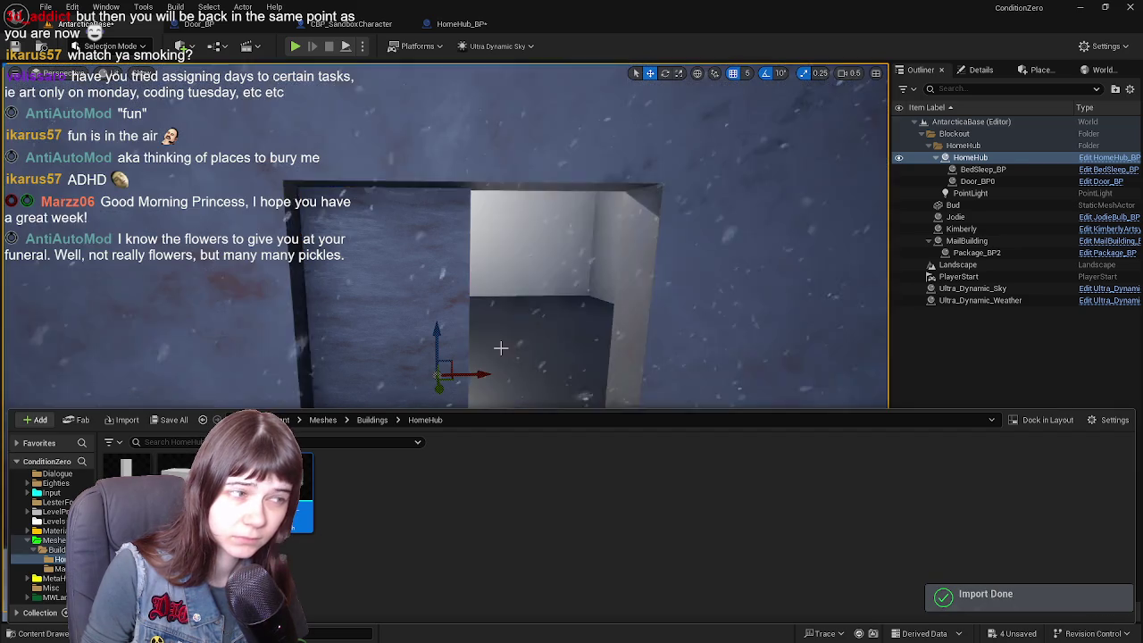
# - Check the updated building in the level, then bring up Blender's FBX export
pyautogui.scroll(-5, 500, 354)
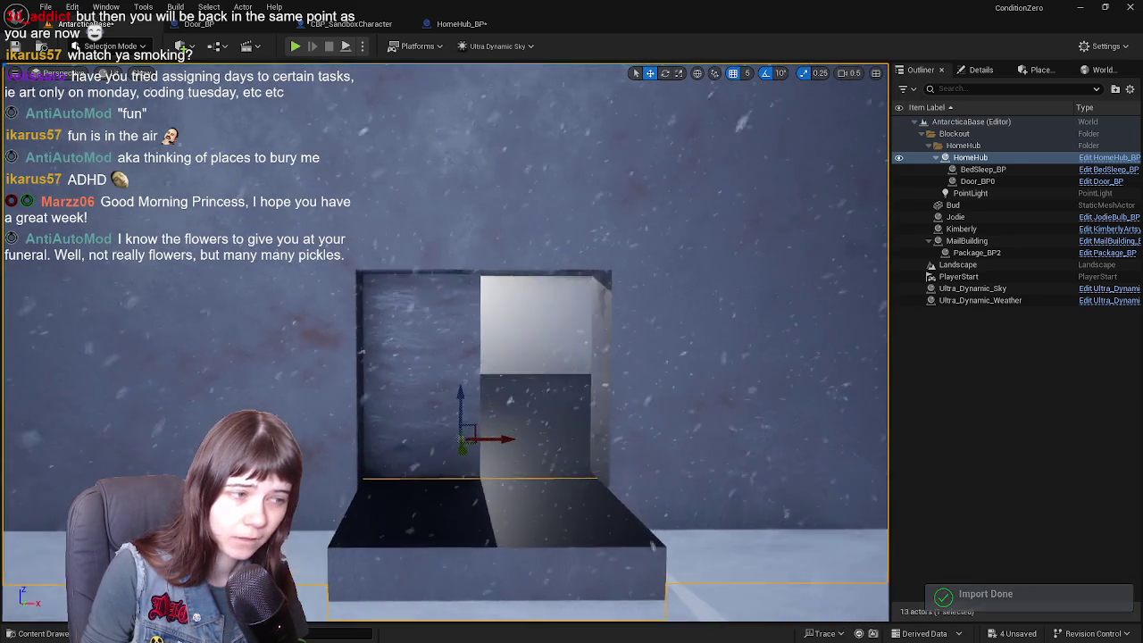
pyautogui.scroll(-3, 487, 420)
pyautogui.hotkey('ctrl', 'space')
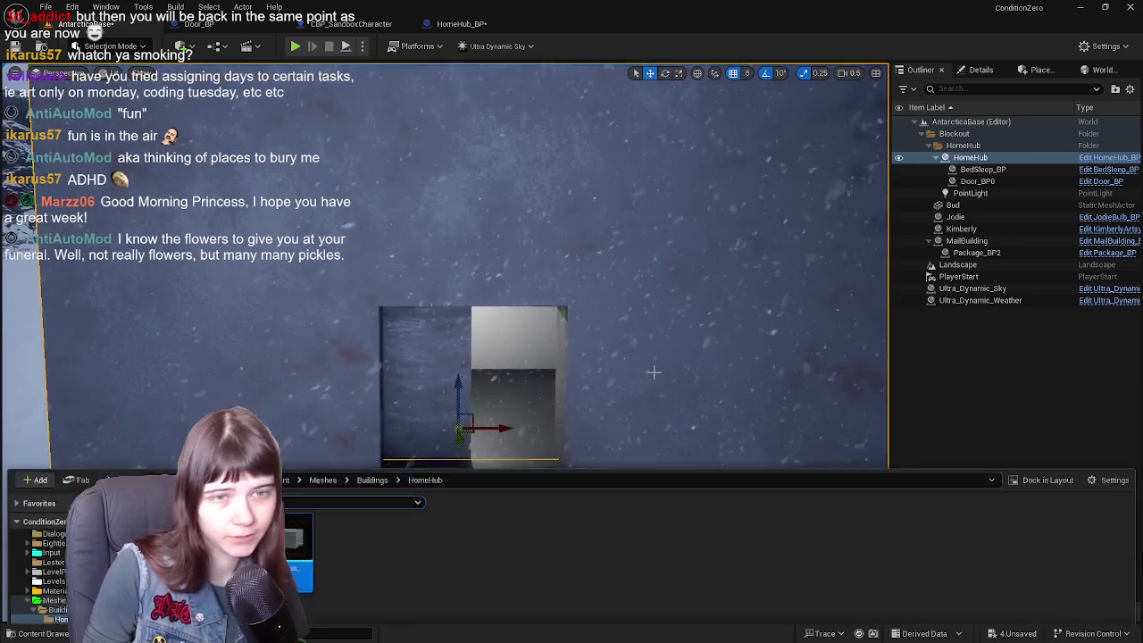
pyautogui.hotkey('ctrl', 'space')
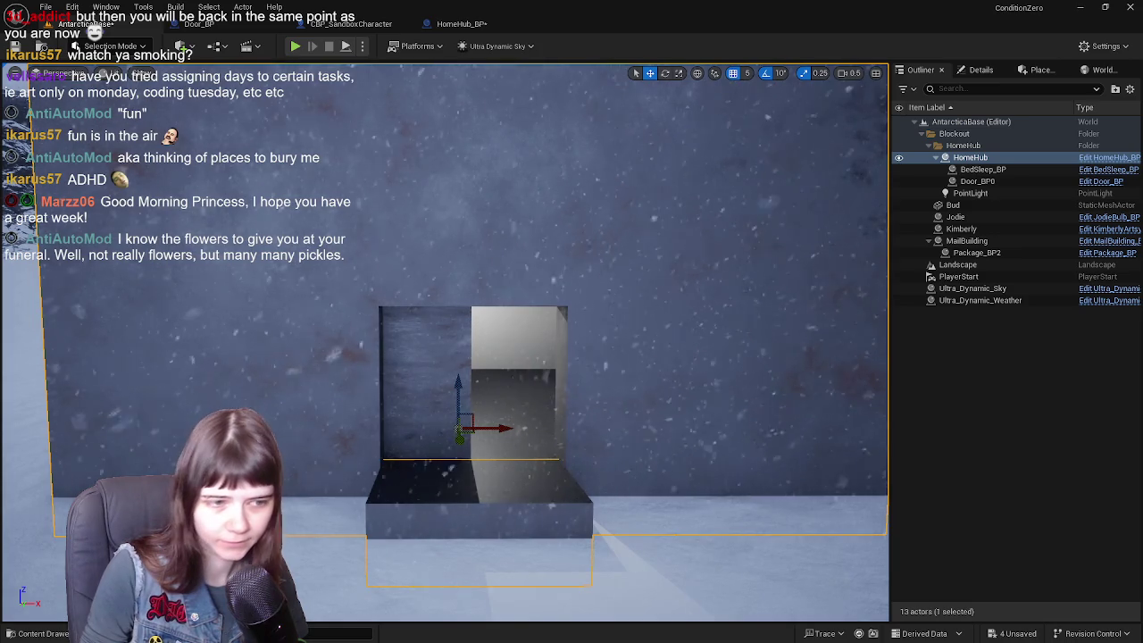
pyautogui.hotkey('alt', 'Tab')
pyautogui.press('q')
pyautogui.click(600, 316)
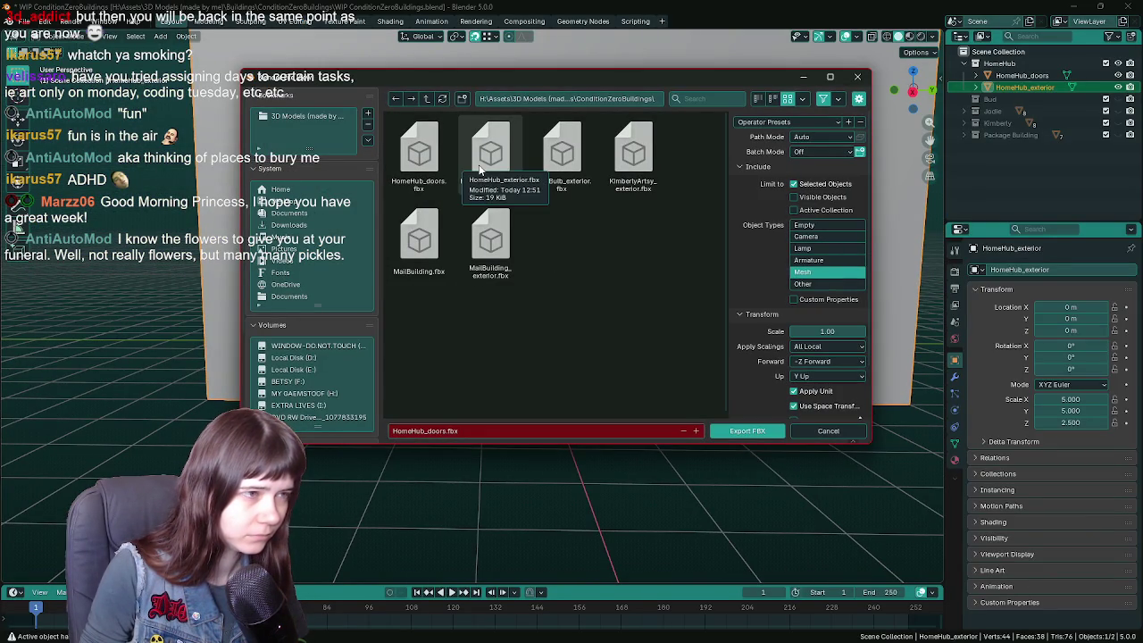
# - Export over HomeHub_exterior.fbx with the UnrealEngine preset, then select the door object
pyautogui.click(766, 151)
pyautogui.doubleClick(490, 152)
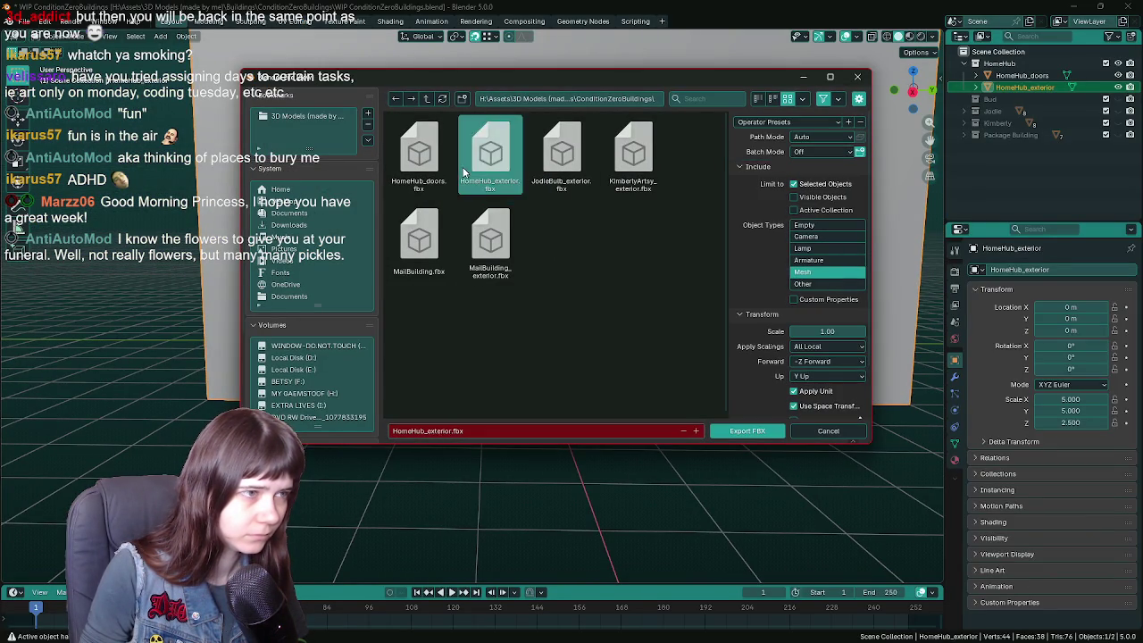
pyautogui.click(547, 306)
pyautogui.press('F3')
pyautogui.press('Return')
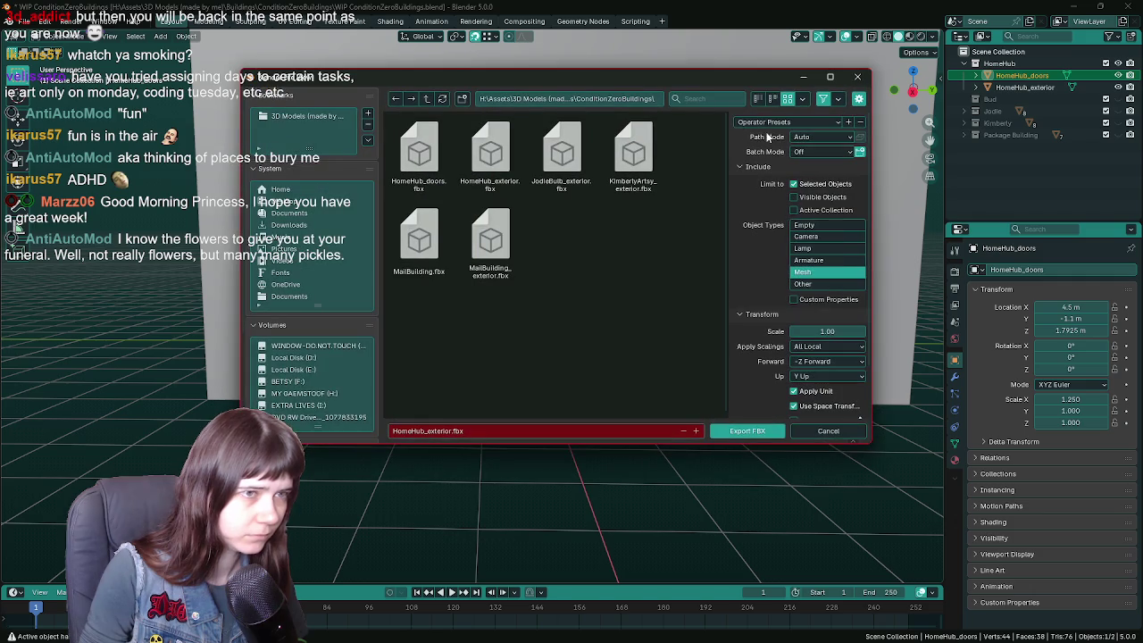
pyautogui.click(828, 430)
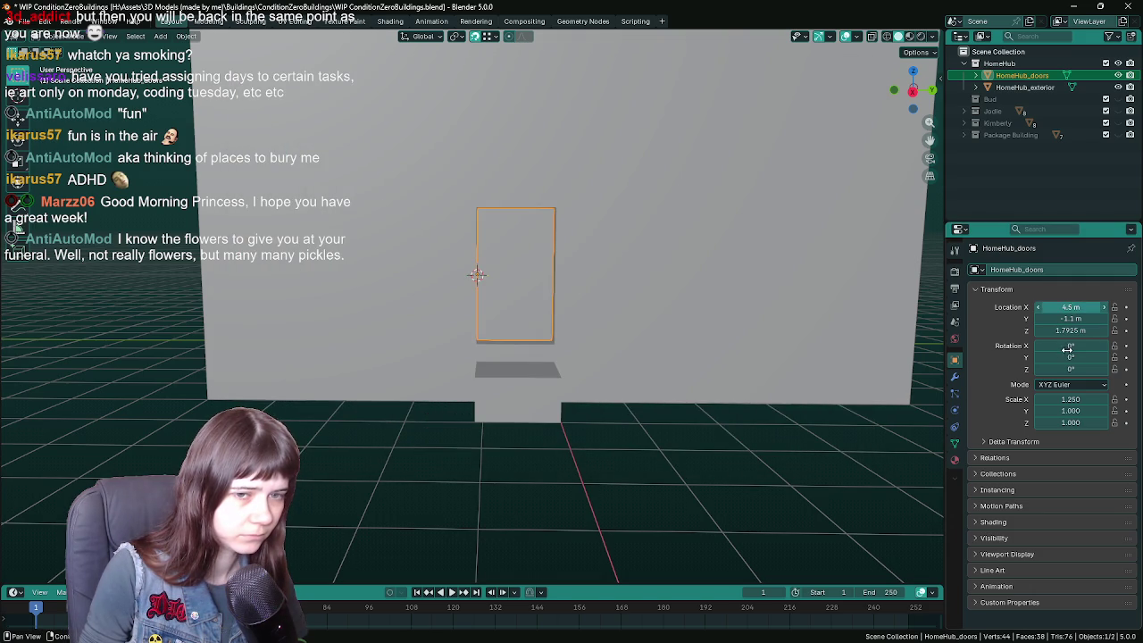
# - Move the door to the origin, export it to FBX, undo the move, and save
pyautogui.write('0')
pyautogui.press('Return')
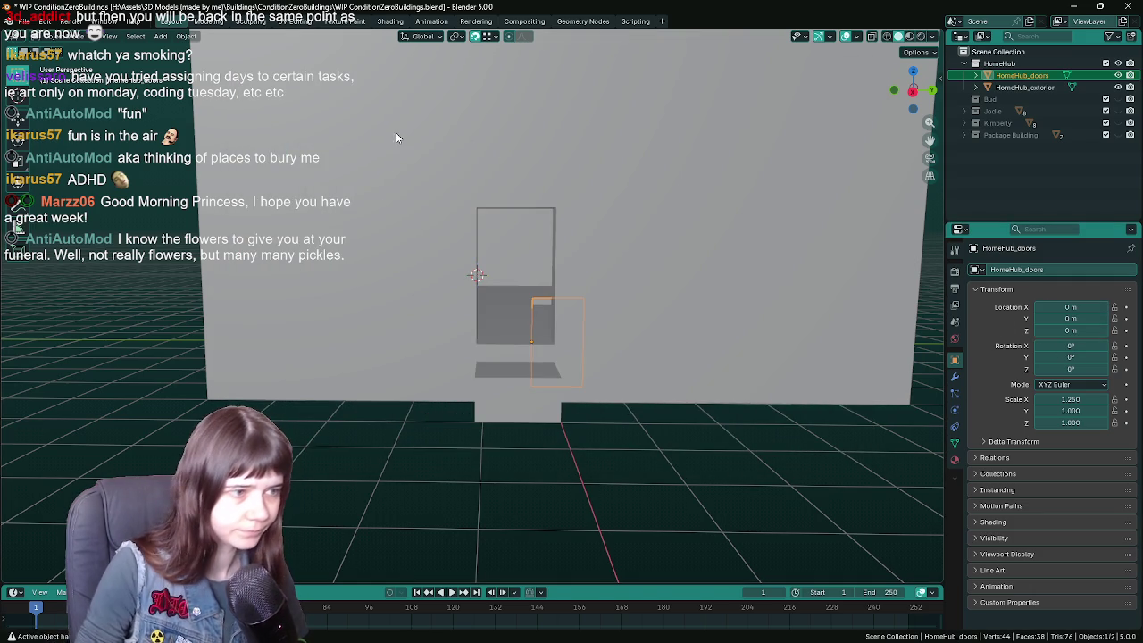
pyautogui.press('F3')
pyautogui.press('Return')
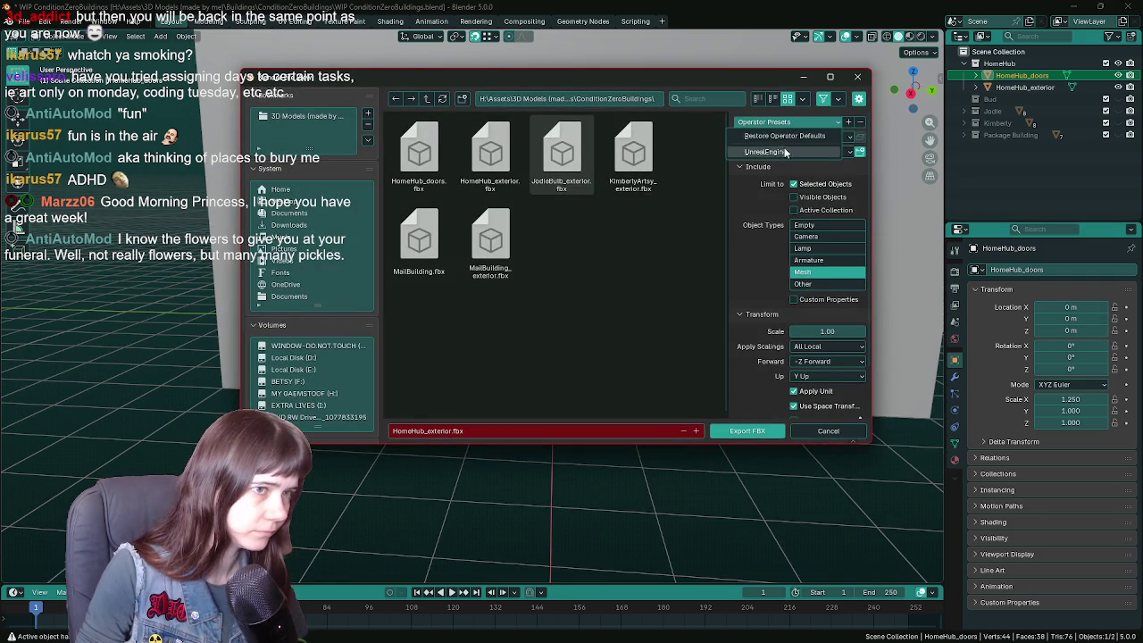
pyautogui.doubleClick(432, 163)
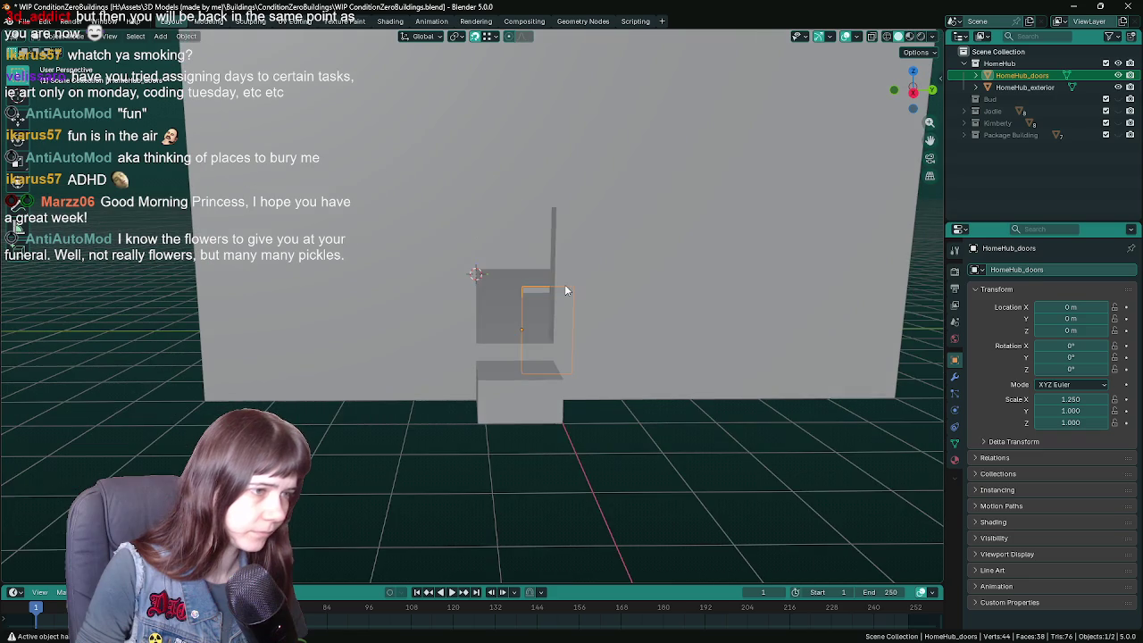
pyautogui.hotkey('ctrl', 'z')
pyautogui.hotkey('ctrl', 's')
pyautogui.click(657, 301)
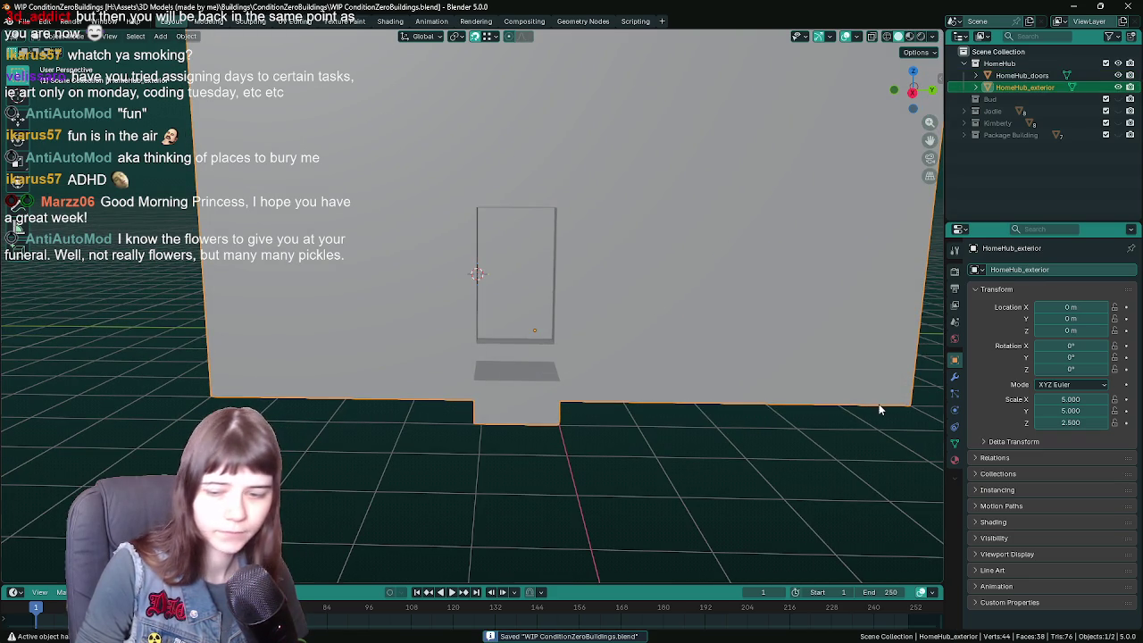
# - In Unreal Engine, reimport the HomeHub mesh asset from its updated FBX
pyautogui.hotkey('alt', 'Tab')
pyautogui.hotkey('ctrl', 'space')
pyautogui.rightClick(294, 580)
pyautogui.click(286, 510)
pyautogui.rightClick(287, 511)
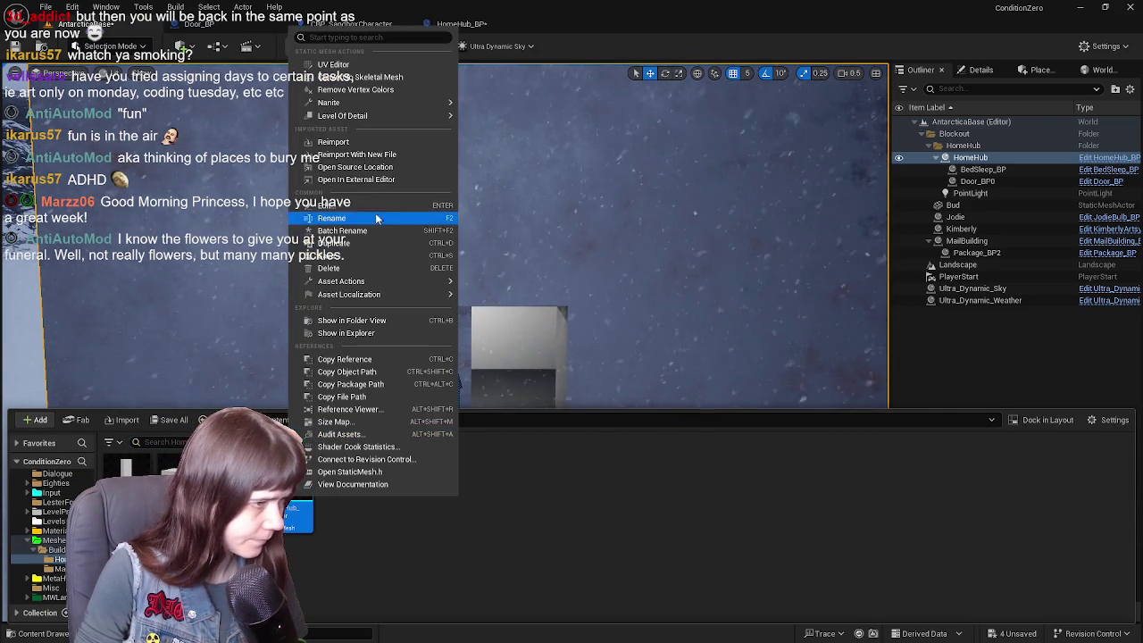
pyautogui.click(353, 142)
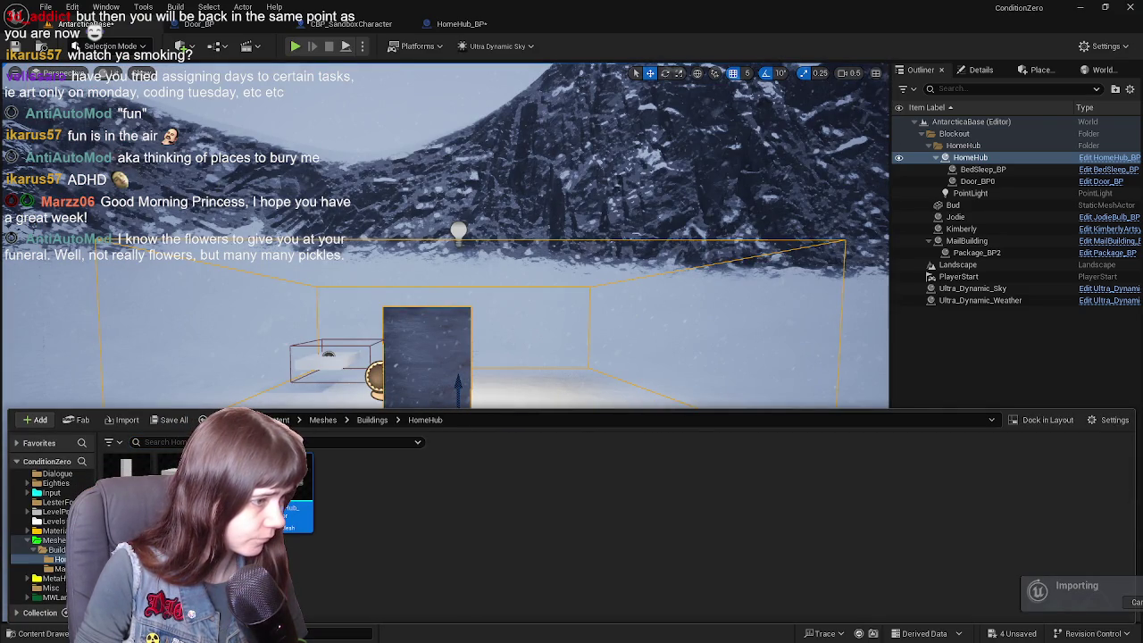